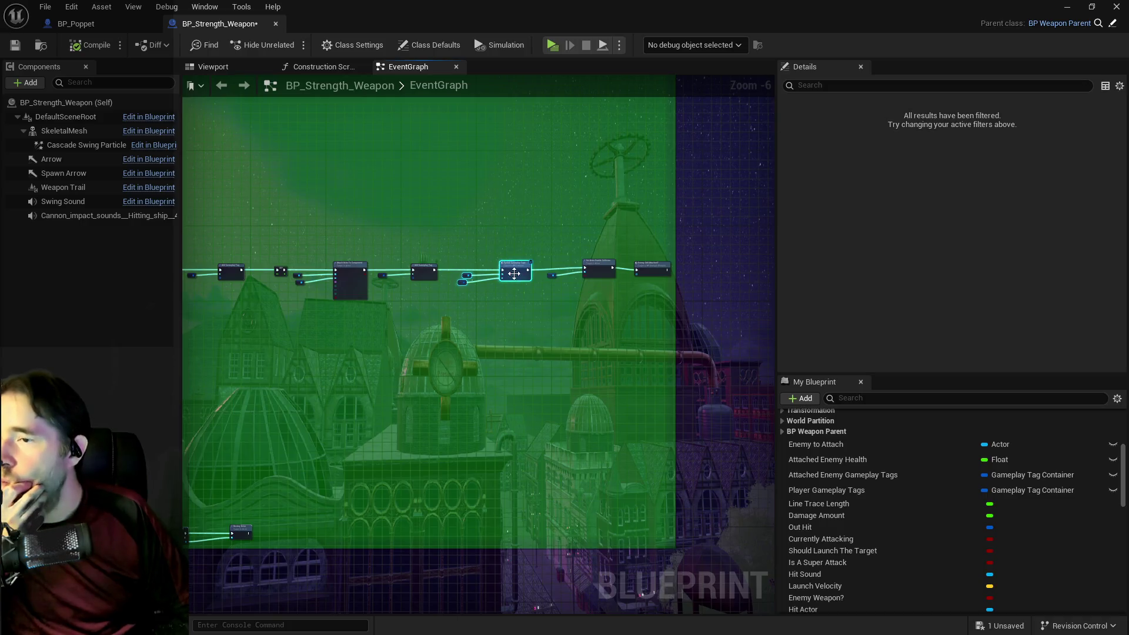
Select the rightmost nodes of BP_Strength_Weapon's chain and nudge them into a tidier position.
drag(500, 273, 351, 276)
ctrl+click(450, 268)
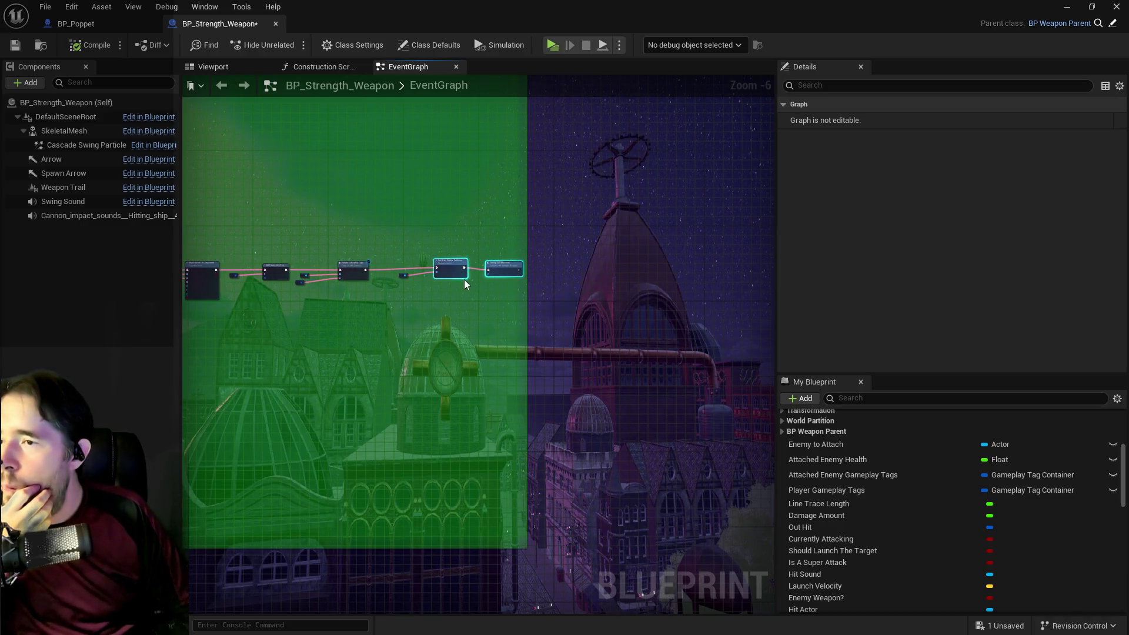
mouse_move(447, 272)
mouse_down()
mouse_move(502, 282)
mouse_move(499, 272)
mouse_up()
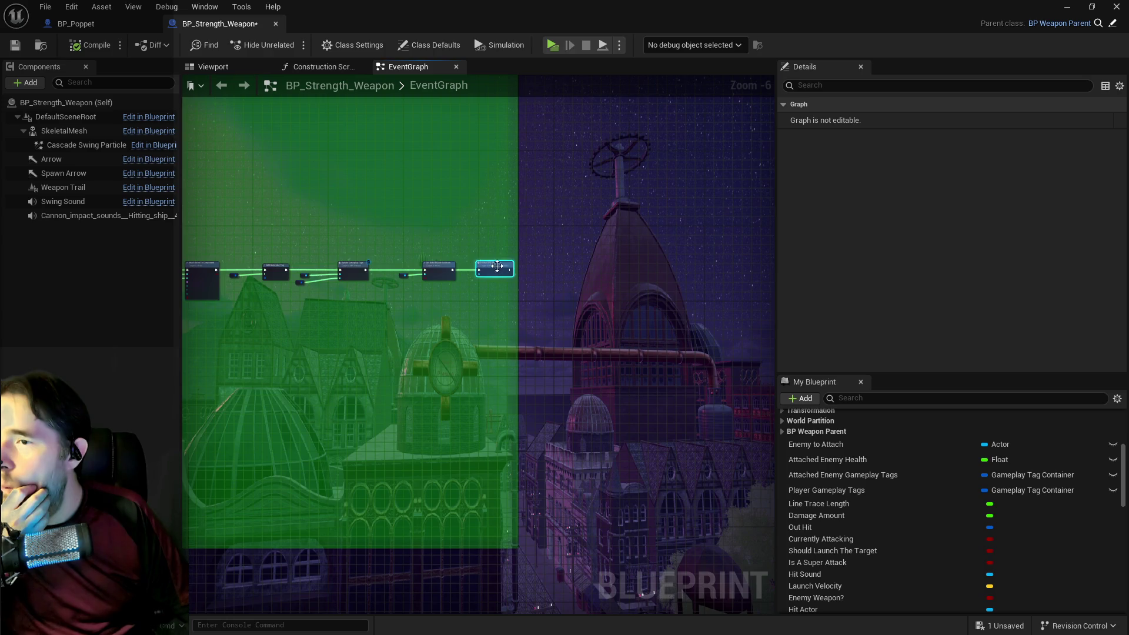
drag(400, 265, 493, 287)
drag(263, 338, 721, 347)
scroll(469, 348, up, 2)
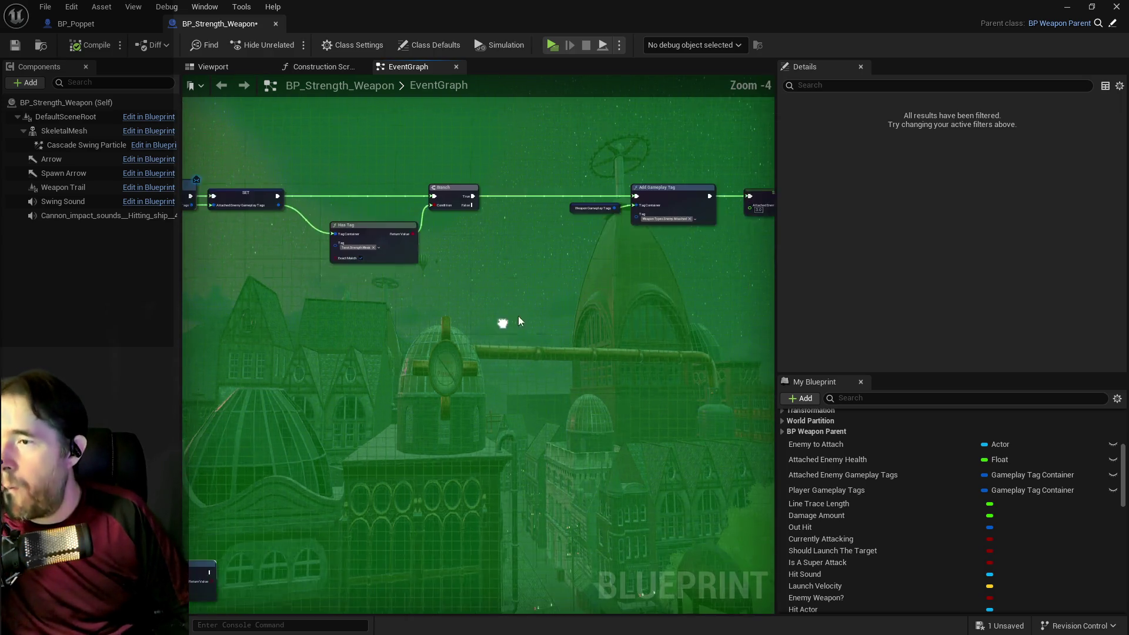
click(517, 283)
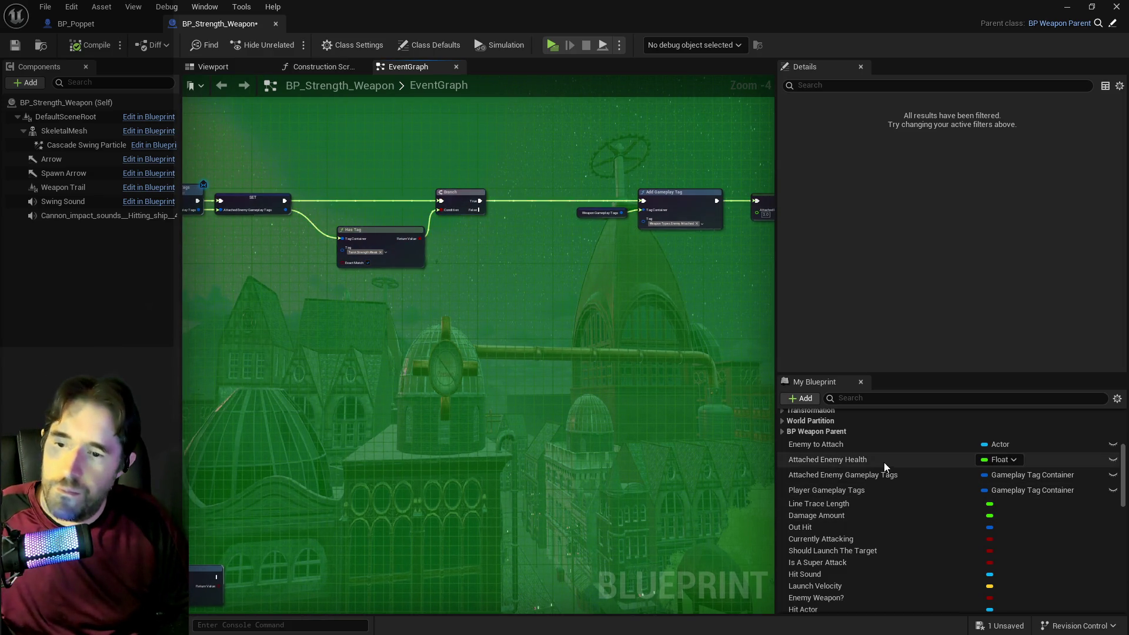
Place an Attached Enemy Gameplay Tags getter beside the Has Tag check.
mouse_move(853, 474)
mouse_down()
mouse_move(321, 299)
mouse_move(448, 269)
mouse_up()
click(474, 288)
mouse_move(473, 232)
mouse_down()
mouse_move(421, 218)
mouse_move(461, 245)
mouse_up()
text(st)
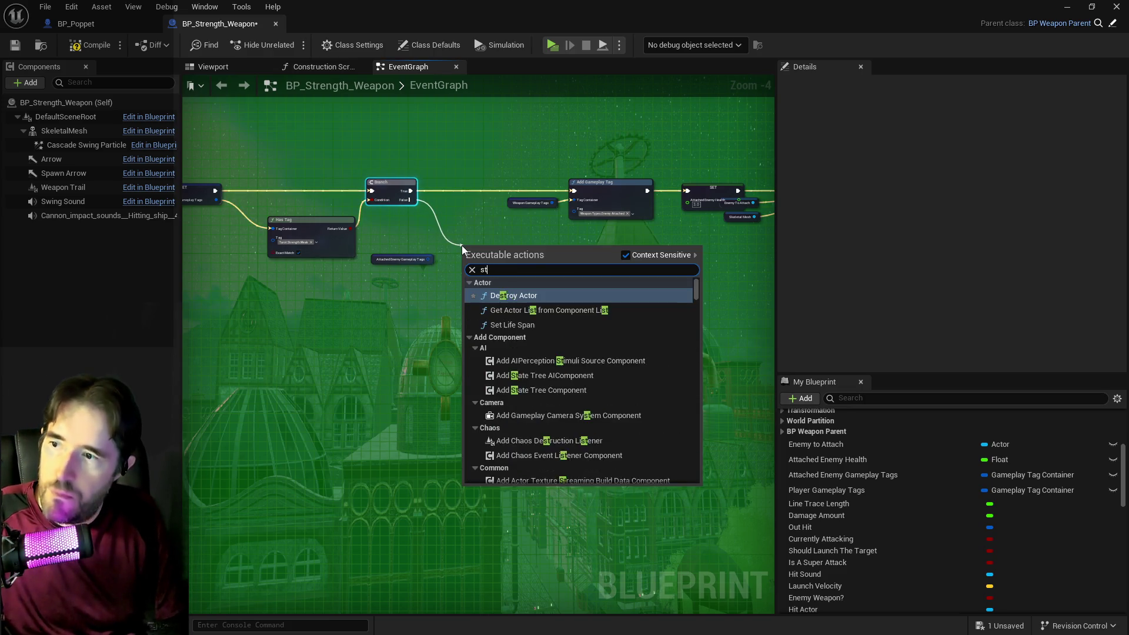
Duplicate the Has Tag node and add a Branch driven by its Return Value.
click(320, 230)
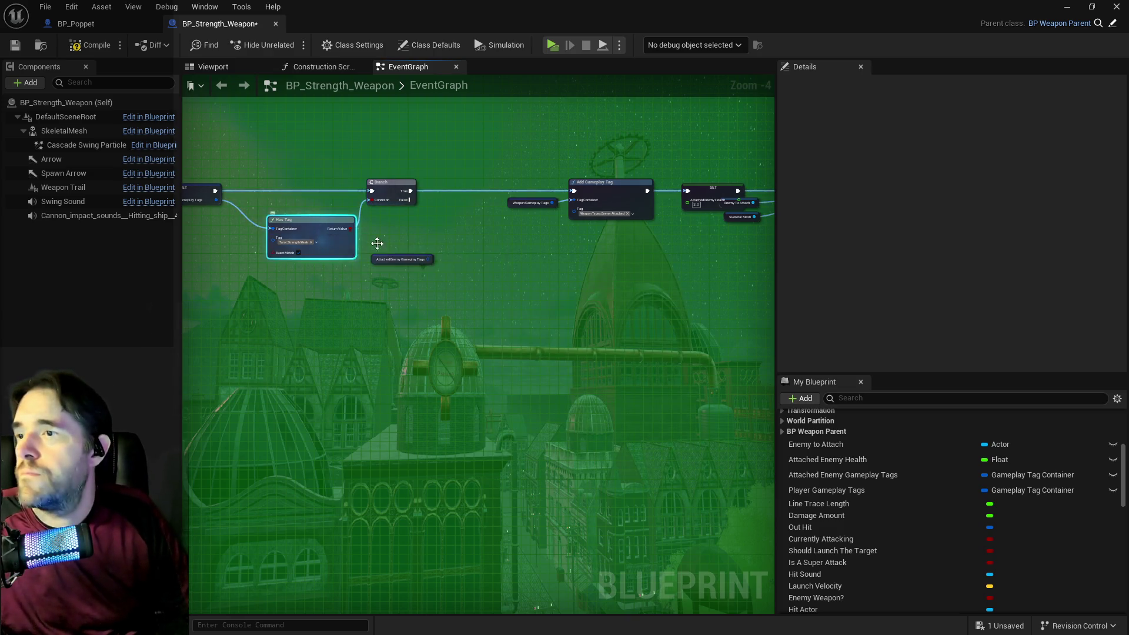
key(ctrl+v)
drag(466, 265, 488, 262)
drag(407, 205, 456, 260)
drag(405, 200, 406, 200)
drag(549, 266, 588, 274)
text(branch)
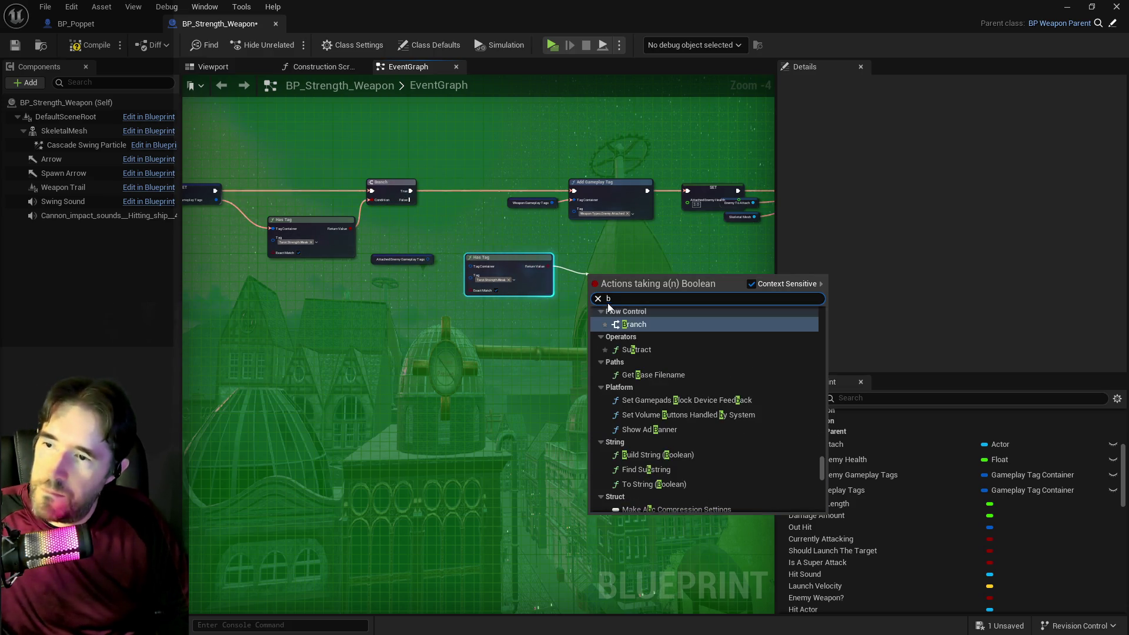
key(Return)
Wire the first Branch's False into the new Branch and feed Attached Enemy Gameplay Tags into the copied Has Tag.
drag(517, 264, 502, 320)
drag(410, 200, 509, 254)
drag(615, 283, 594, 277)
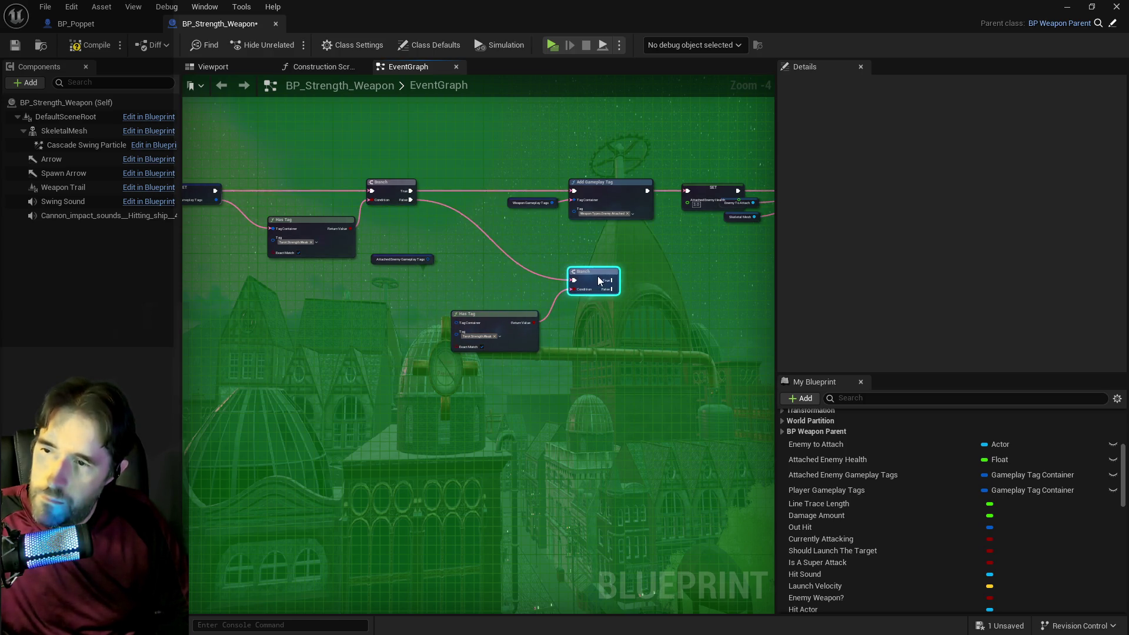
drag(369, 260, 366, 323)
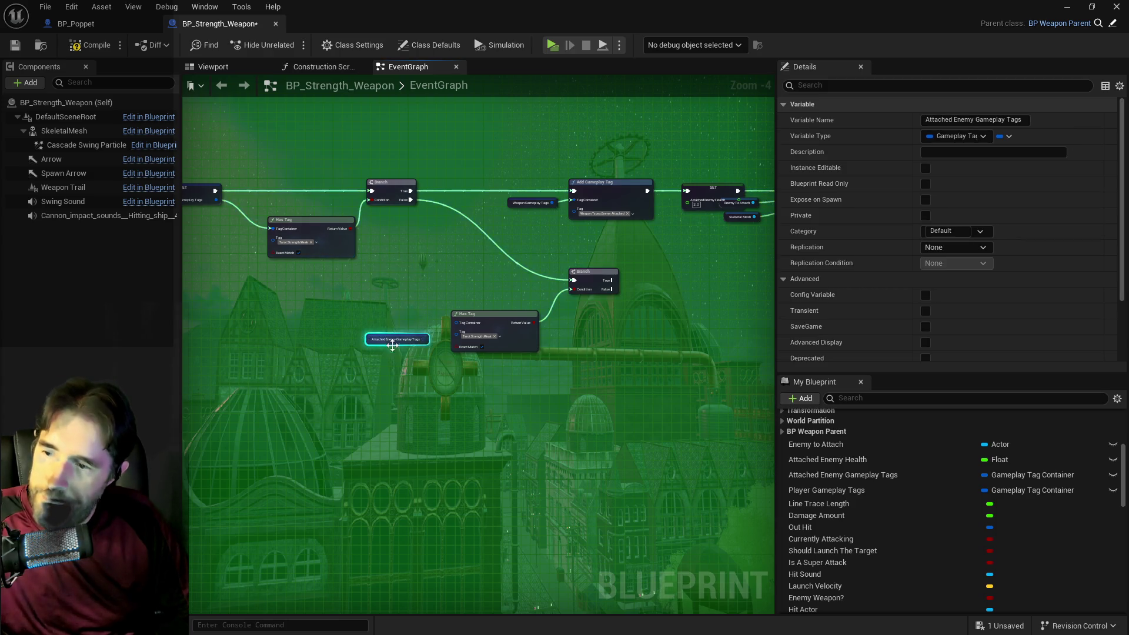
scroll(392, 345, up, 4)
mouse_move(459, 332)
mouse_down()
mouse_move(467, 347)
mouse_move(517, 317)
mouse_move(518, 300)
mouse_up()
Set the copied Has Tag's tag to Tarot.Strength.Strong.
click(564, 327)
click(572, 491)
click(471, 429)
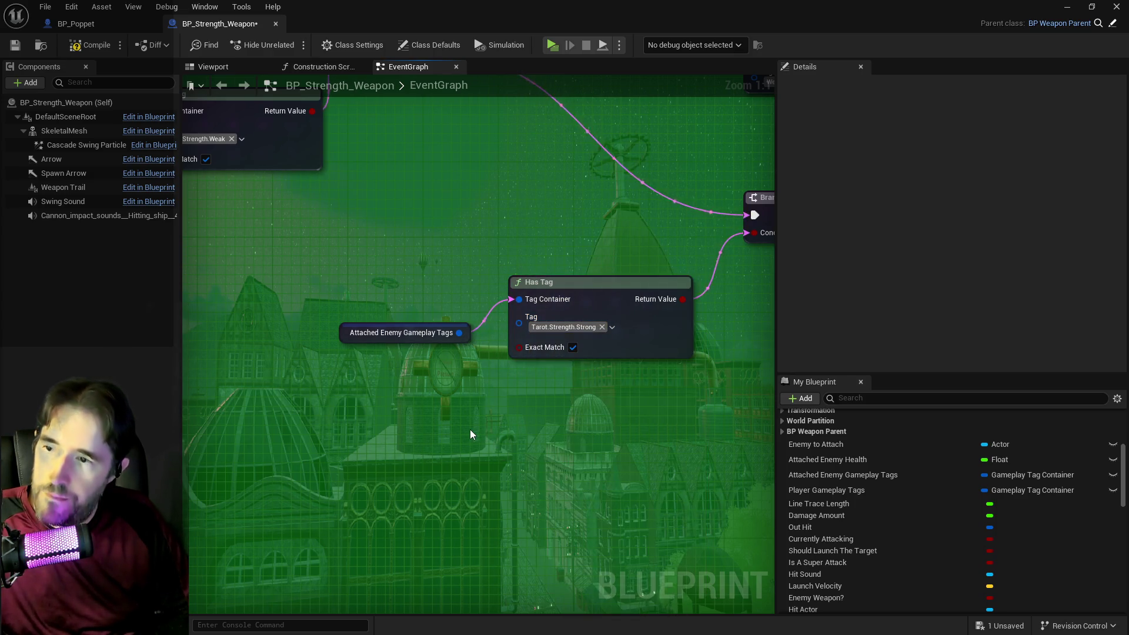
scroll(470, 429, down, 2)
mouse_move(470, 429)
mouse_down()
mouse_move(278, 434)
mouse_move(416, 361)
mouse_move(534, 341)
mouse_move(475, 340)
mouse_up()
scroll(295, 431, down, 3)
drag(489, 384, 650, 362)
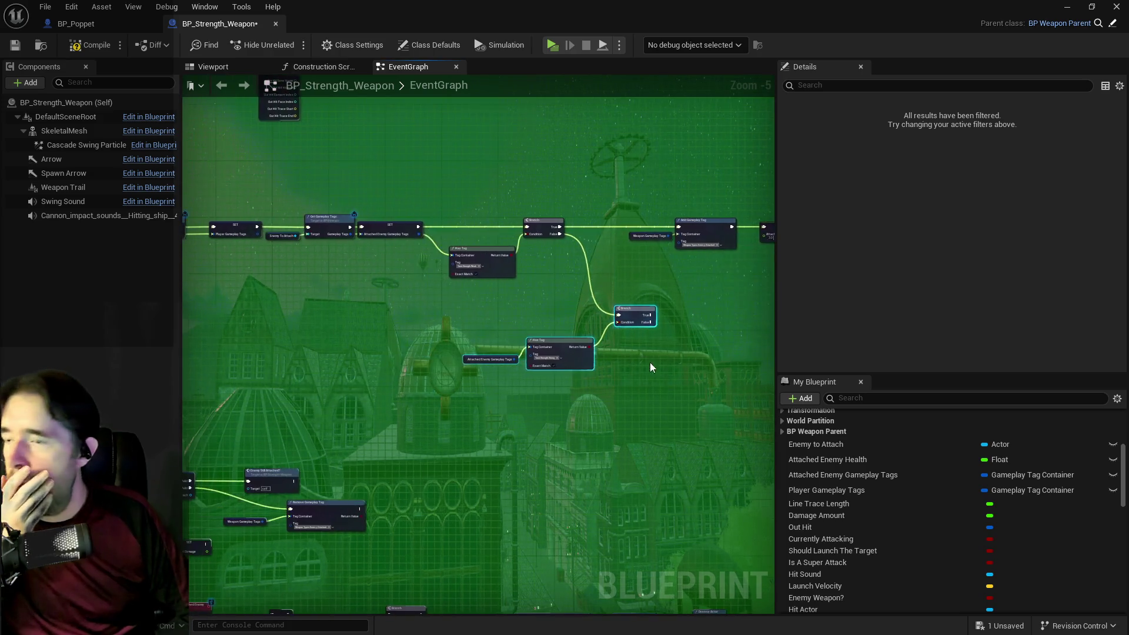
Move the Branch, Has Tag and Add Gameplay Tag nodes to the right.
drag(497, 409, 661, 389)
scroll(438, 328, down, 2)
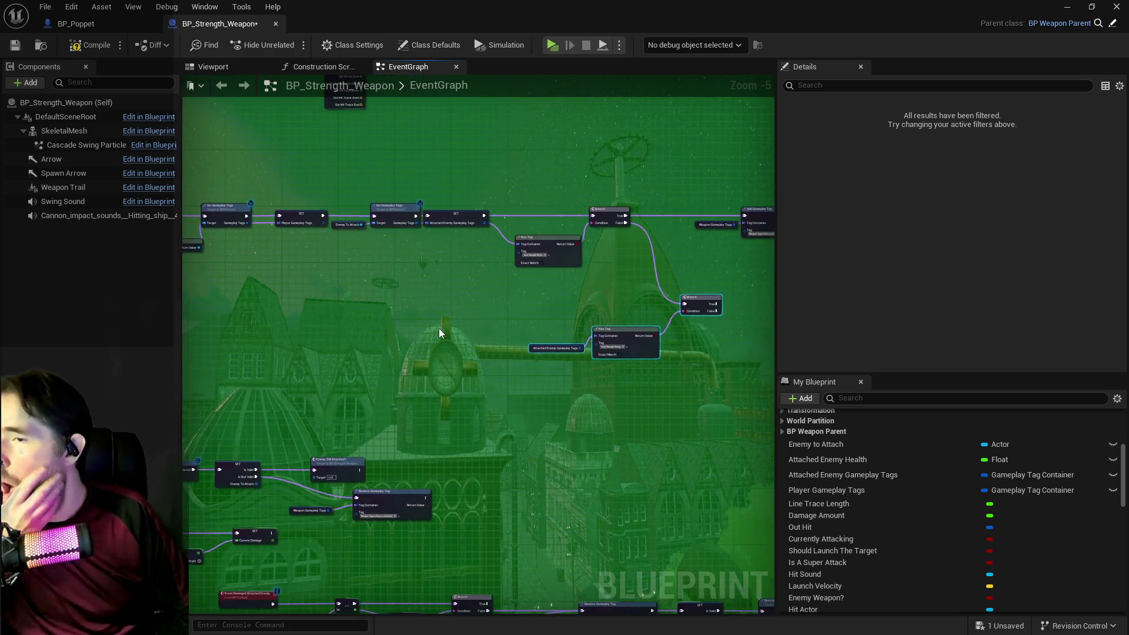
mouse_move(446, 216)
mouse_down()
mouse_move(514, 225)
mouse_move(941, 406)
mouse_move(695, 416)
mouse_up()
scroll(506, 227, up, 1)
drag(225, 329, 537, 296)
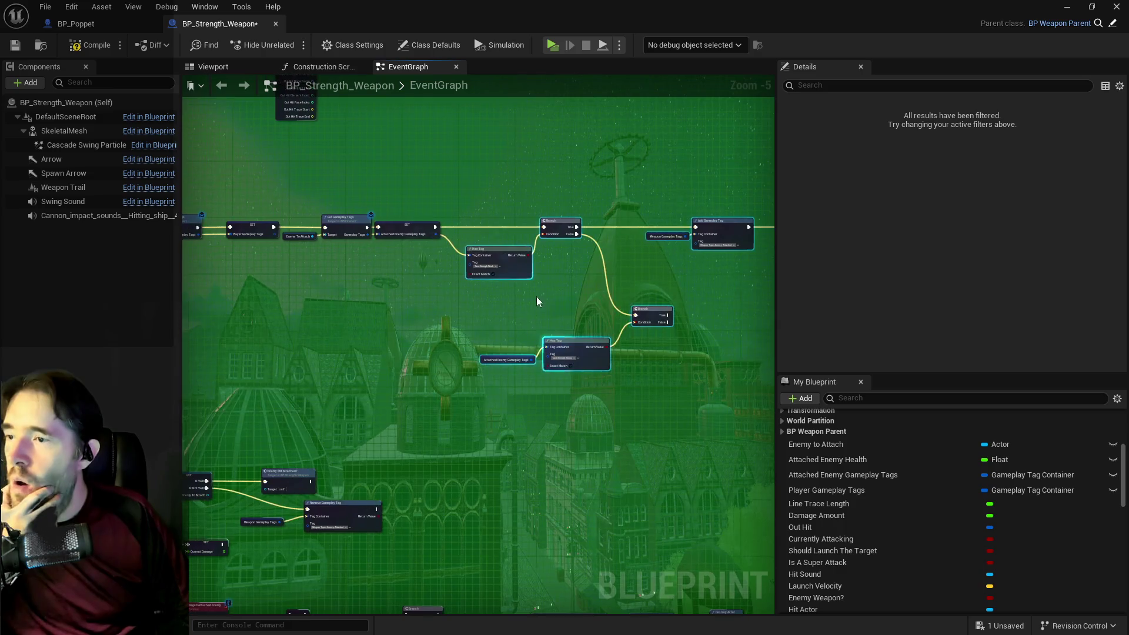
drag(547, 234, 626, 226)
scroll(545, 318, up, 2)
Duplicate the Attached Enemy Gameplay Tags getter and feed it into the first Has Tag's Tag Container.
click(557, 397)
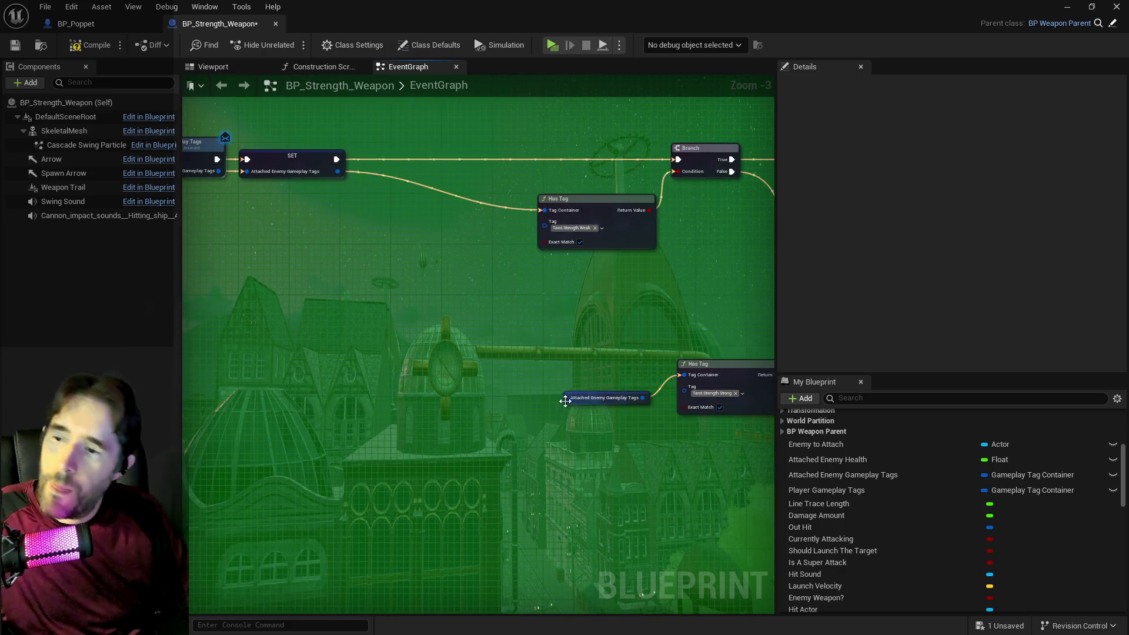
key(ctrl+v)
drag(497, 207, 553, 215)
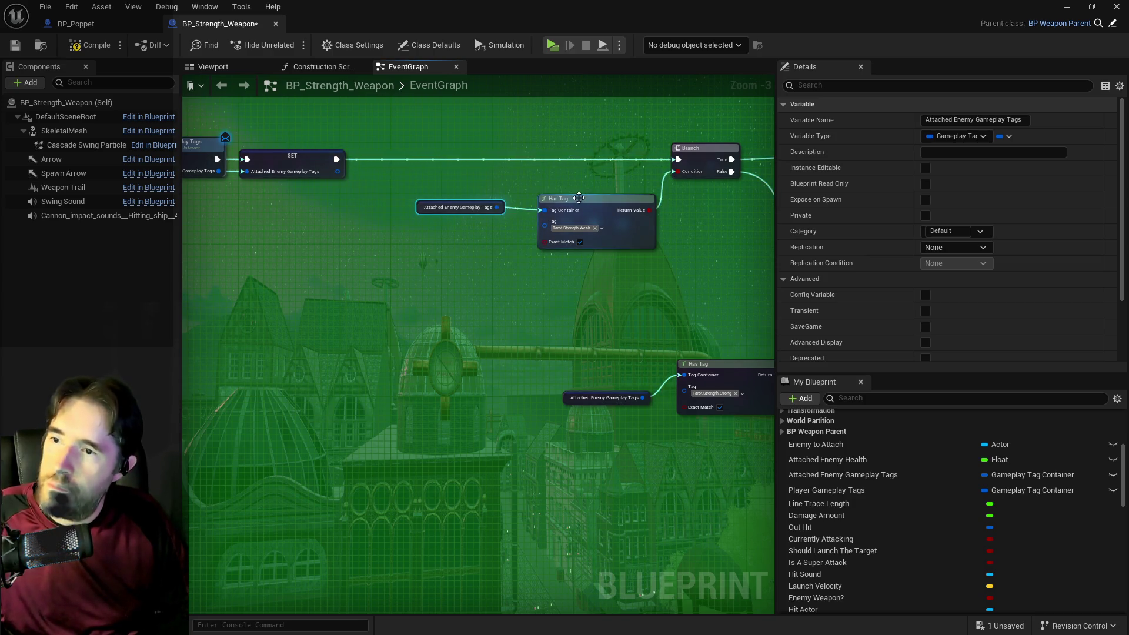
Paste a copy of the Has Tag node below the SET node and connect SET's tag output to it.
click(564, 199)
key(ctrl+c)
key(ctrl+v)
drag(424, 145, 411, 106)
scroll(465, 153, down, 3)
scroll(476, 155, up, 2)
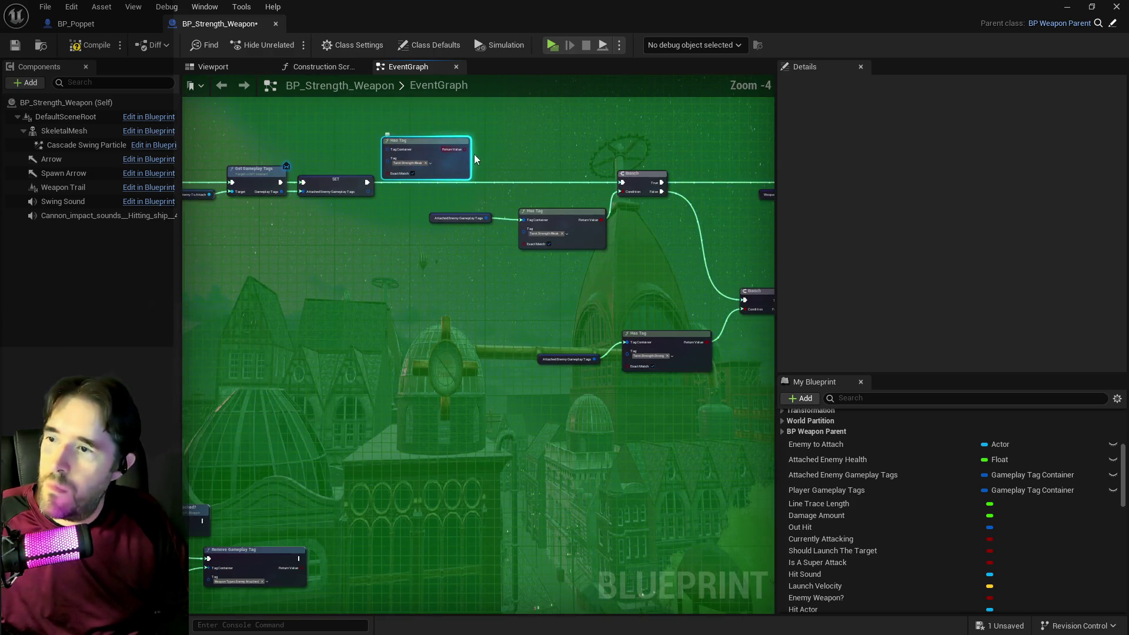
mouse_move(479, 156)
mouse_down()
mouse_move(728, 403)
mouse_move(810, 426)
mouse_move(528, 347)
mouse_up()
drag(459, 355, 460, 356)
mouse_move(388, 230)
mouse_down()
mouse_move(512, 231)
mouse_move(644, 200)
mouse_move(655, 212)
mouse_up()
drag(384, 139, 372, 204)
scroll(361, 231, up, 4)
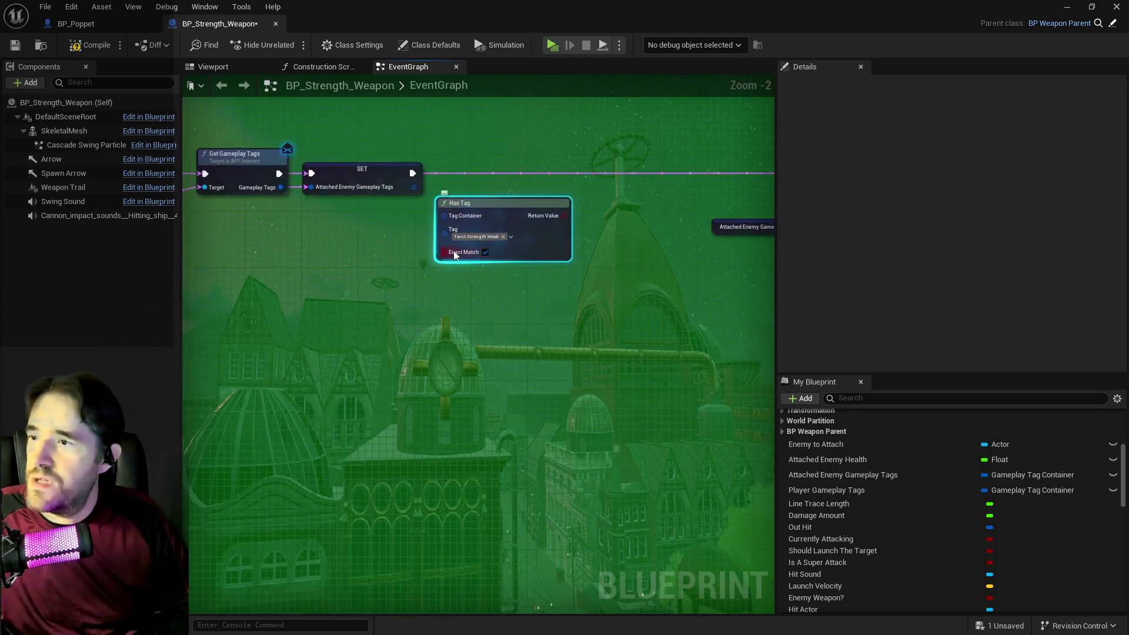
mouse_move(404, 165)
mouse_down()
mouse_move(447, 206)
mouse_move(441, 160)
mouse_move(453, 154)
mouse_up()
Add a Branch on the Has Tag result, routing its True path toward Get Tarot Card Info.
text(b)
click(500, 204)
scroll(518, 275, down, 2)
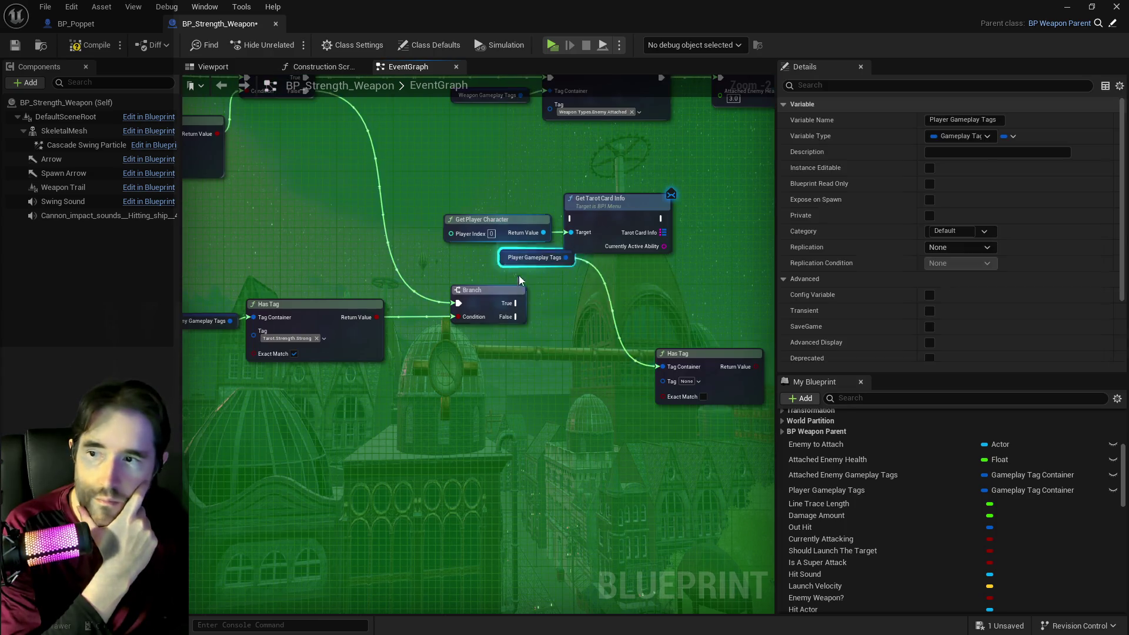
mouse_move(516, 303)
mouse_down()
mouse_move(538, 321)
mouse_move(560, 221)
mouse_move(570, 218)
mouse_up()
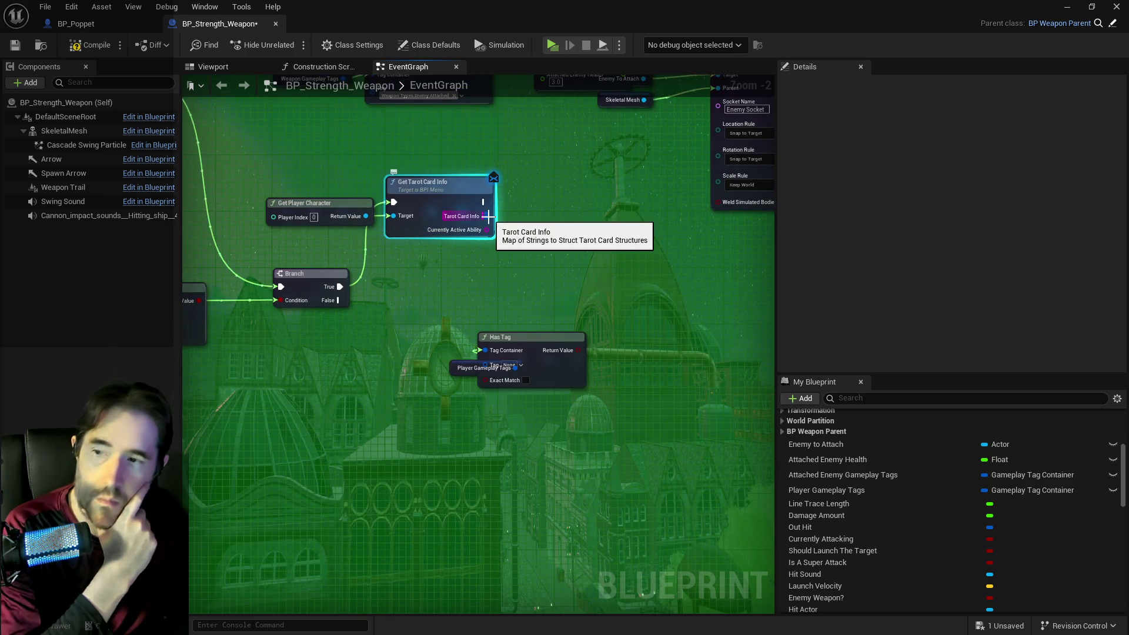
Add a Map Find node on Tarot Card Info and open BP_Poppet's Tarot 8: Strength graph to check the key.
drag(488, 216, 522, 263)
text(find)
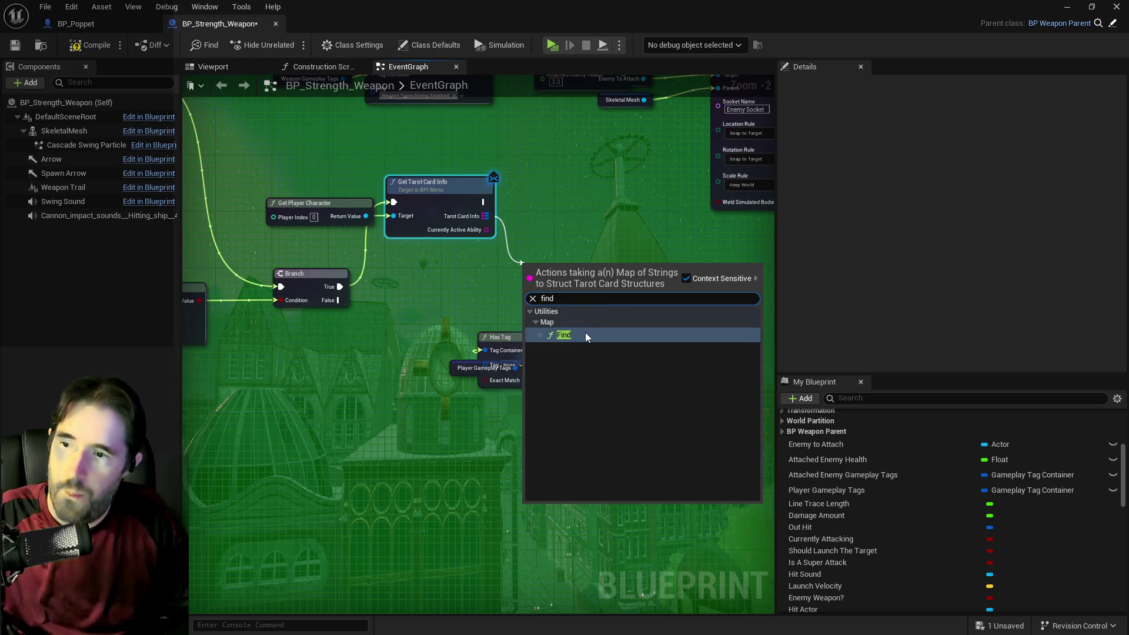
click(585, 335)
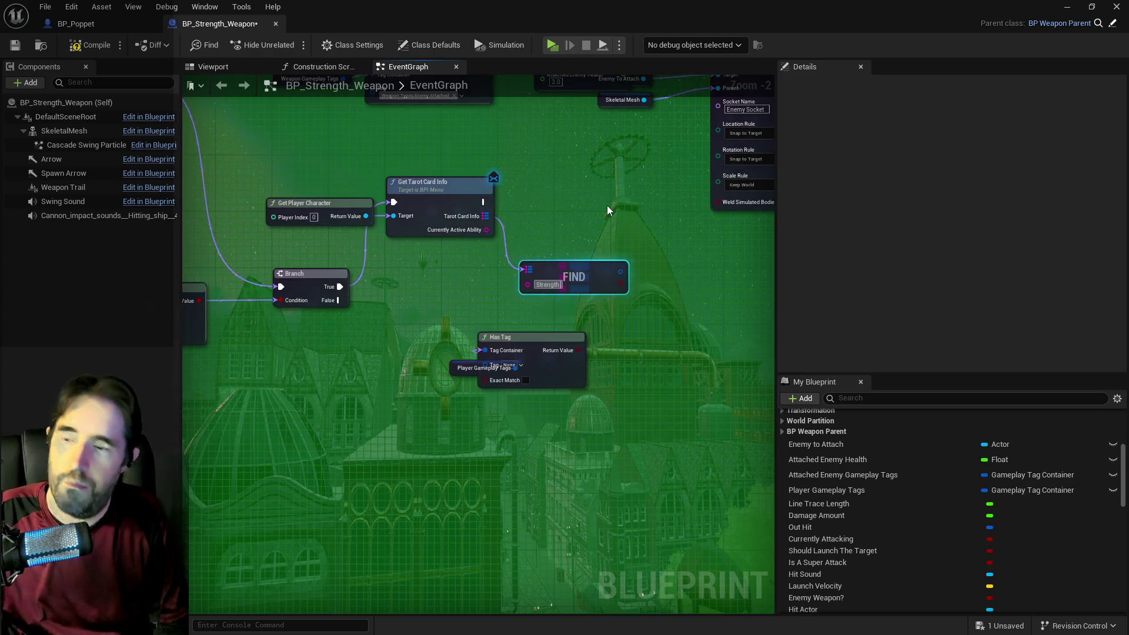
double_click(436, 183)
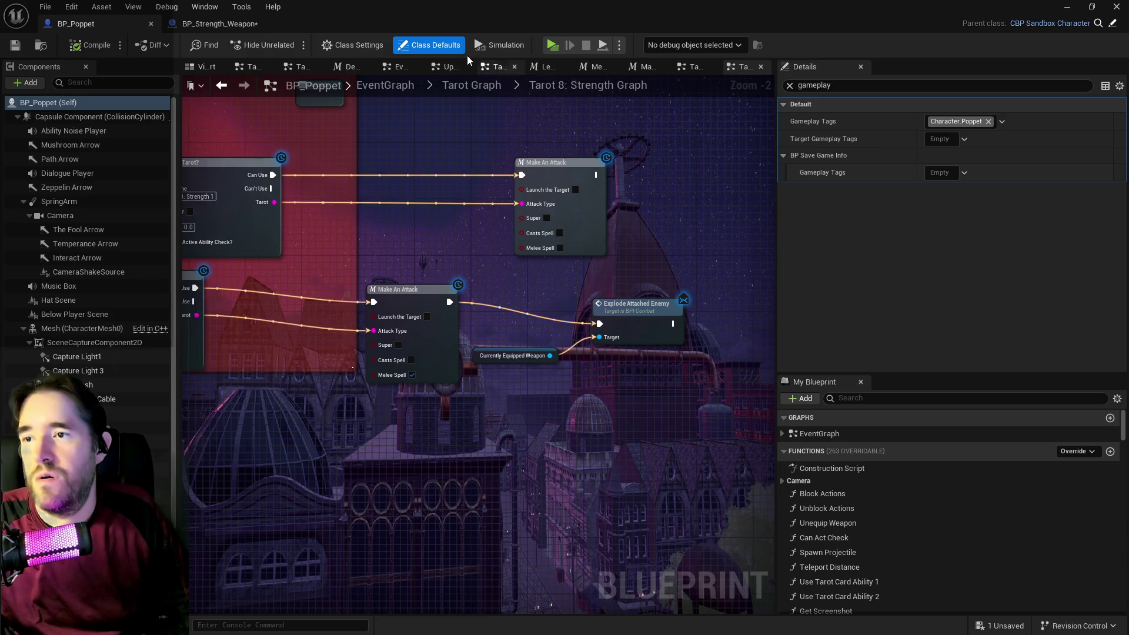
Back in BP_Strength_Weapon, set the Find key to Strength 2 and shift Get Player Character and Get Tarot Card Info down.
click(221, 23)
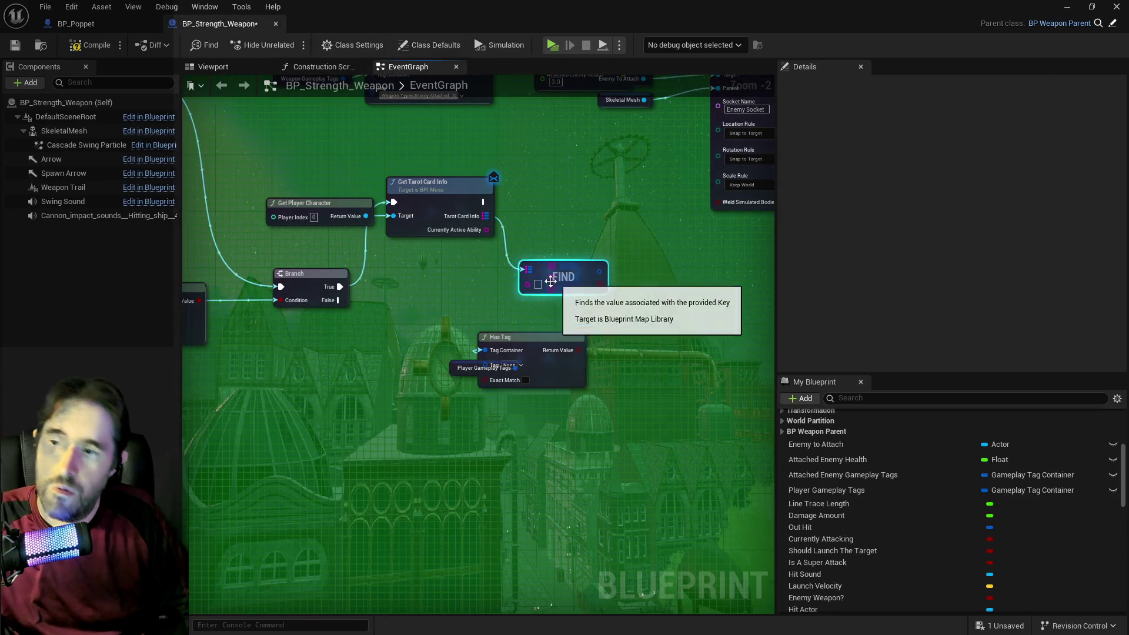
text(Tarot 8: Strength 2)
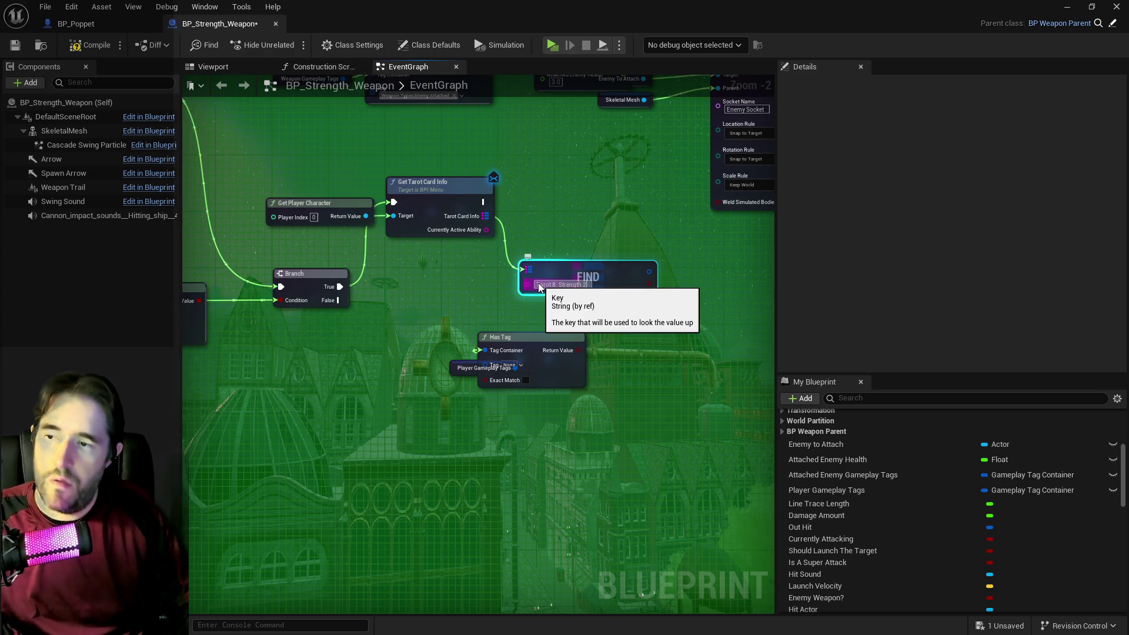
click(504, 297)
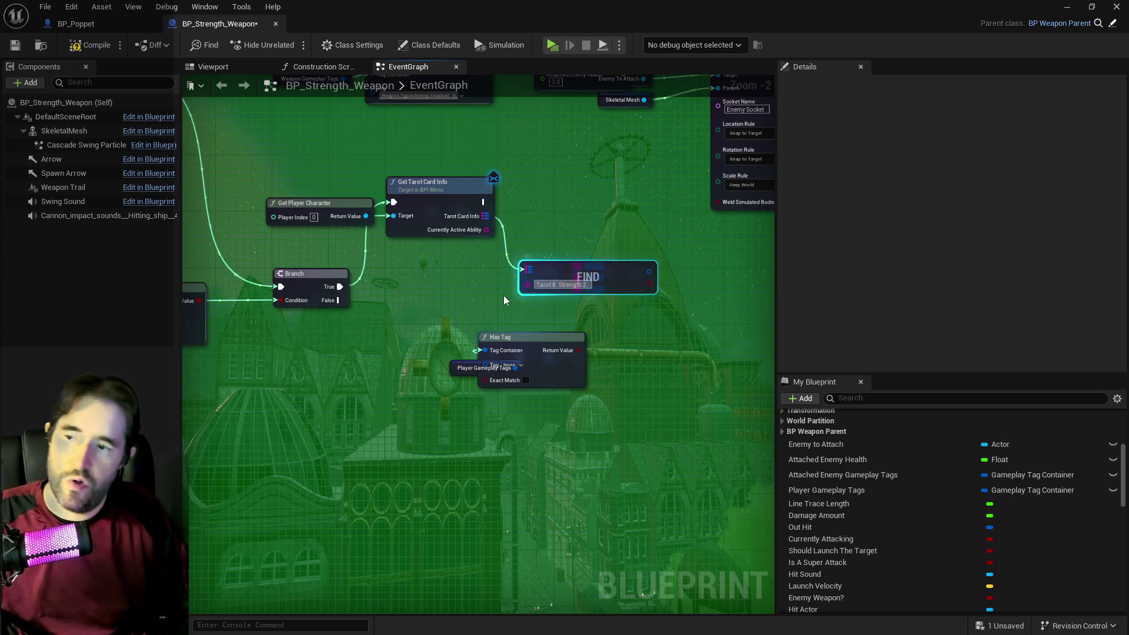
drag(503, 295, 428, 298)
scroll(428, 298, down, 2)
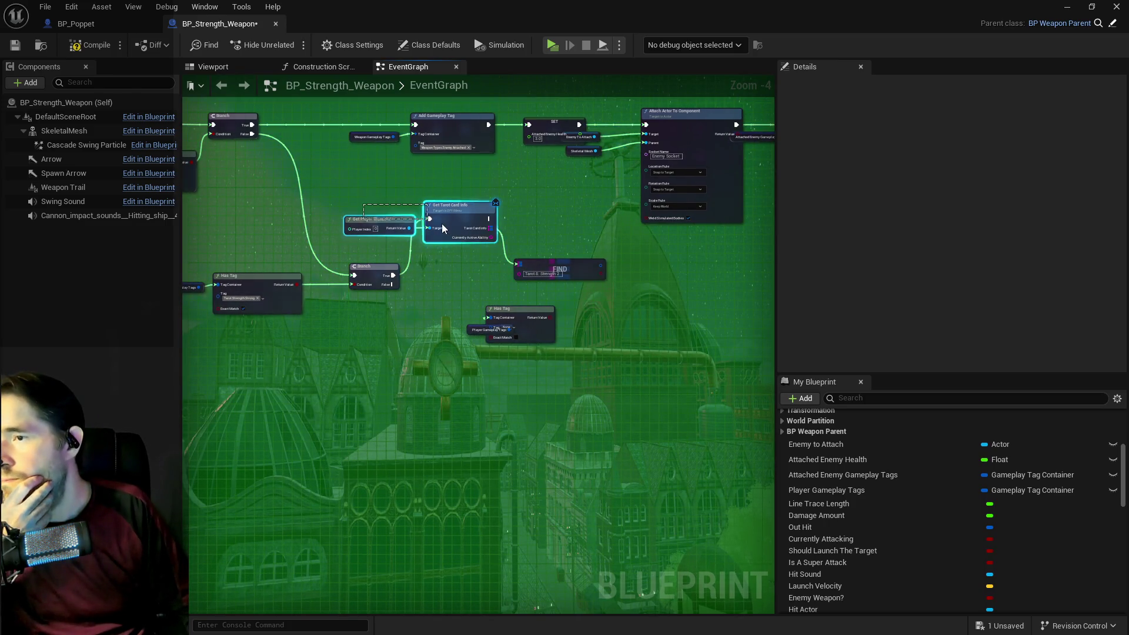
mouse_move(442, 223)
mouse_down()
mouse_move(444, 233)
mouse_move(533, 227)
mouse_move(589, 241)
mouse_up()
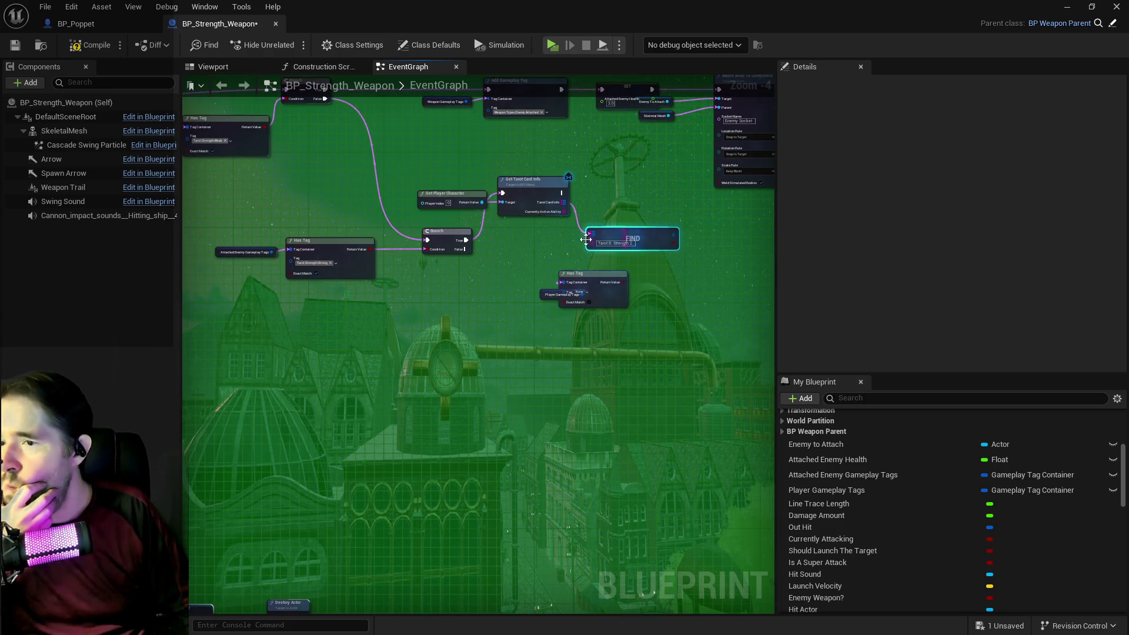
Delete the unused Player Gameplay Tags Has Tag node.
click(591, 287)
key(Delete)
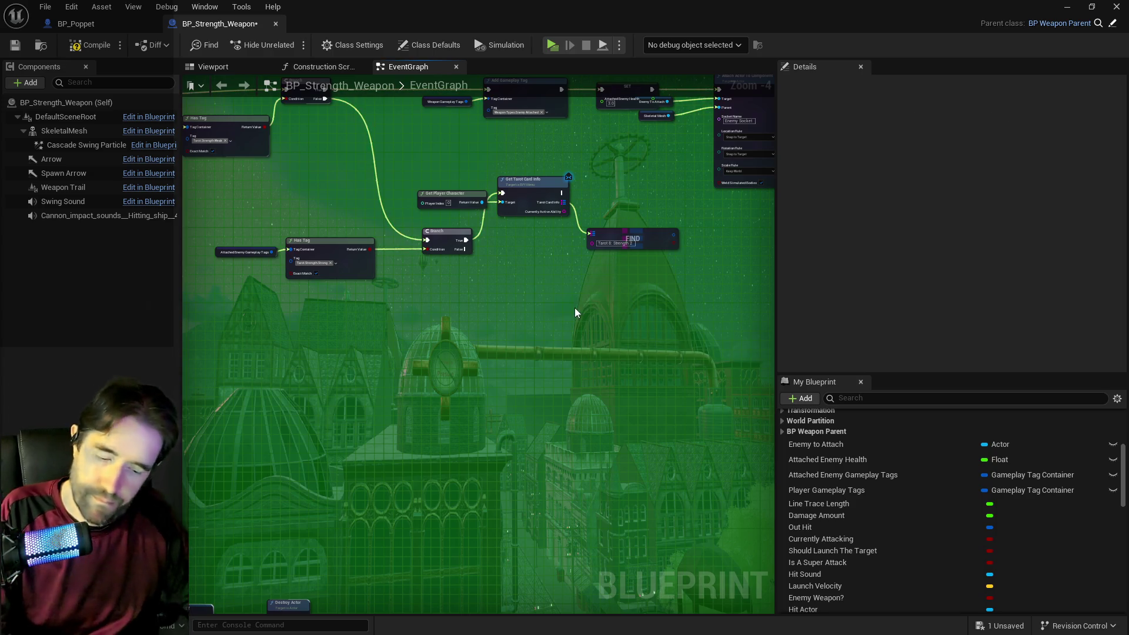
mouse_move(538, 258)
mouse_down()
mouse_move(491, 249)
mouse_move(534, 288)
mouse_move(531, 266)
mouse_up()
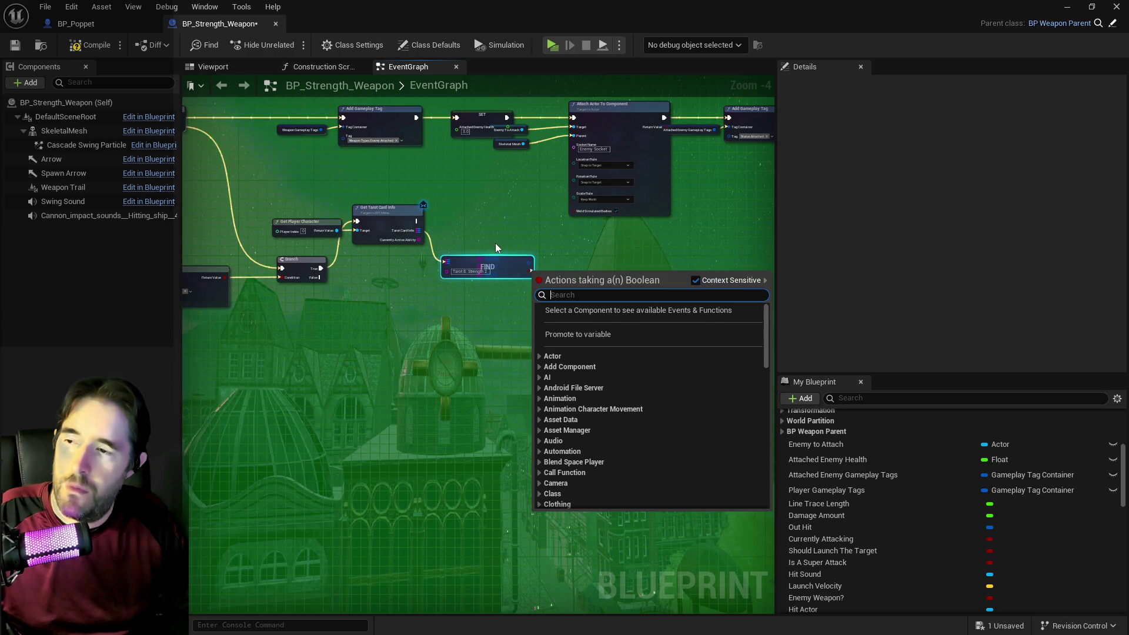
Split the Find node's Value struct pin into its separate fields.
key(Escape)
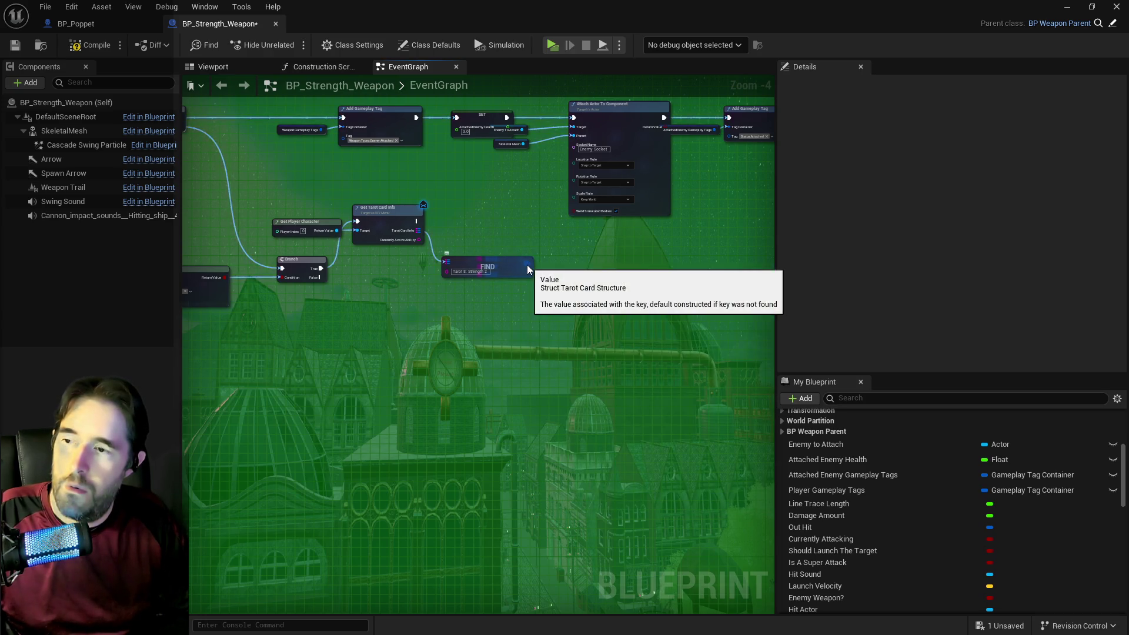
right_click(527, 270)
click(541, 313)
scroll(540, 312, up, 2)
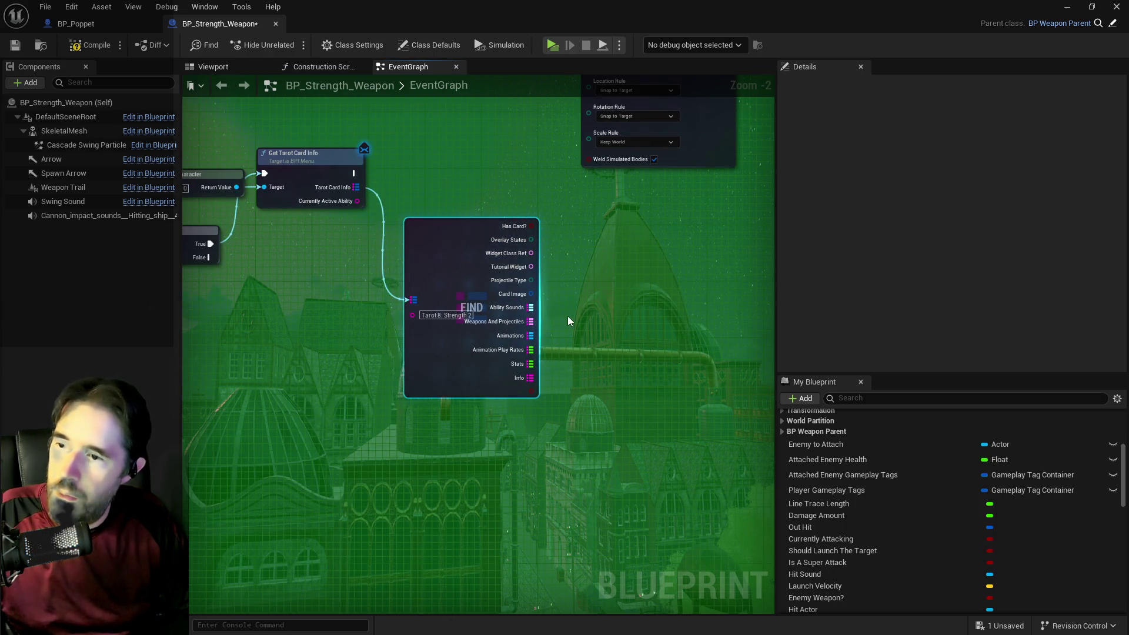
drag(566, 316, 516, 315)
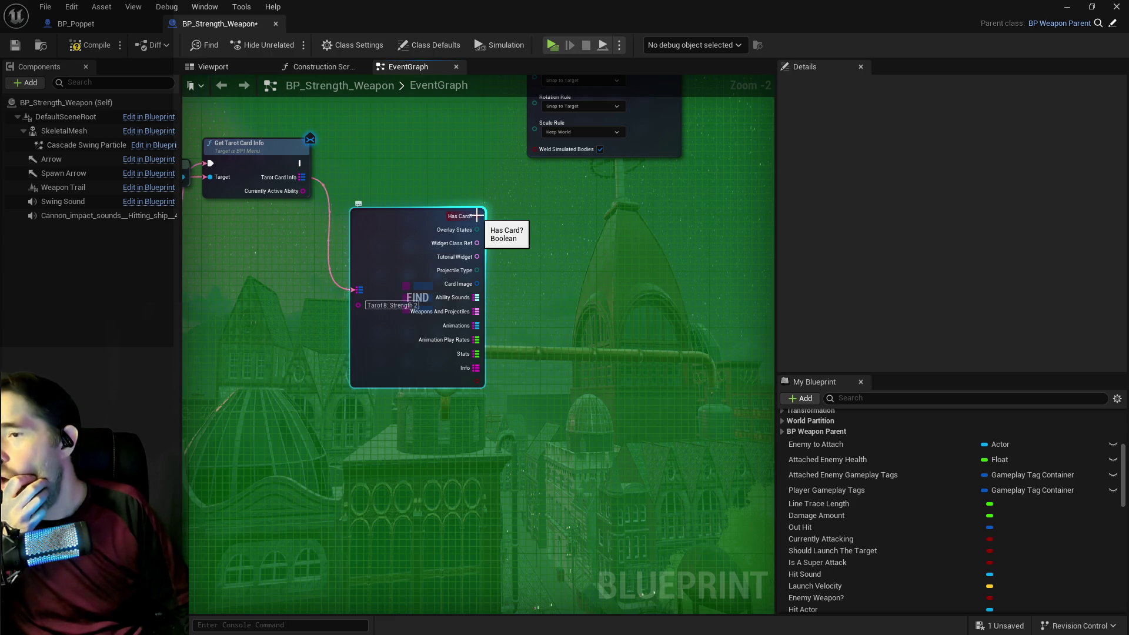
Add a Branch on Has Card?, arrange the lookup and Branch nodes, and wire Get Tarot Card Info's execution onward.
drag(477, 220, 538, 283)
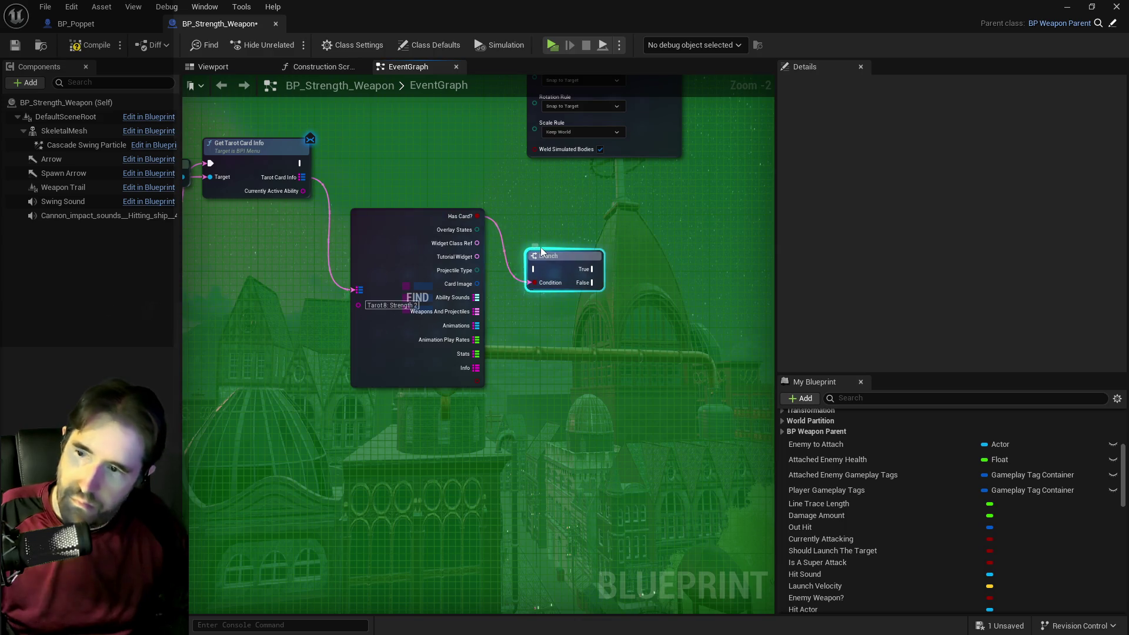
drag(416, 222, 401, 187)
drag(592, 254, 585, 388)
scroll(585, 356, down, 1)
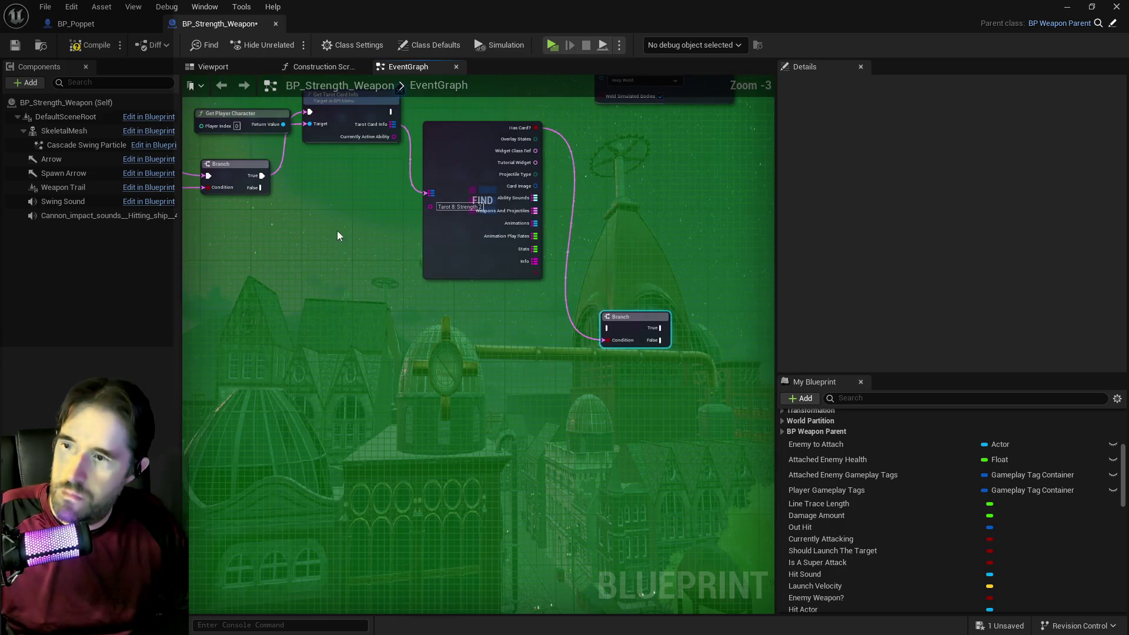
drag(469, 143, 437, 220)
mouse_move(391, 112)
mouse_down()
mouse_move(482, 164)
mouse_move(607, 327)
mouse_move(624, 168)
mouse_up()
mouse_move(436, 276)
mouse_down()
mouse_move(635, 291)
mouse_move(668, 306)
mouse_up()
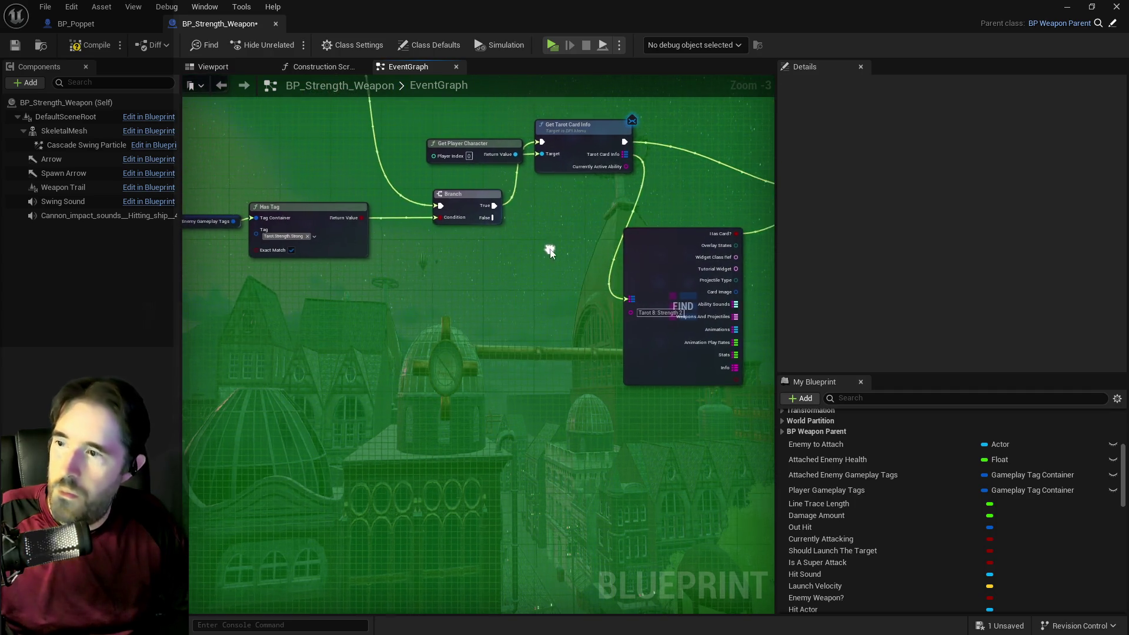
Line up the lookup node, its Branch, the player character and card info nodes, and the Has Tag check.
mouse_move(652, 243)
mouse_down()
mouse_move(682, 237)
mouse_move(691, 209)
mouse_move(643, 201)
mouse_up()
click(661, 219)
mouse_move(301, 150)
mouse_down()
mouse_move(306, 180)
mouse_move(401, 181)
mouse_move(521, 239)
mouse_move(519, 222)
mouse_move(533, 215)
mouse_move(497, 224)
mouse_up()
mouse_move(294, 265)
mouse_down()
mouse_move(501, 260)
mouse_move(615, 334)
mouse_up()
mouse_move(575, 278)
mouse_down()
mouse_move(368, 294)
mouse_move(459, 256)
mouse_move(485, 224)
mouse_move(365, 255)
mouse_move(760, 316)
mouse_up()
scroll(365, 254, down, 2)
drag(625, 234, 658, 271)
Review the Tarot.Strength.Weak and Strong Has Tag checks and select the top row of attach nodes.
drag(616, 323, 485, 313)
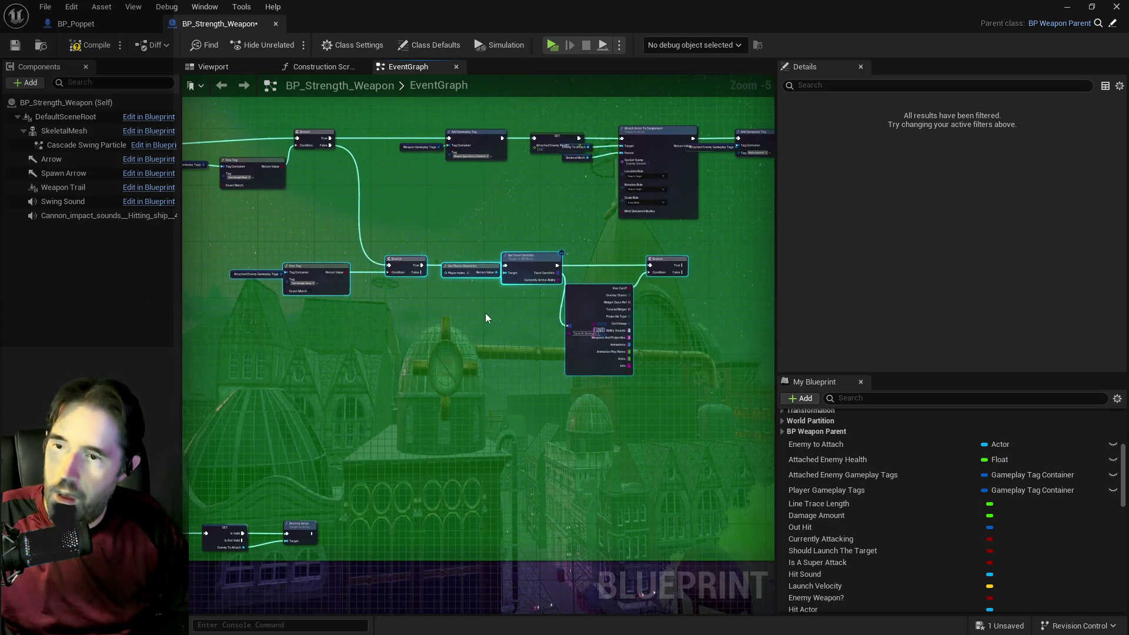
drag(452, 406, 613, 388)
scroll(578, 261, up, 3)
drag(578, 261, 588, 388)
mouse_move(455, 238)
mouse_down()
mouse_move(563, 254)
mouse_move(481, 228)
mouse_move(578, 238)
mouse_move(510, 224)
mouse_up()
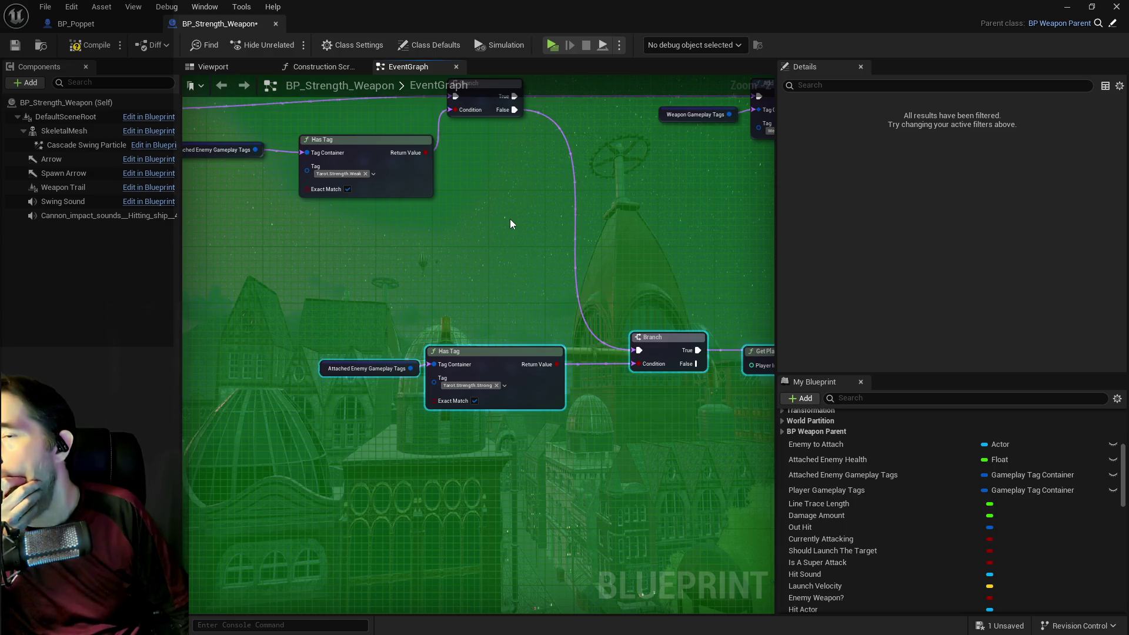
scroll(510, 223, down, 3)
scroll(510, 224, up, 2)
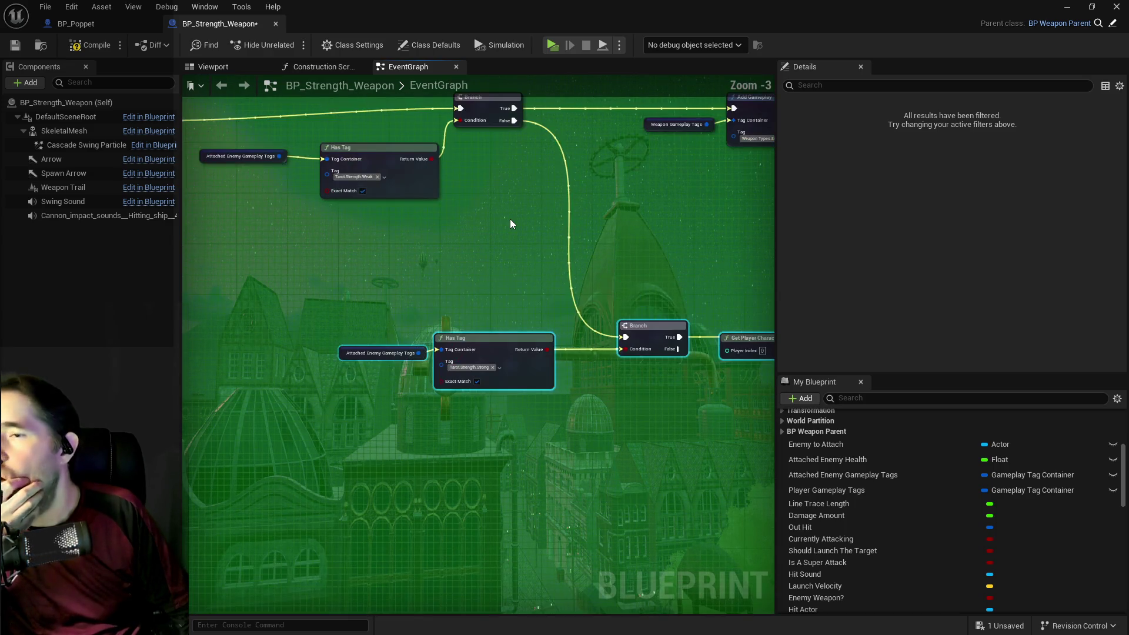
scroll(510, 222, down, 2)
scroll(368, 180, up, 3)
scroll(462, 207, down, 3)
scroll(479, 216, up, 2)
scroll(481, 217, down, 2)
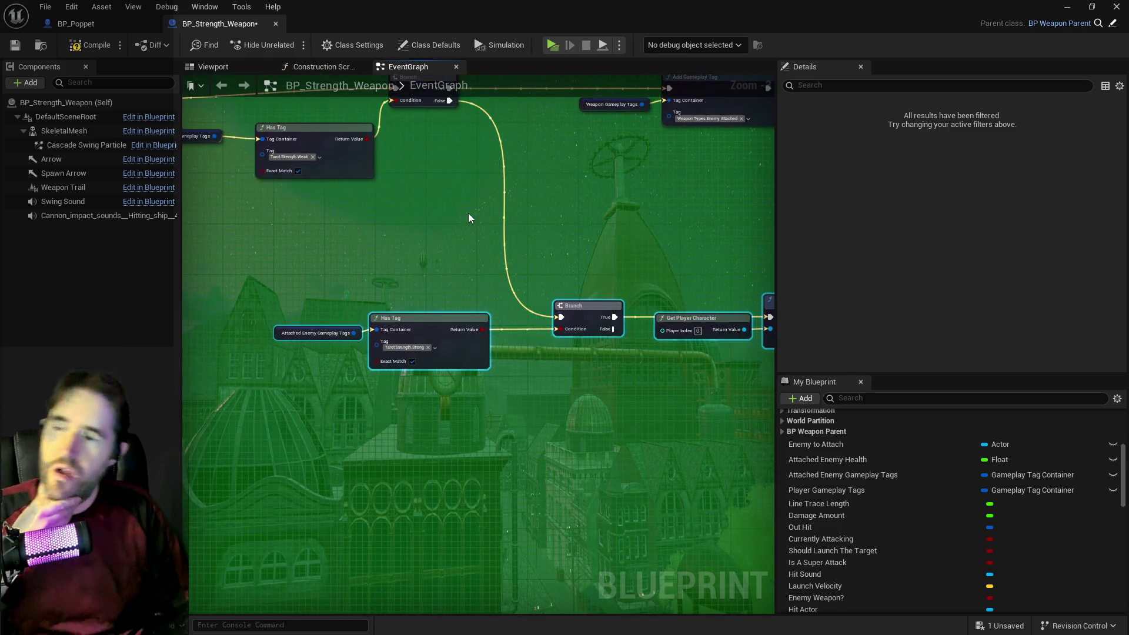
scroll(468, 213, up, 2)
drag(541, 262, 321, 249)
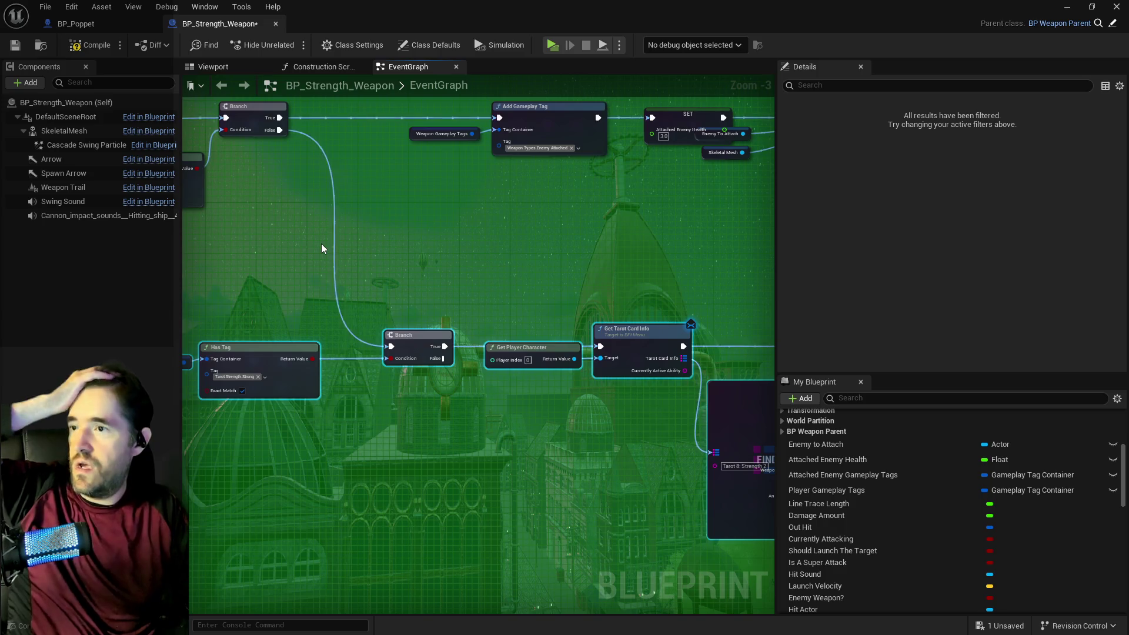
drag(322, 248, 518, 188)
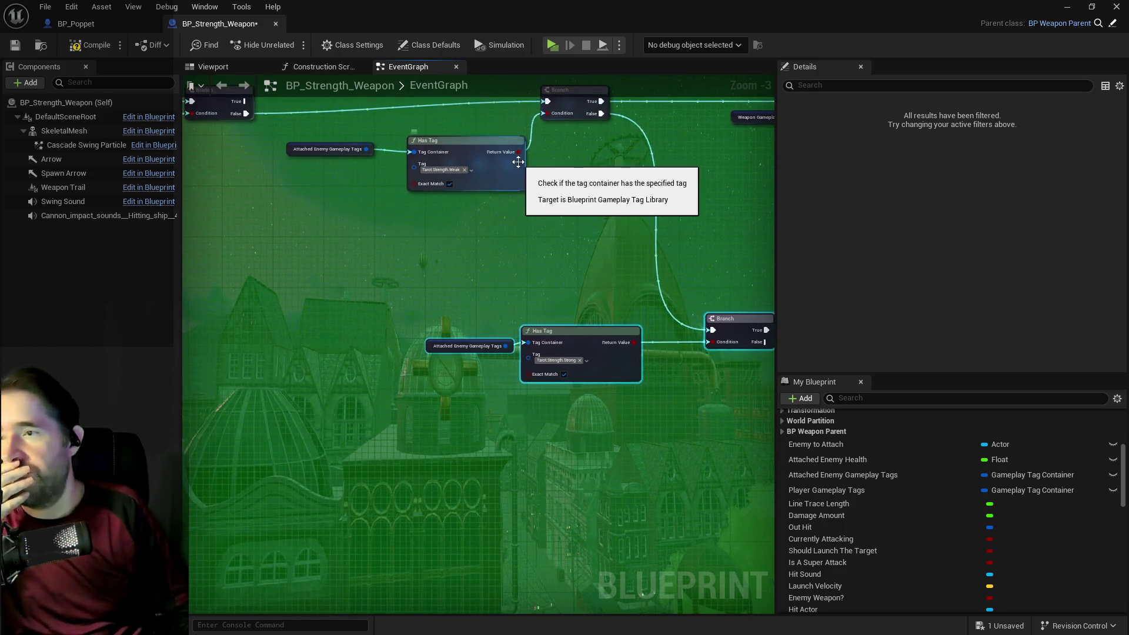
click(579, 120)
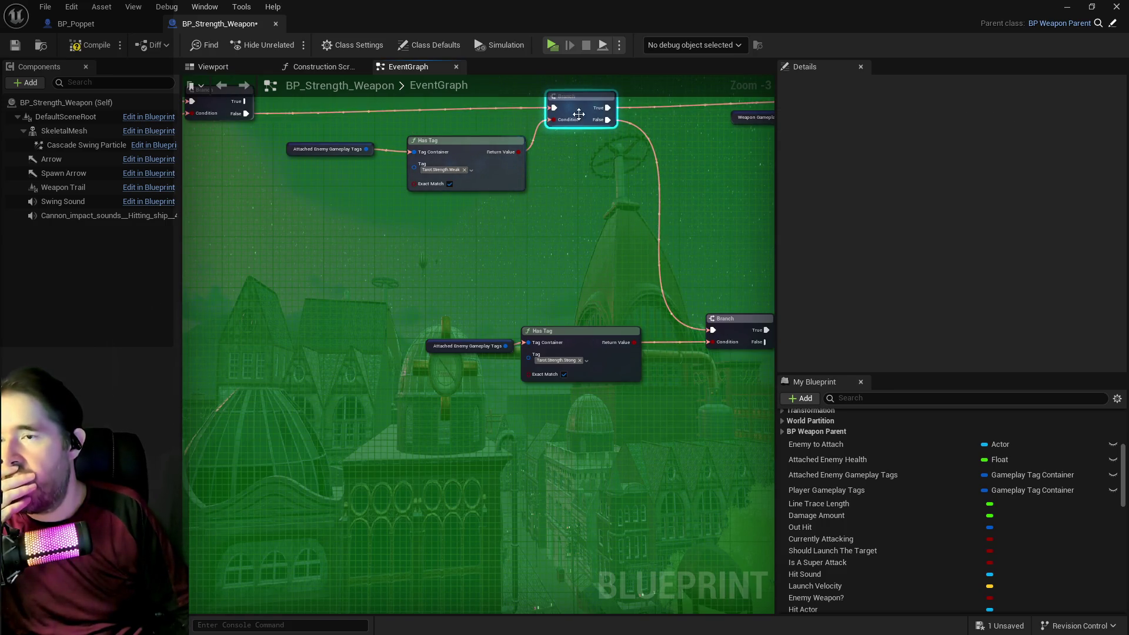
scroll(224, 248, down, 3)
drag(336, 174, 707, 203)
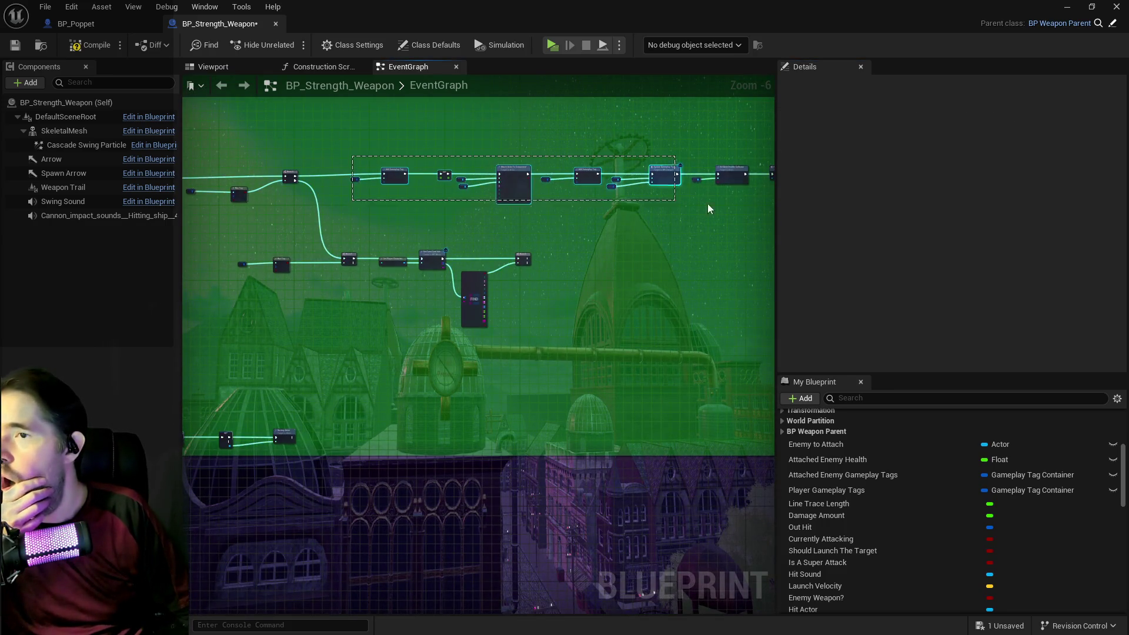
Connect the card Branch's True output to Add Gameplay Tag's exec input.
drag(556, 188, 534, 189)
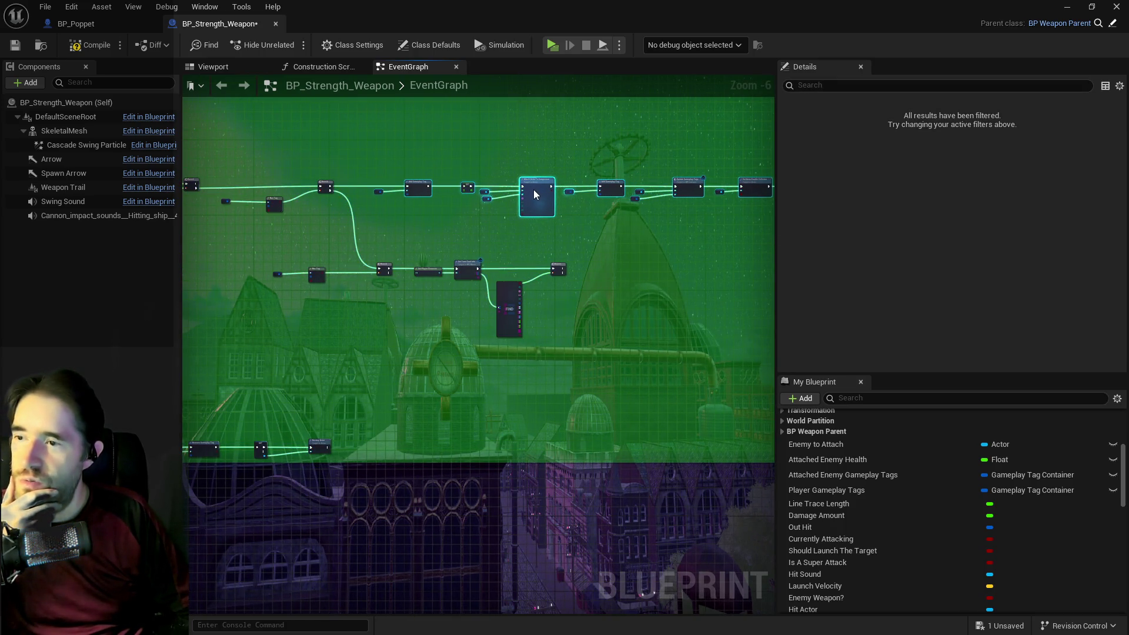
scroll(534, 189, up, 1)
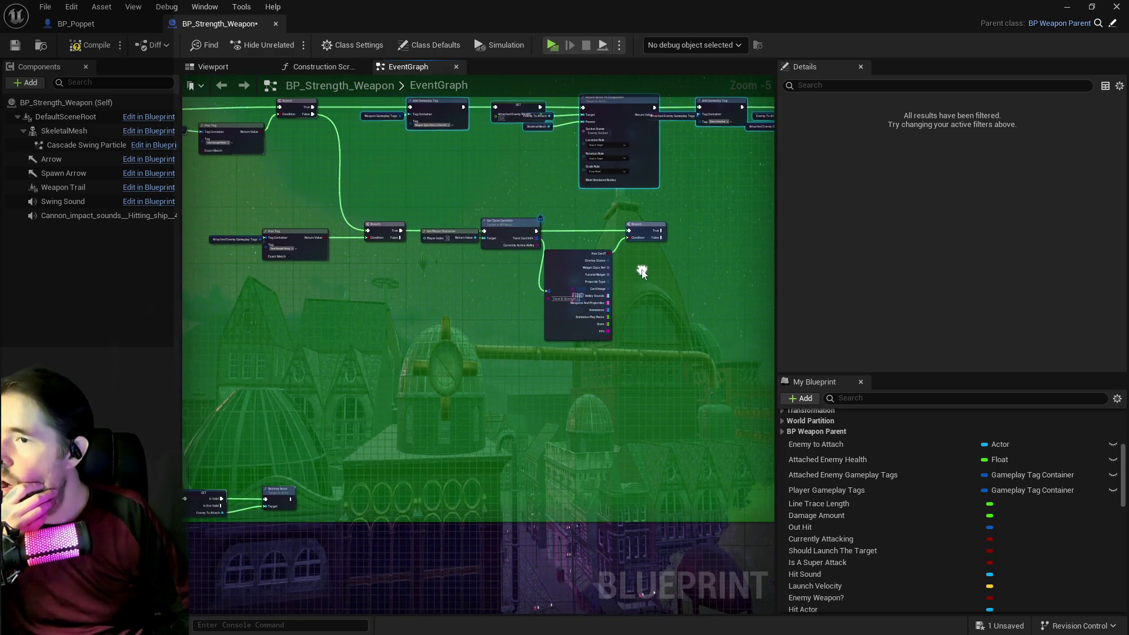
scroll(459, 285, up, 2)
scroll(476, 294, down, 1)
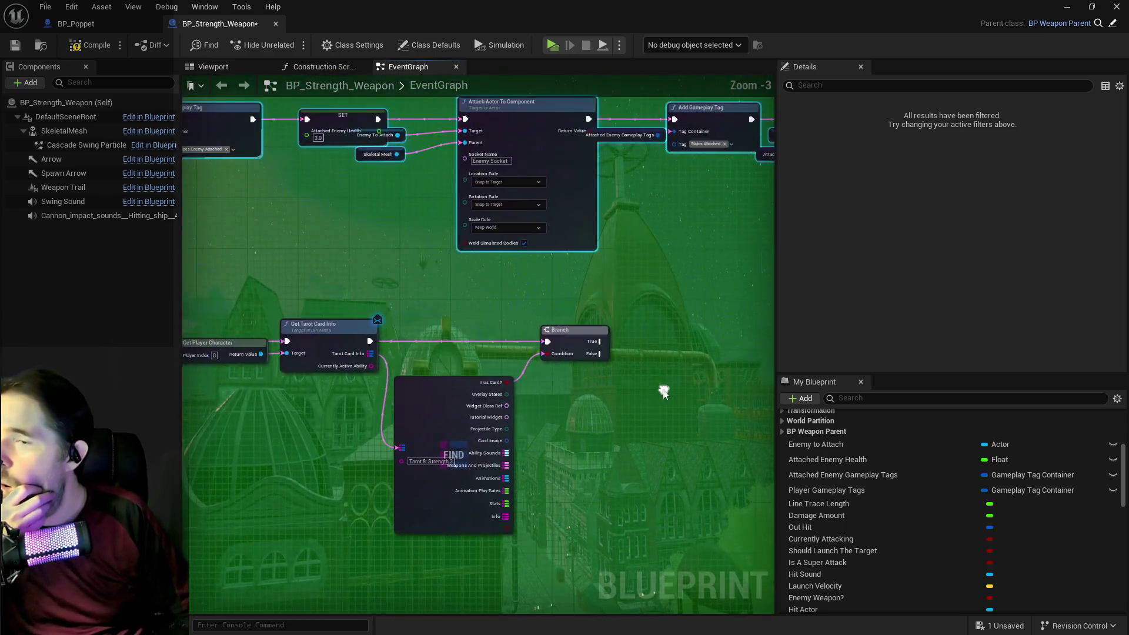
right_click(654, 389)
mouse_move(612, 355)
mouse_down()
mouse_move(468, 286)
mouse_move(247, 258)
mouse_move(261, 199)
mouse_move(277, 188)
mouse_move(743, 234)
mouse_move(534, 245)
mouse_move(578, 268)
mouse_up()
Reposition the attach and tag nodes to make room, then compile the blueprint.
scroll(315, 248, down, 1)
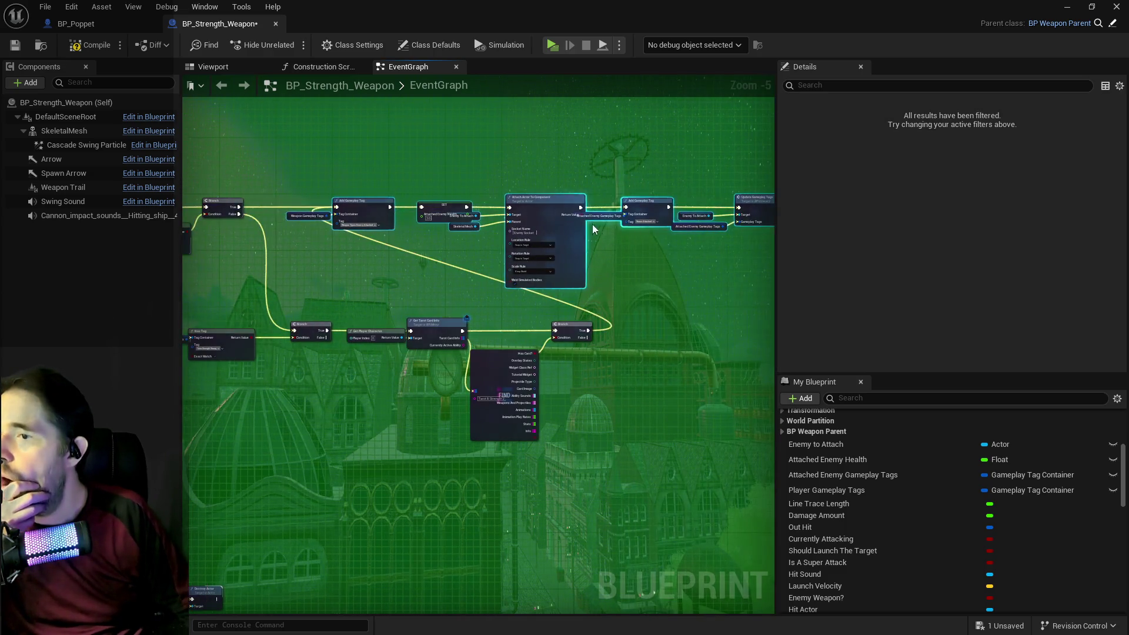
mouse_move(531, 199)
mouse_down()
mouse_move(803, 203)
mouse_move(694, 200)
mouse_up()
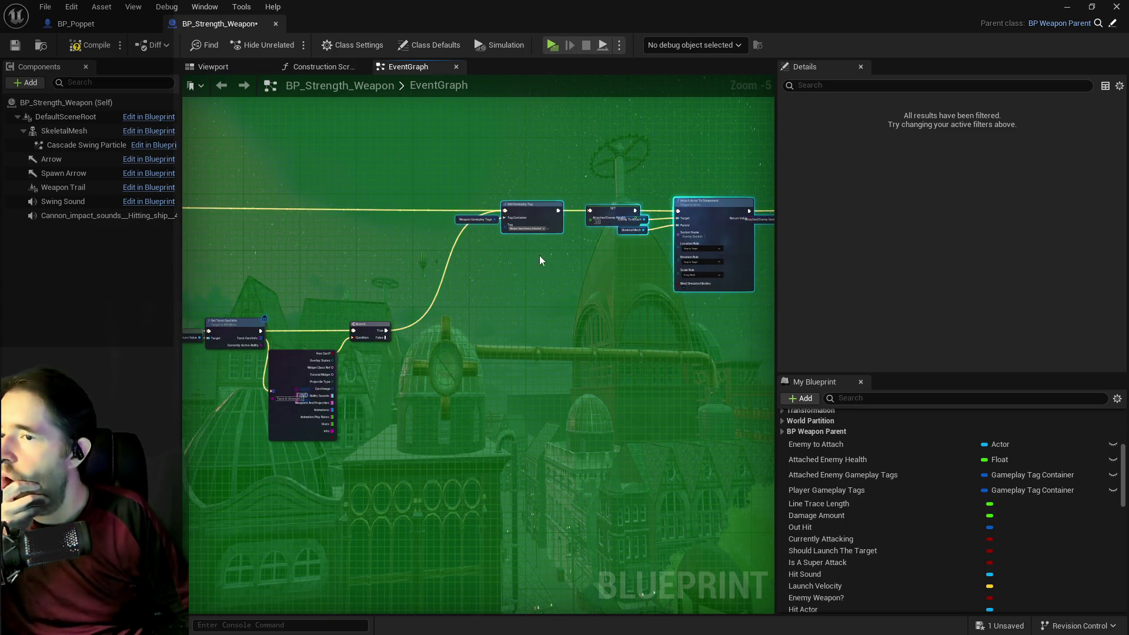
scroll(613, 238, up, 3)
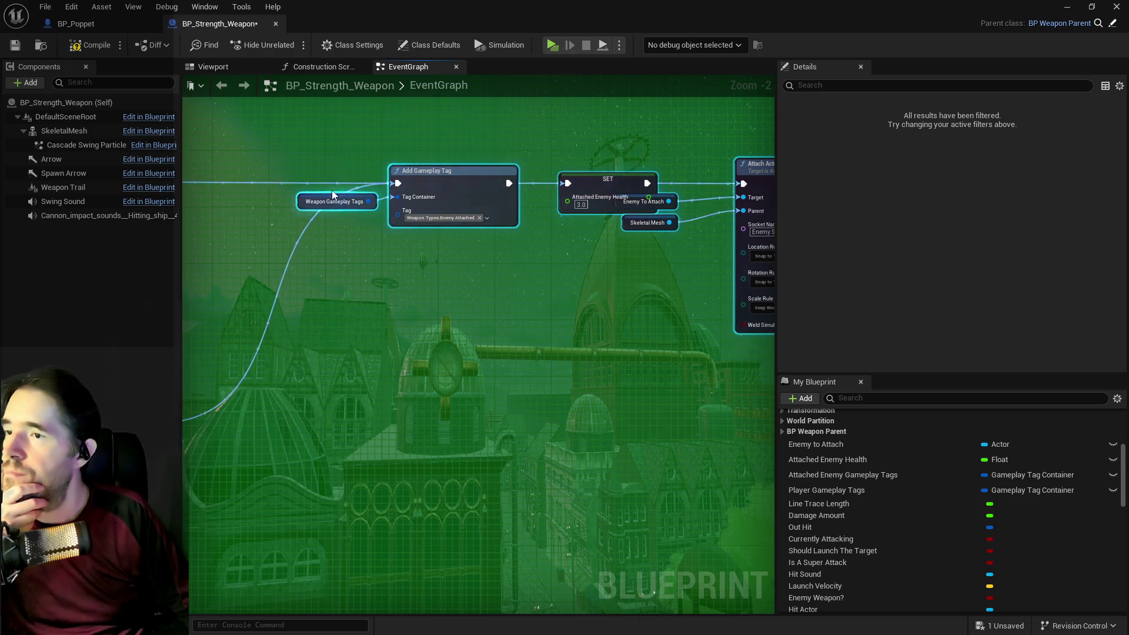
drag(573, 177, 382, 173)
click(478, 135)
mouse_move(478, 136)
mouse_down()
mouse_move(856, 303)
mouse_move(732, 312)
mouse_move(795, 321)
mouse_move(749, 322)
mouse_move(502, 284)
mouse_up()
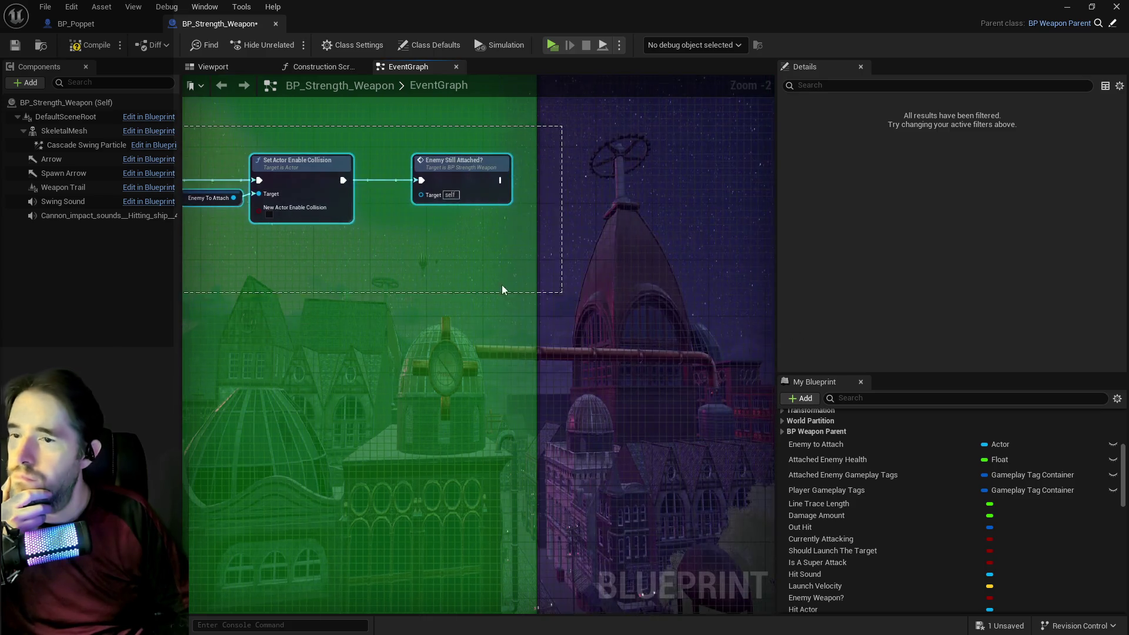
drag(433, 213, 520, 213)
click(89, 45)
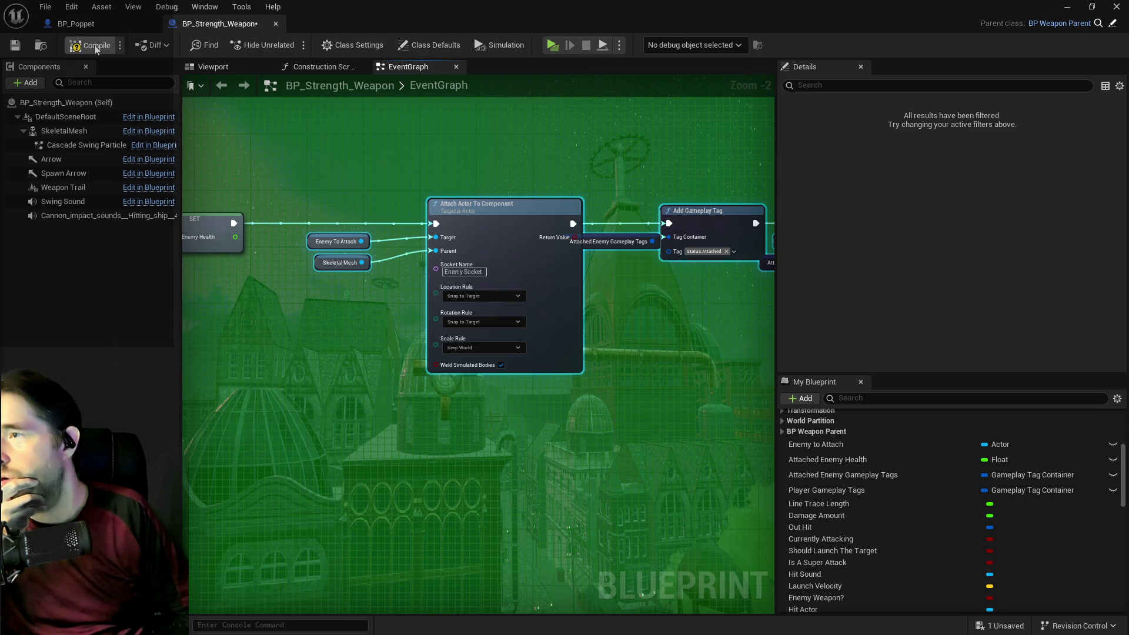
Save BP_Strength_Weapon with Ctrl+S.
key(ctrl+s)
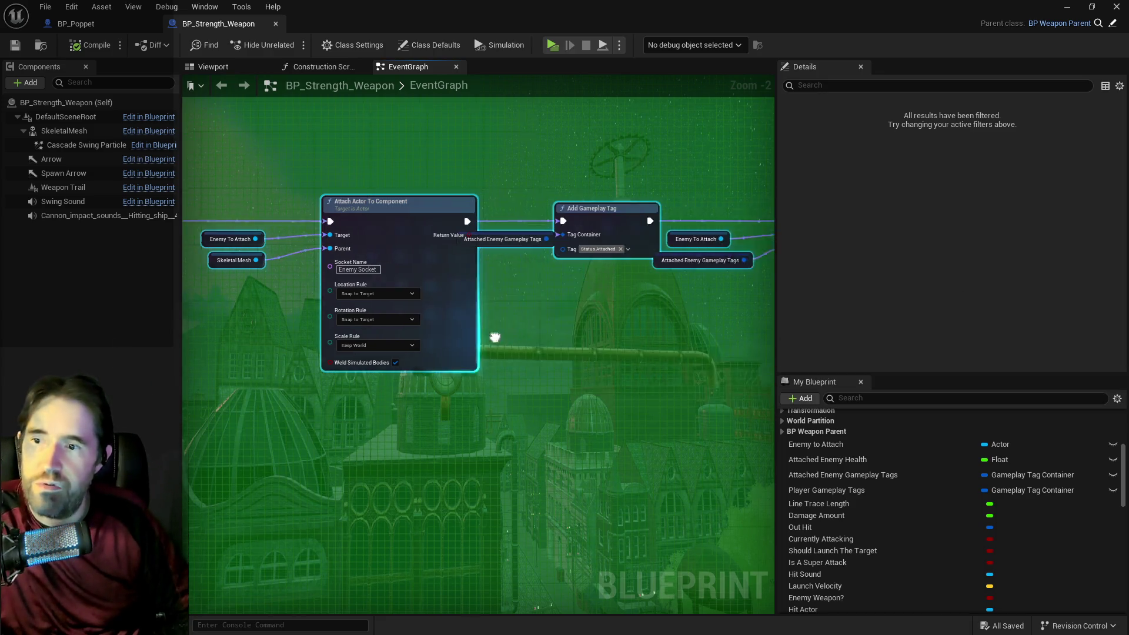
mouse_move(594, 167)
mouse_down()
mouse_move(743, 280)
mouse_move(763, 318)
mouse_move(658, 335)
mouse_up()
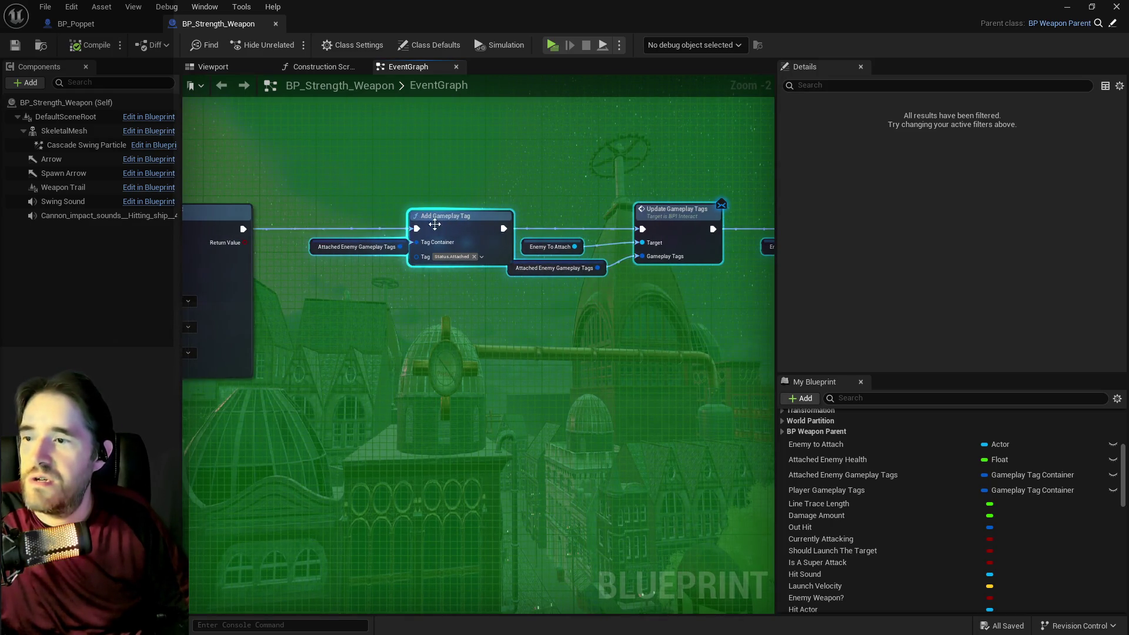
click(325, 258)
click(311, 248)
mouse_move(312, 248)
mouse_down()
mouse_move(255, 246)
mouse_move(454, 317)
mouse_move(339, 330)
mouse_move(637, 414)
mouse_up()
scroll(500, 376, down, 1)
drag(361, 402, 566, 370)
scroll(567, 371, down, 2)
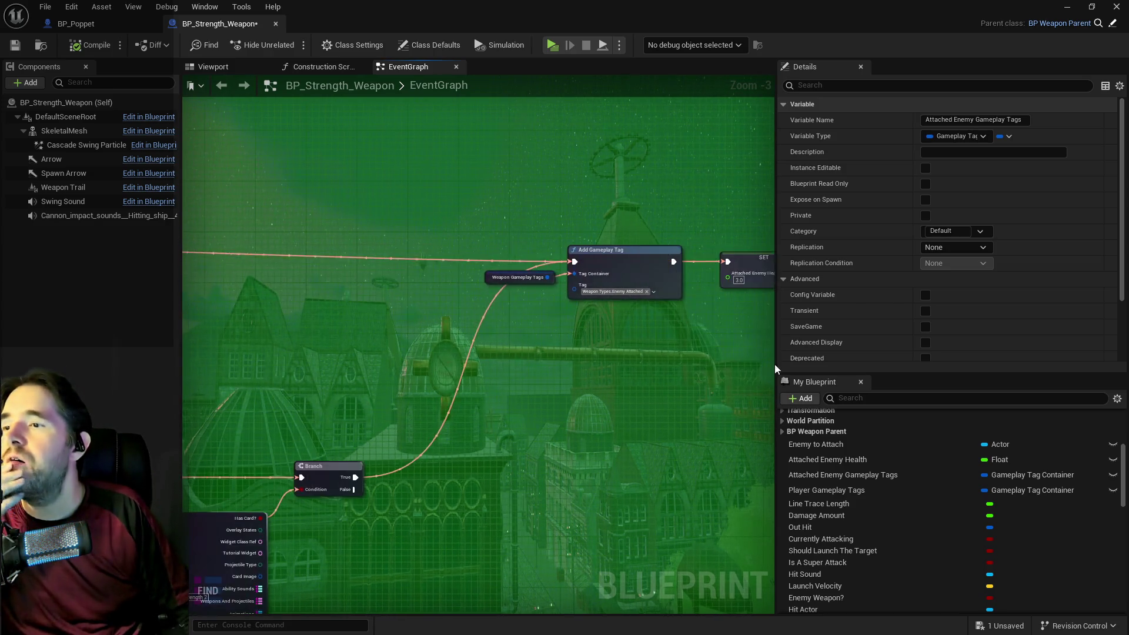
drag(673, 335, 619, 314)
drag(228, 270, 361, 275)
drag(301, 295, 675, 364)
mouse_move(661, 313)
mouse_down()
mouse_move(670, 255)
mouse_move(692, 240)
mouse_move(443, 264)
mouse_up()
scroll(587, 277, down, 1)
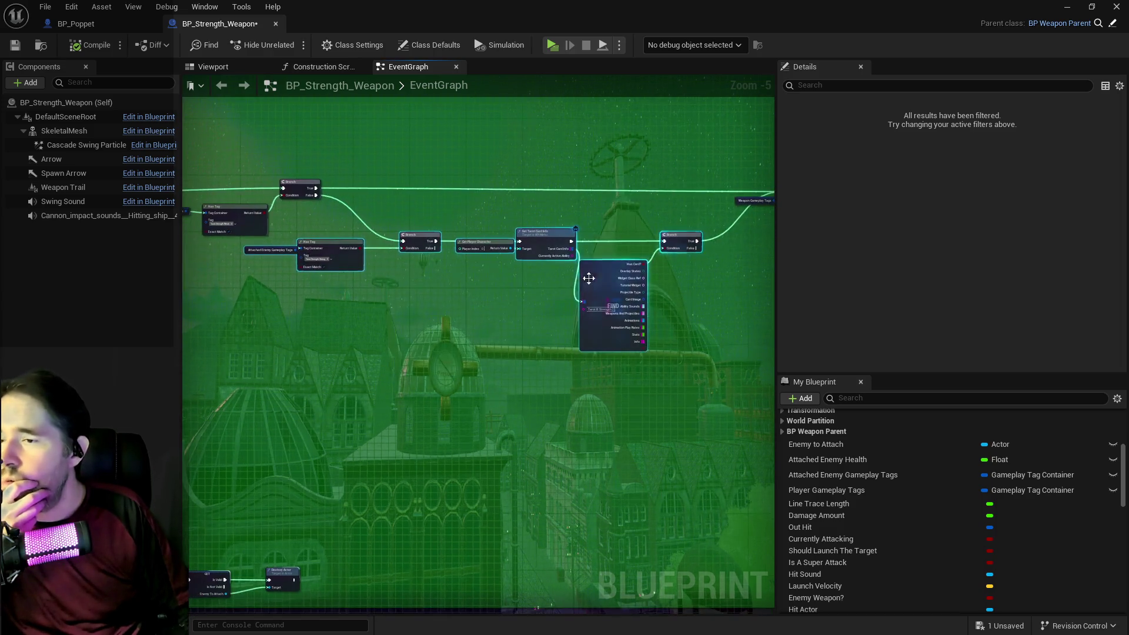
scroll(572, 332, up, 2)
scroll(571, 332, down, 3)
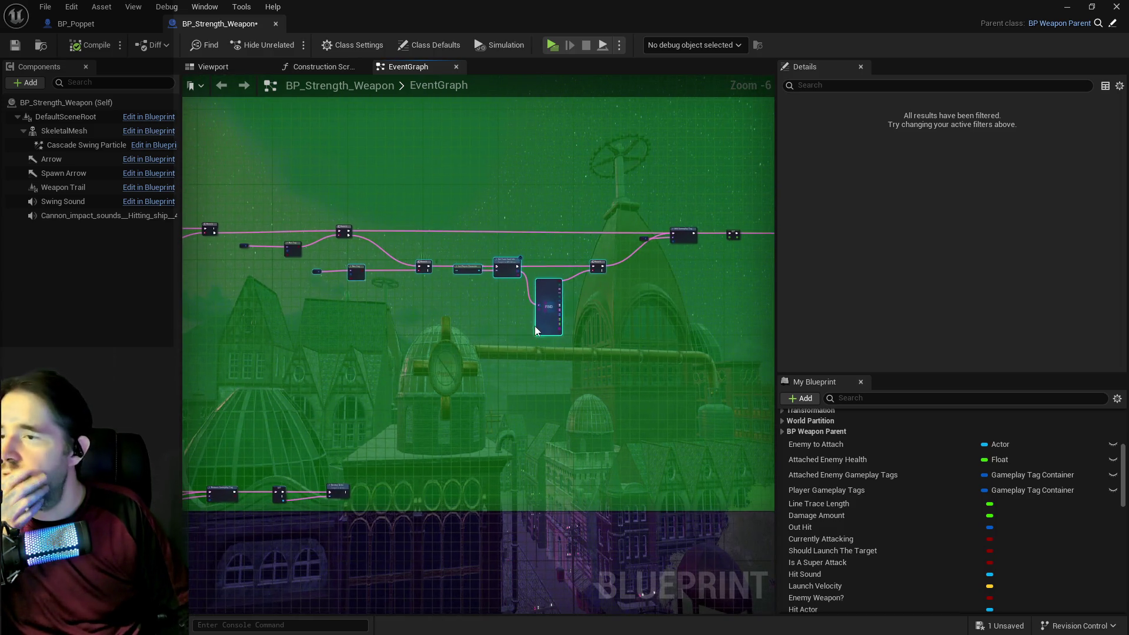
scroll(645, 319, up, 3)
scroll(593, 283, down, 3)
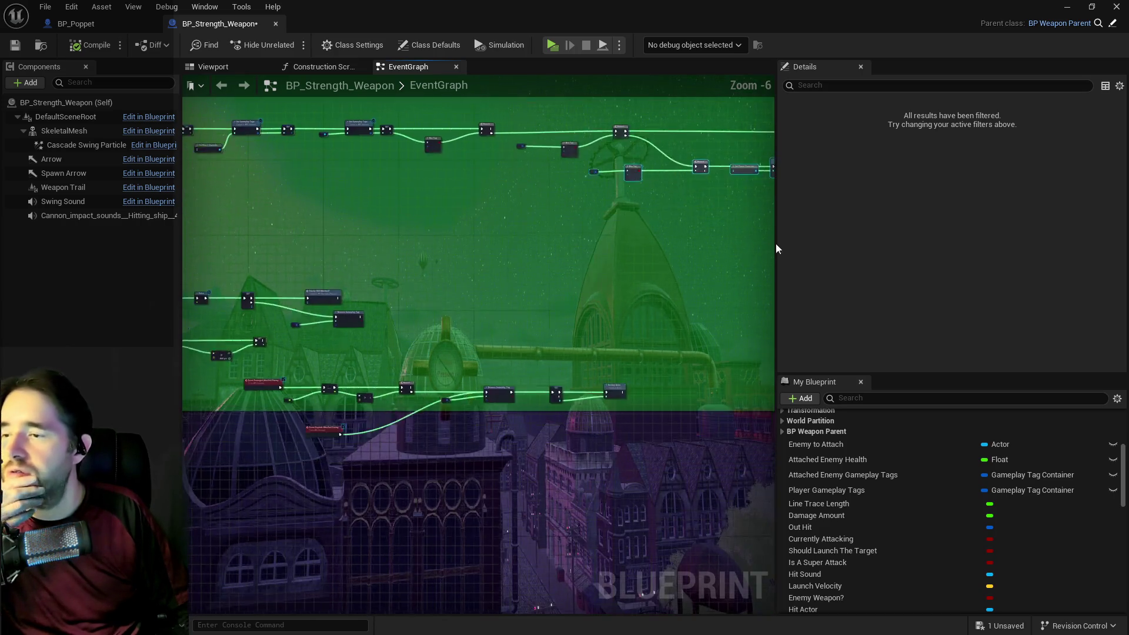
scroll(432, 301, up, 4)
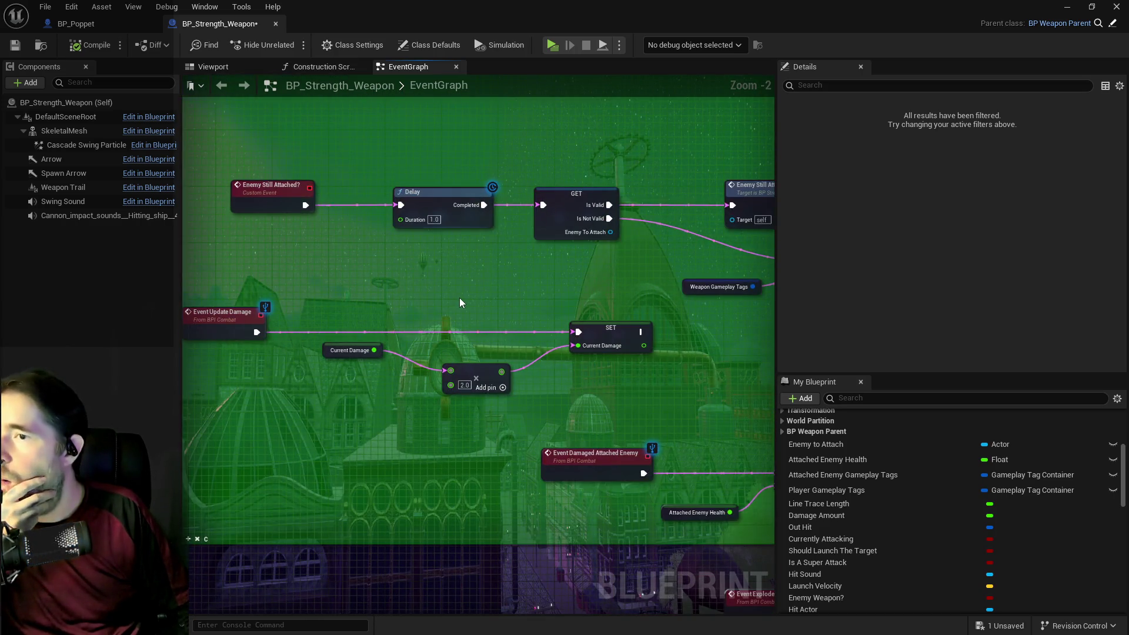
mouse_move(460, 303)
mouse_down()
mouse_move(399, 306)
mouse_move(365, 269)
mouse_move(282, 269)
mouse_up()
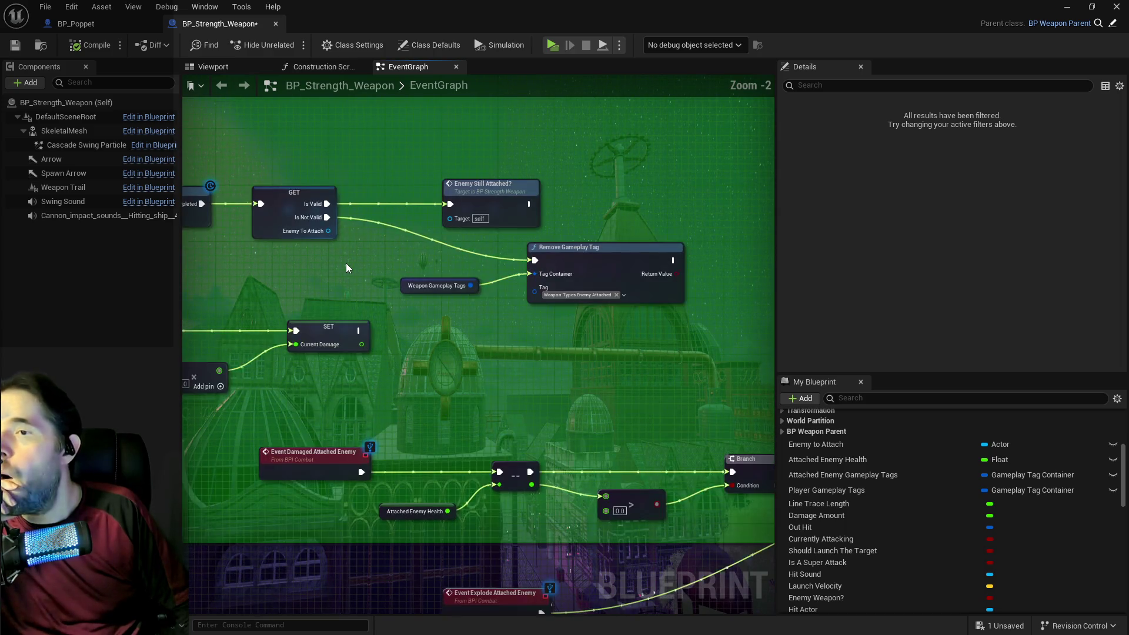
scroll(343, 288, down, 2)
mouse_move(343, 288)
mouse_down()
mouse_move(581, 251)
mouse_move(494, 182)
mouse_up()
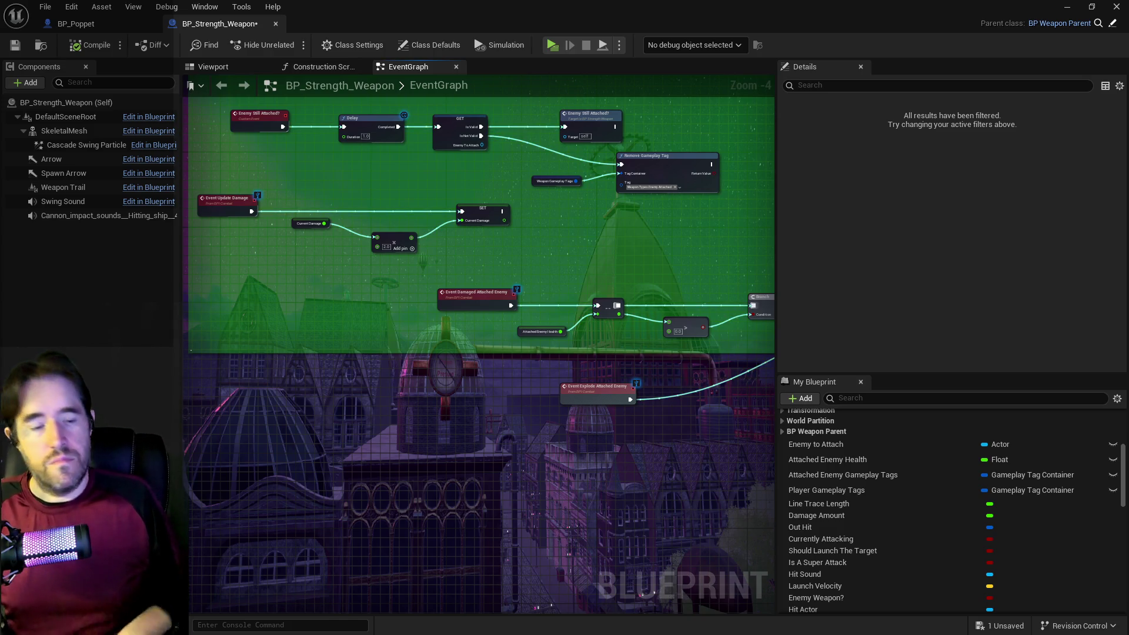
drag(463, 450, 295, 436)
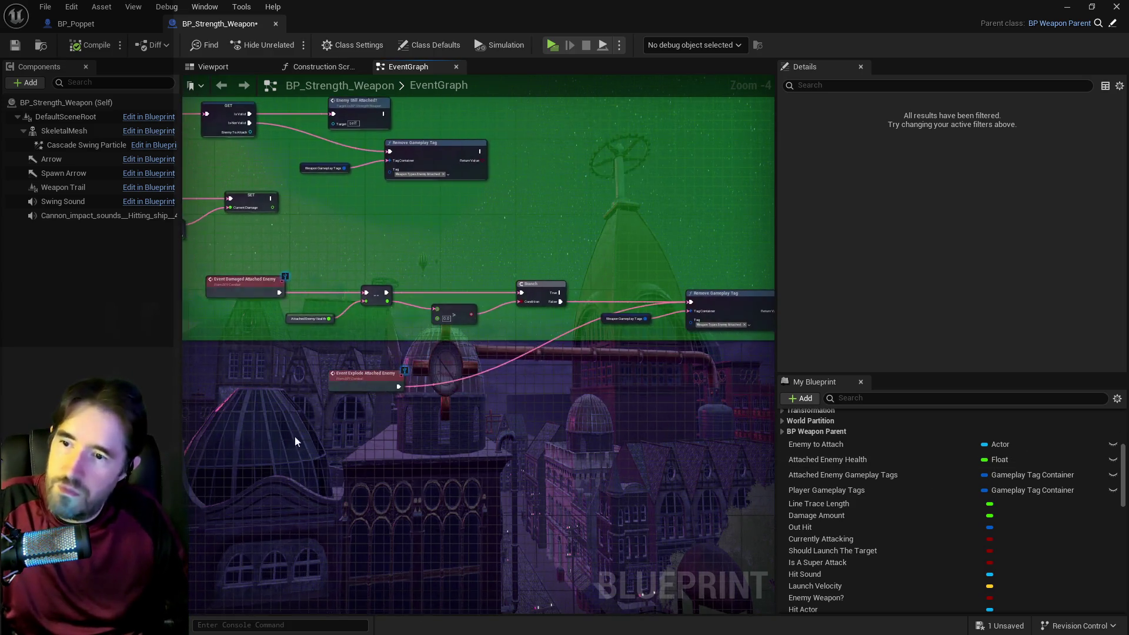
drag(503, 431, 293, 432)
drag(403, 420, 654, 406)
drag(516, 403, 493, 496)
scroll(365, 488, down, 3)
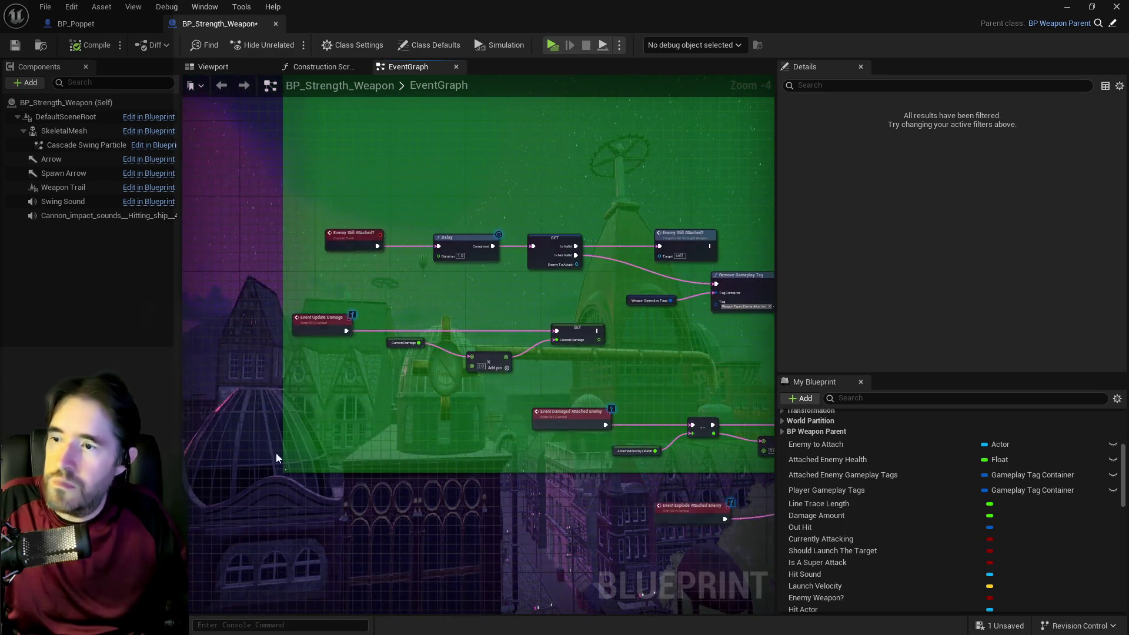
mouse_move(564, 330)
mouse_down()
mouse_move(290, 327)
mouse_move(546, 298)
mouse_move(447, 259)
mouse_up()
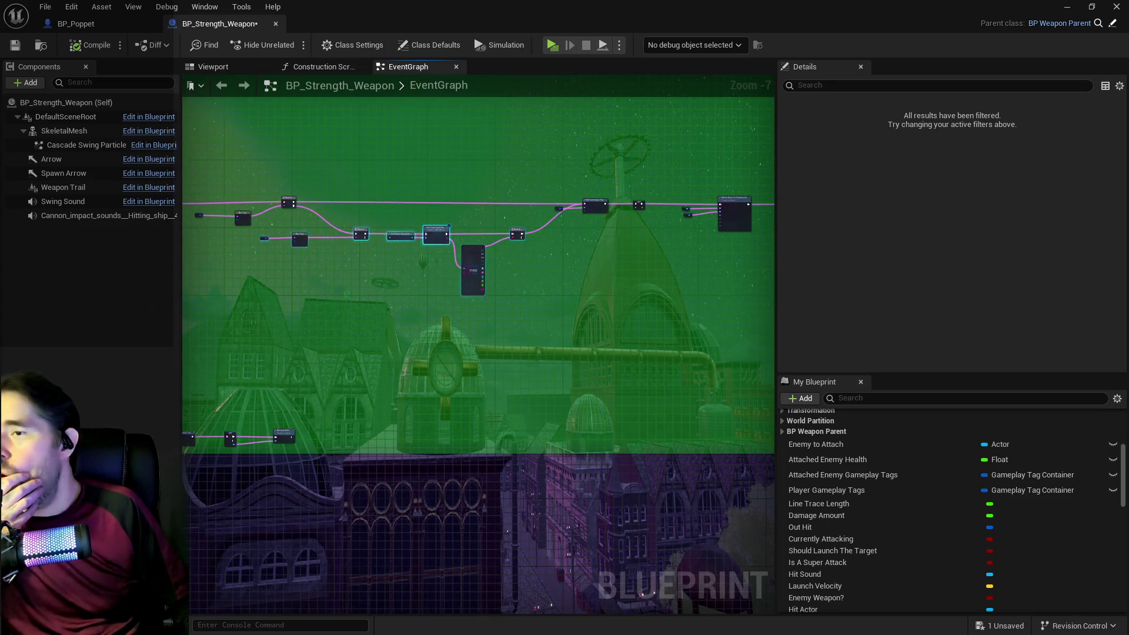
scroll(385, 231, up, 3)
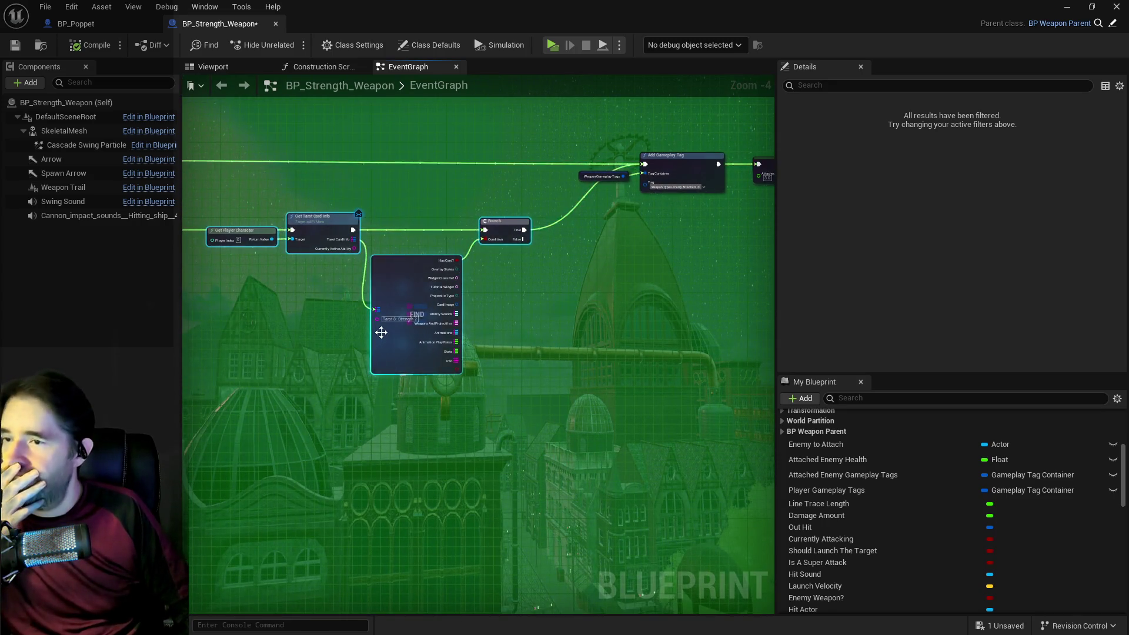
scroll(381, 332, down, 2)
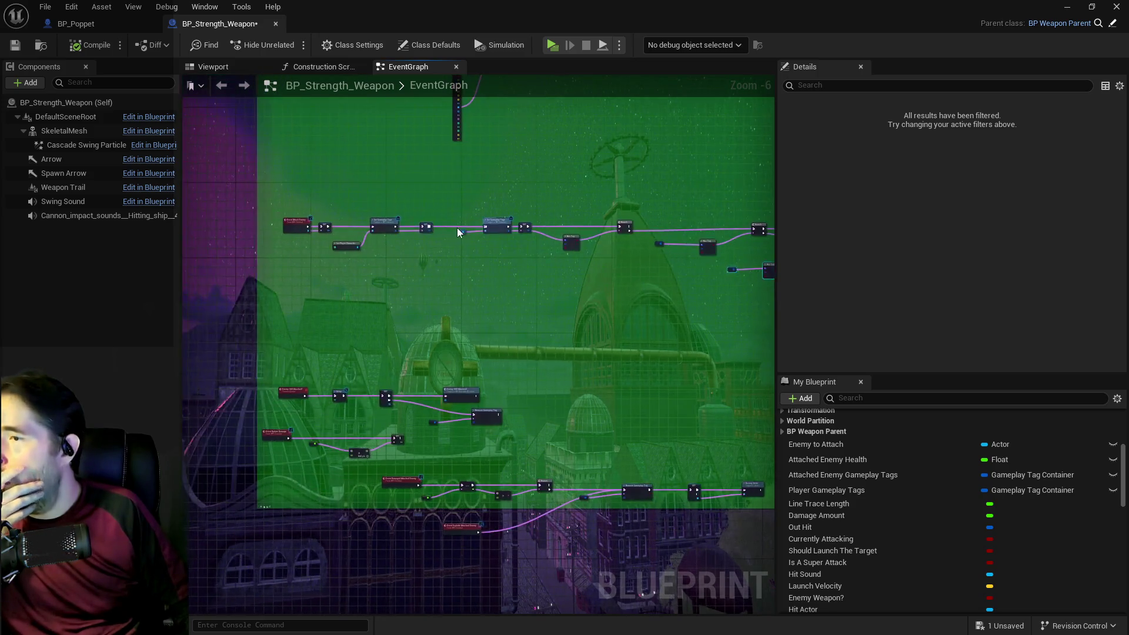
scroll(353, 340, up, 3)
mouse_move(224, 371)
mouse_down()
mouse_move(221, 360)
mouse_move(368, 330)
mouse_move(352, 315)
mouse_move(53, 259)
mouse_up()
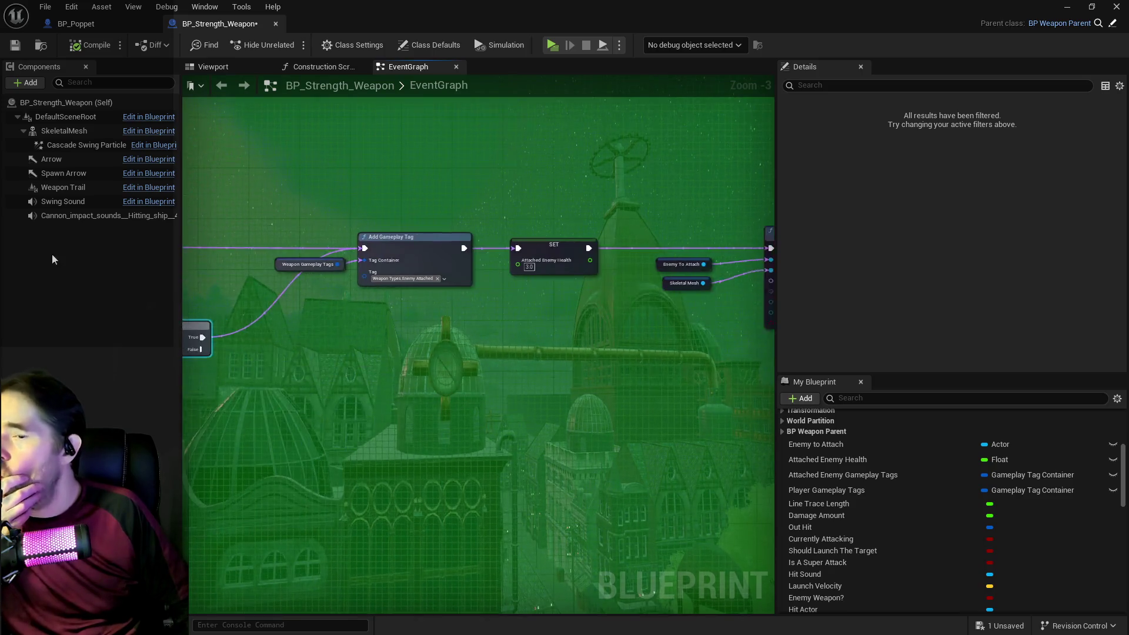
mouse_move(565, 328)
mouse_down()
mouse_move(456, 322)
mouse_move(421, 335)
mouse_move(181, 317)
mouse_up()
scroll(444, 337, down, 1)
mouse_move(439, 320)
mouse_down()
mouse_move(212, 307)
mouse_move(421, 301)
mouse_move(676, 352)
mouse_move(588, 329)
mouse_move(499, 247)
mouse_up()
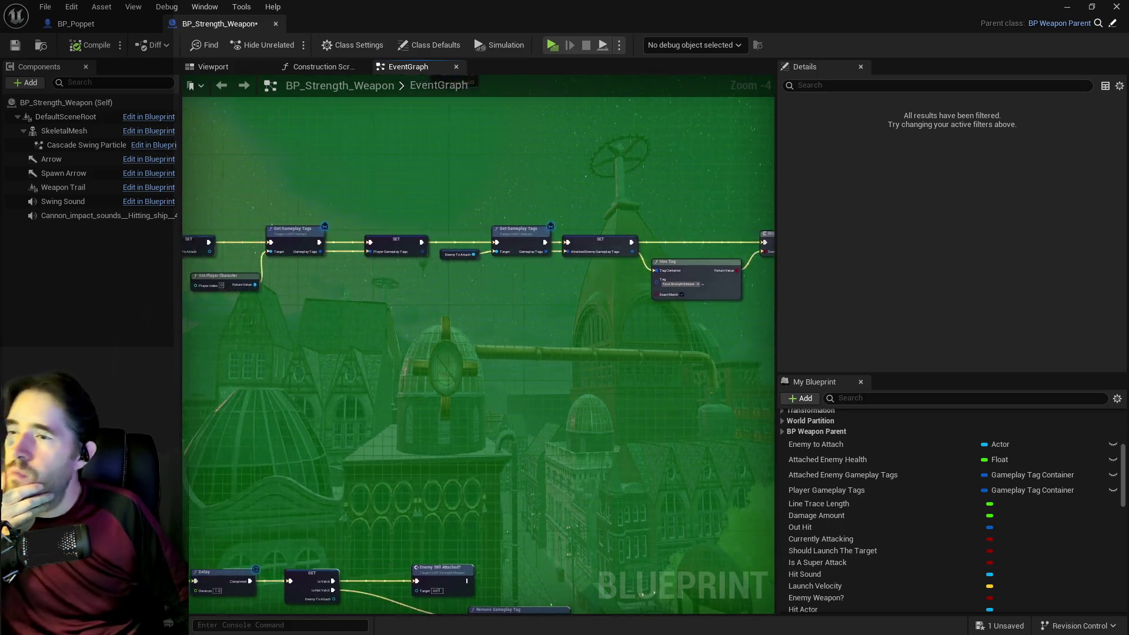
drag(348, 363, 495, 361)
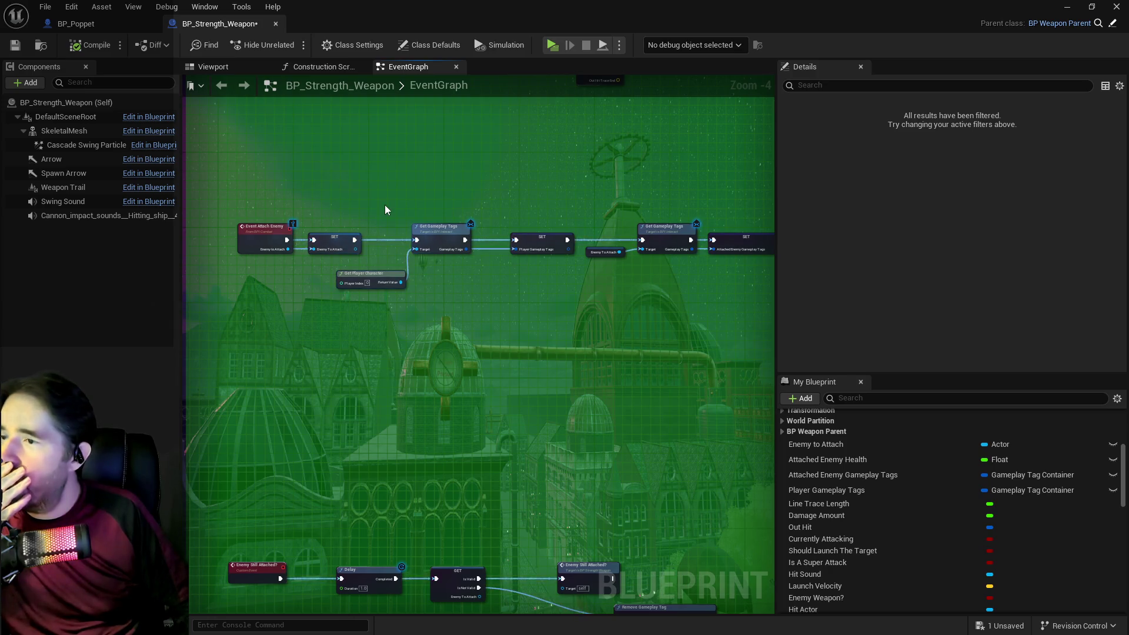
scroll(366, 320, down, 2)
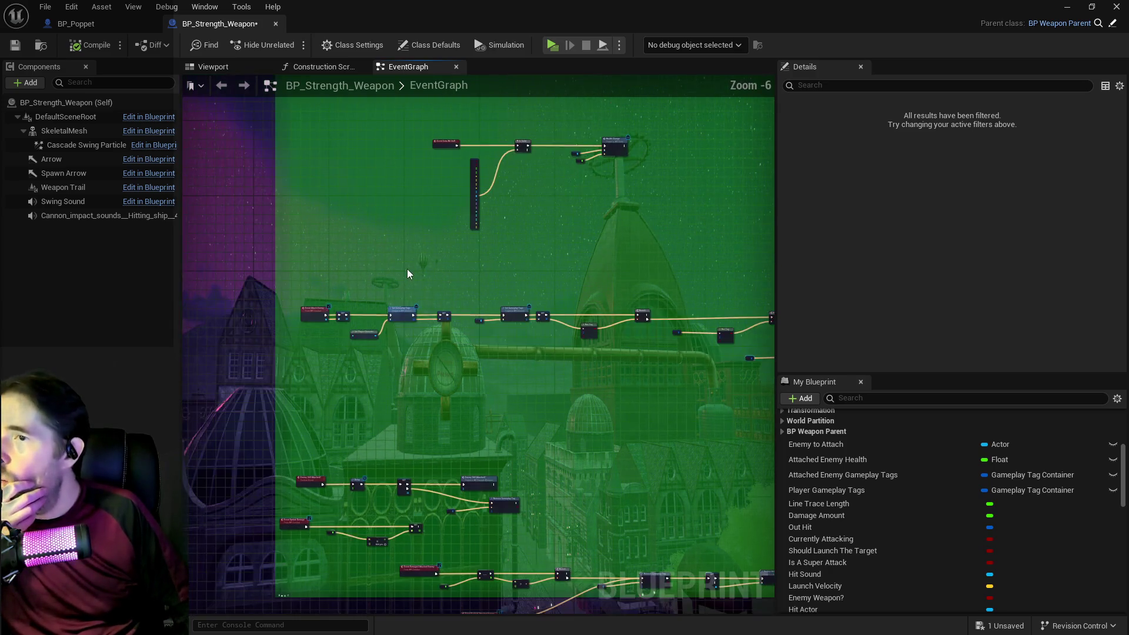
scroll(507, 287, up, 2)
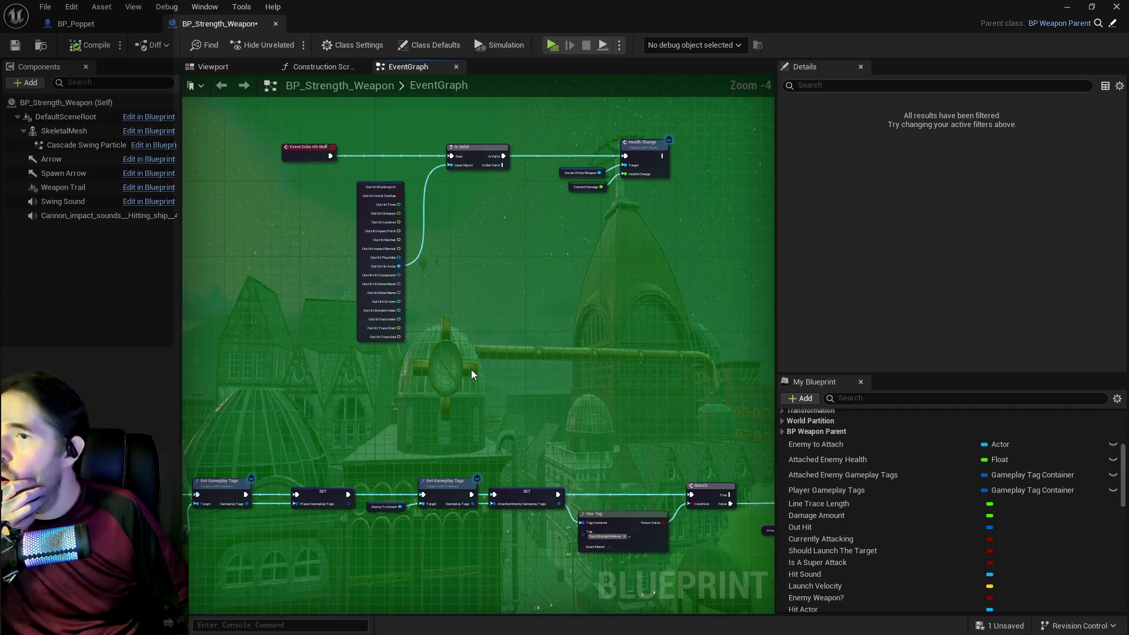
scroll(471, 369, down, 2)
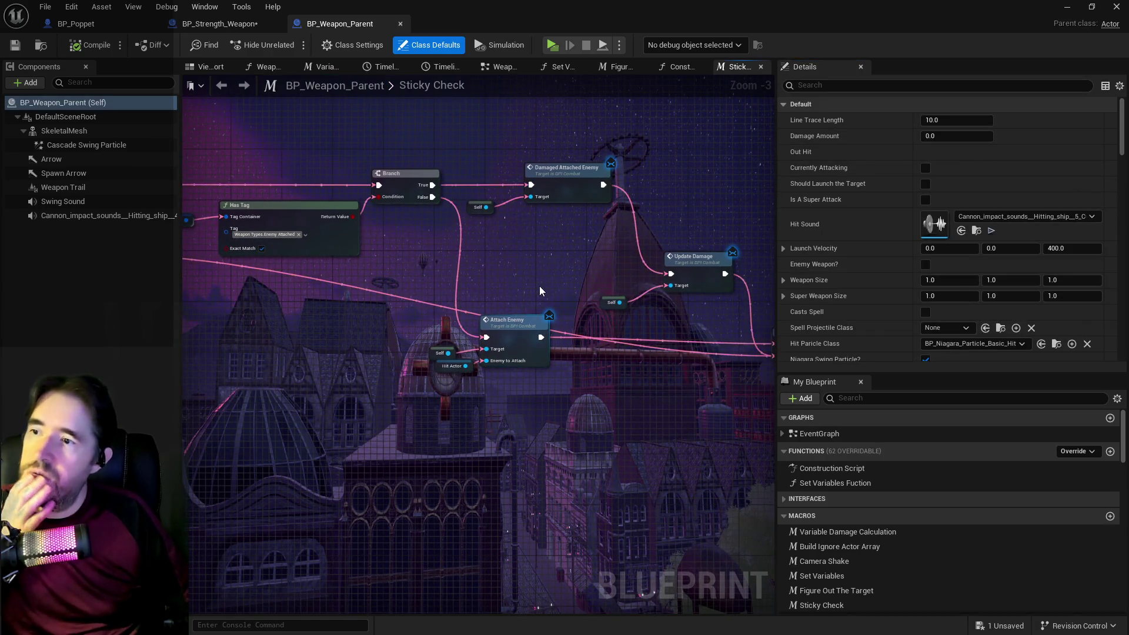
Inspect the Sticky Check macro's Has Tag, Branch, Attach Enemy and Outputs nodes.
mouse_move(540, 291)
mouse_down()
mouse_move(441, 257)
mouse_move(534, 241)
mouse_move(431, 244)
mouse_up()
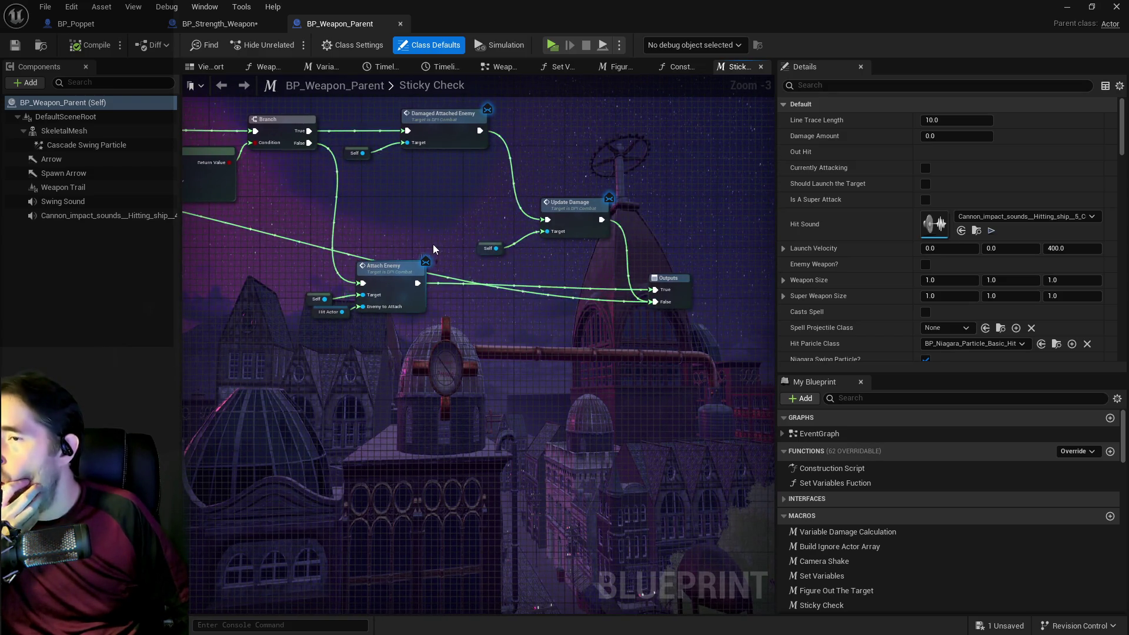
drag(433, 245, 760, 230)
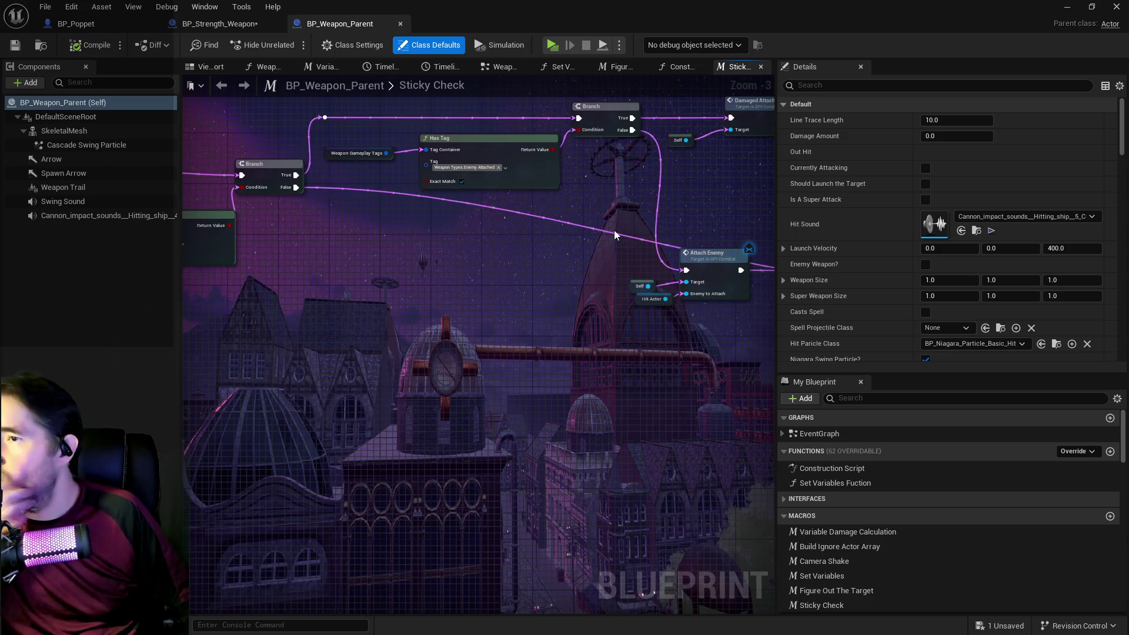
mouse_move(613, 231)
mouse_down()
mouse_move(369, 306)
mouse_move(458, 316)
mouse_up()
scroll(371, 307, down, 1)
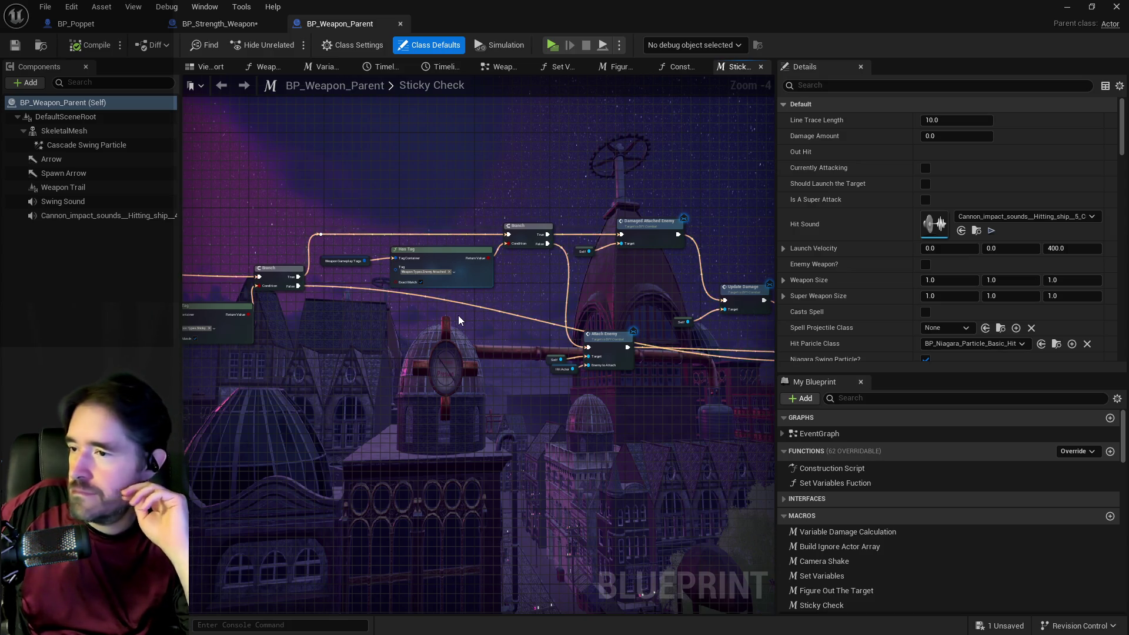
scroll(457, 315, up, 4)
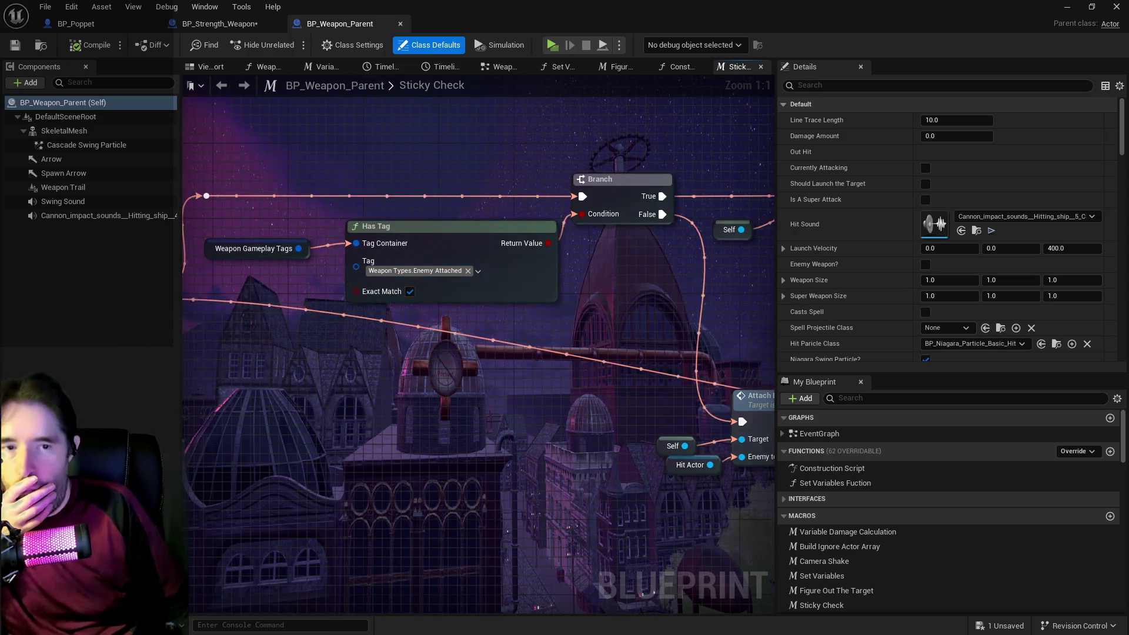
scroll(429, 411, down, 2)
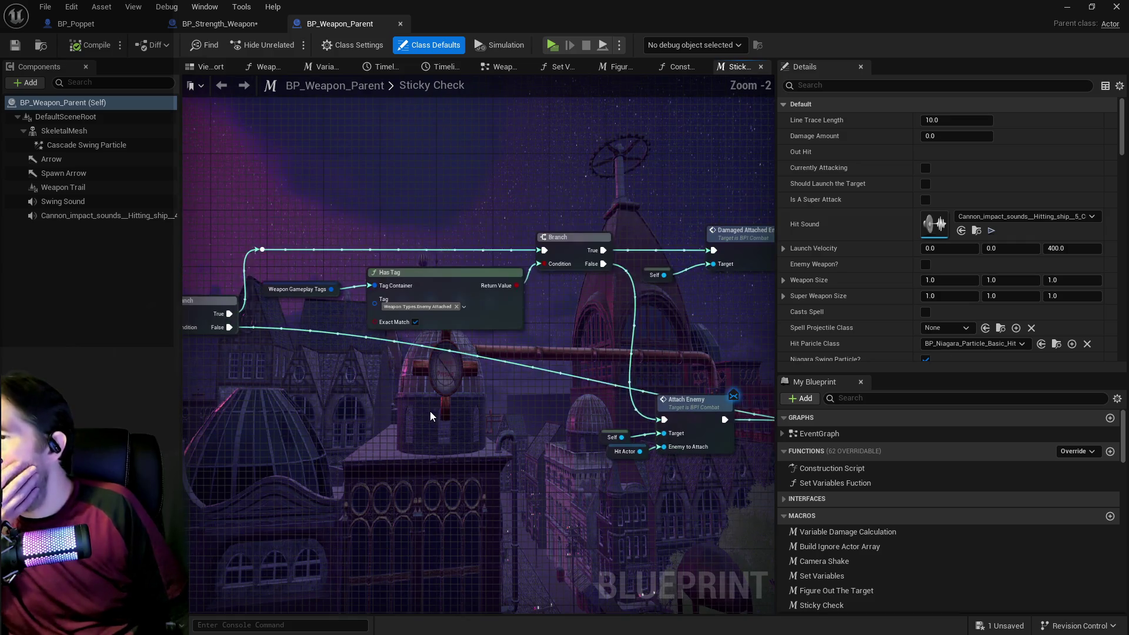
scroll(433, 334, down, 2)
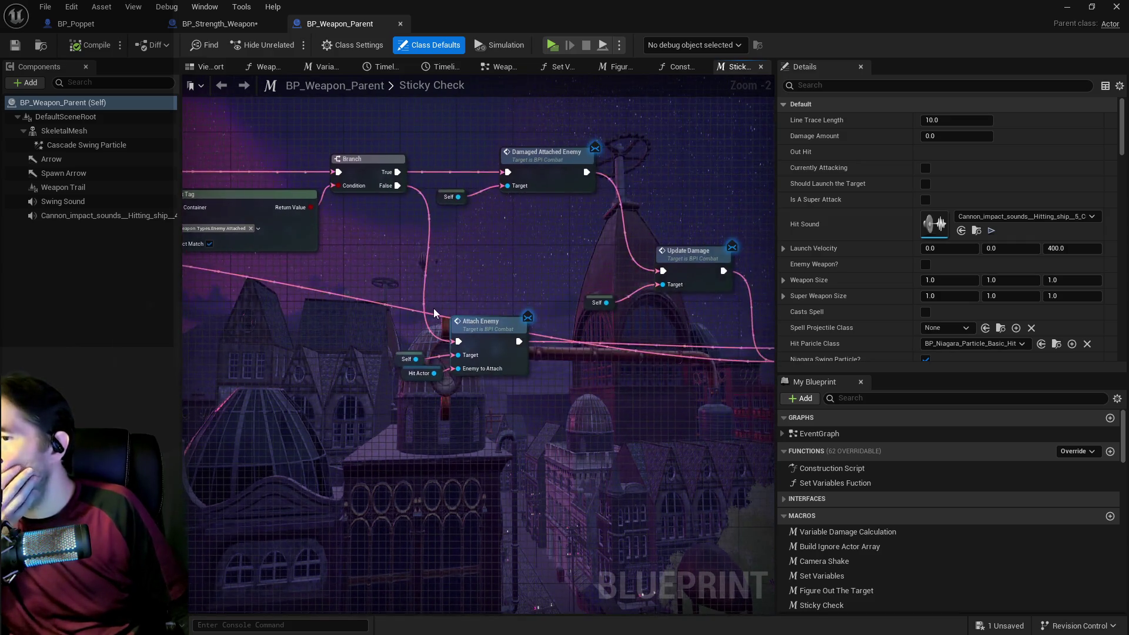
drag(415, 357, 330, 339)
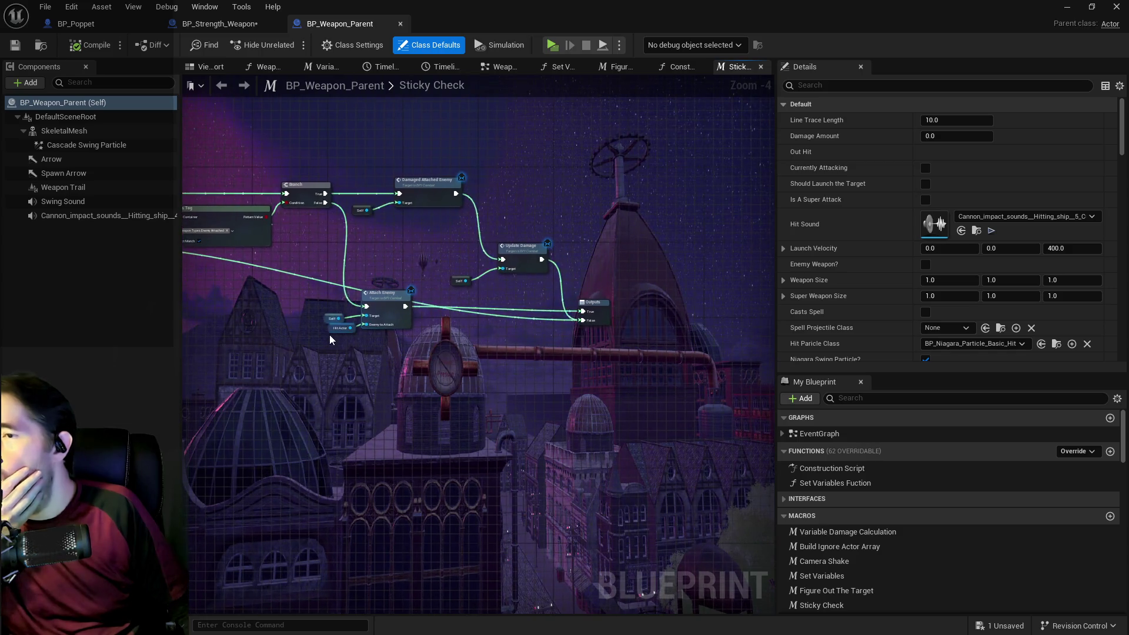
drag(359, 289, 453, 239)
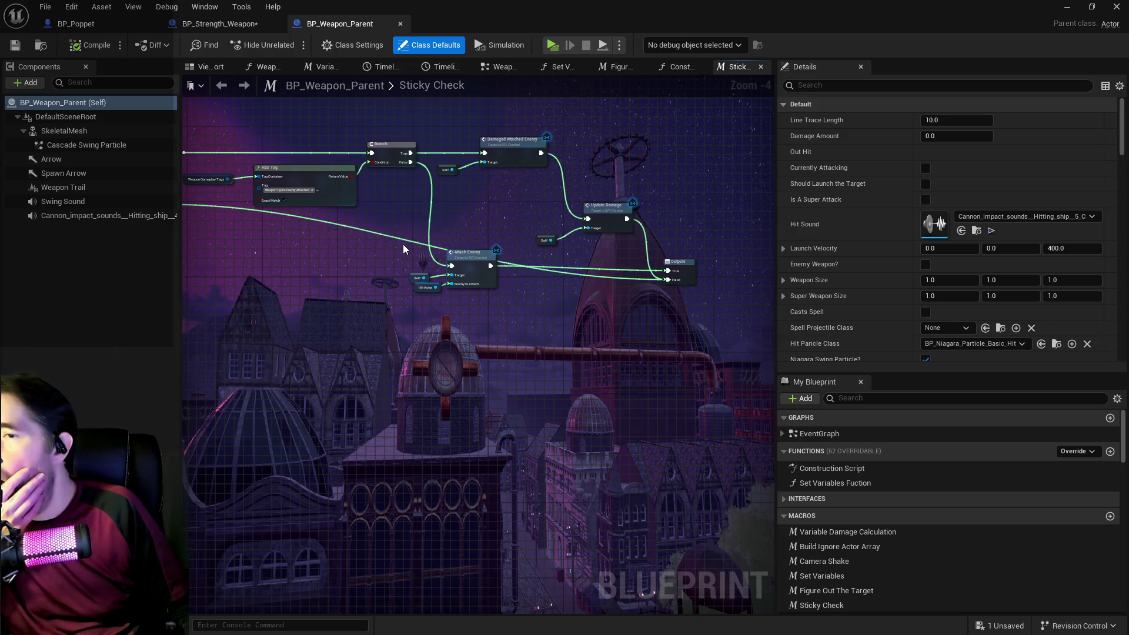
Move Update Damage, Damaged Attached Enemy and the Outputs node into new positions.
mouse_move(532, 200)
mouse_down()
mouse_move(609, 242)
mouse_move(625, 206)
mouse_move(675, 160)
mouse_move(668, 146)
mouse_up()
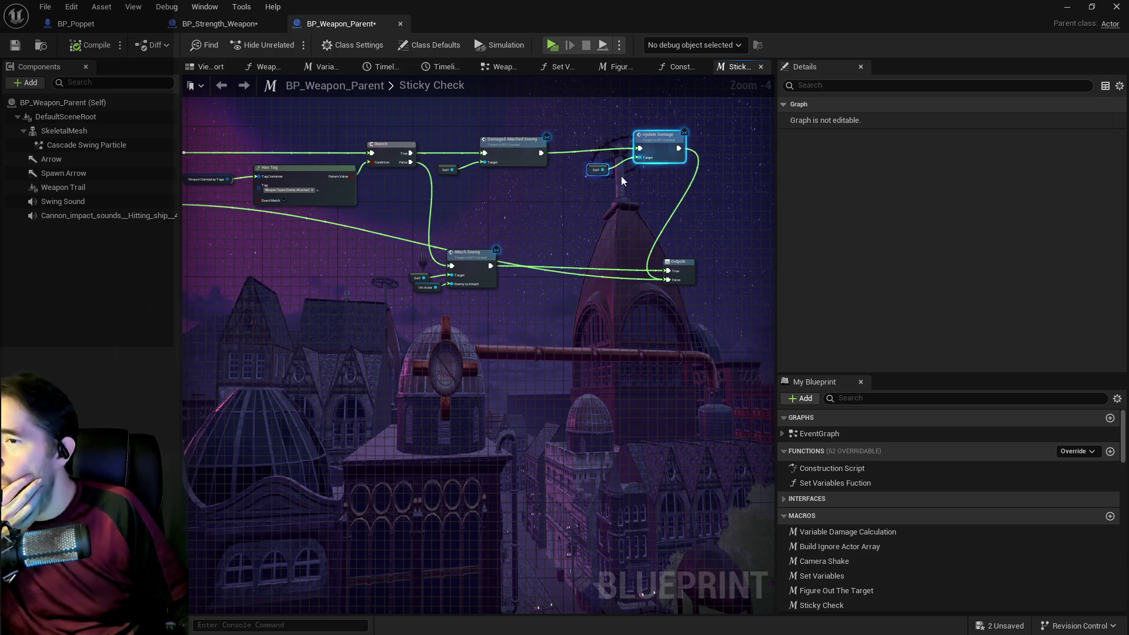
scroll(526, 216, down, 1)
drag(527, 216, 548, 264)
scroll(454, 277, up, 2)
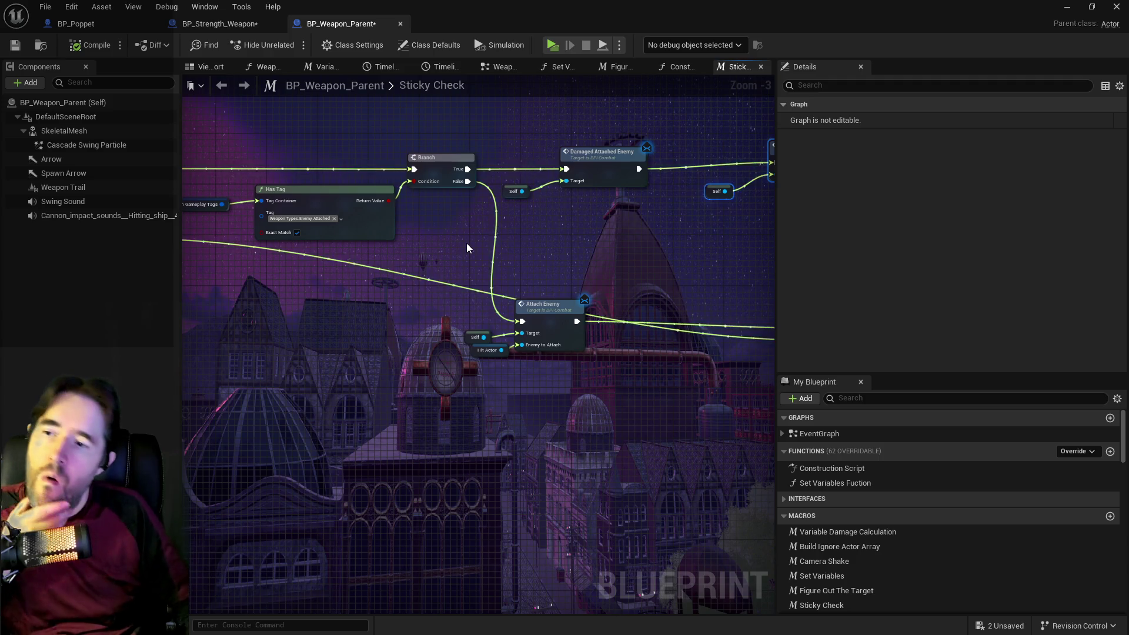
mouse_move(436, 249)
mouse_down()
mouse_move(443, 220)
mouse_move(390, 284)
mouse_move(434, 297)
mouse_move(373, 187)
mouse_move(470, 199)
mouse_move(670, 256)
mouse_up()
mouse_move(619, 177)
mouse_down()
mouse_move(744, 178)
mouse_move(549, 235)
mouse_up()
drag(473, 358, 724, 345)
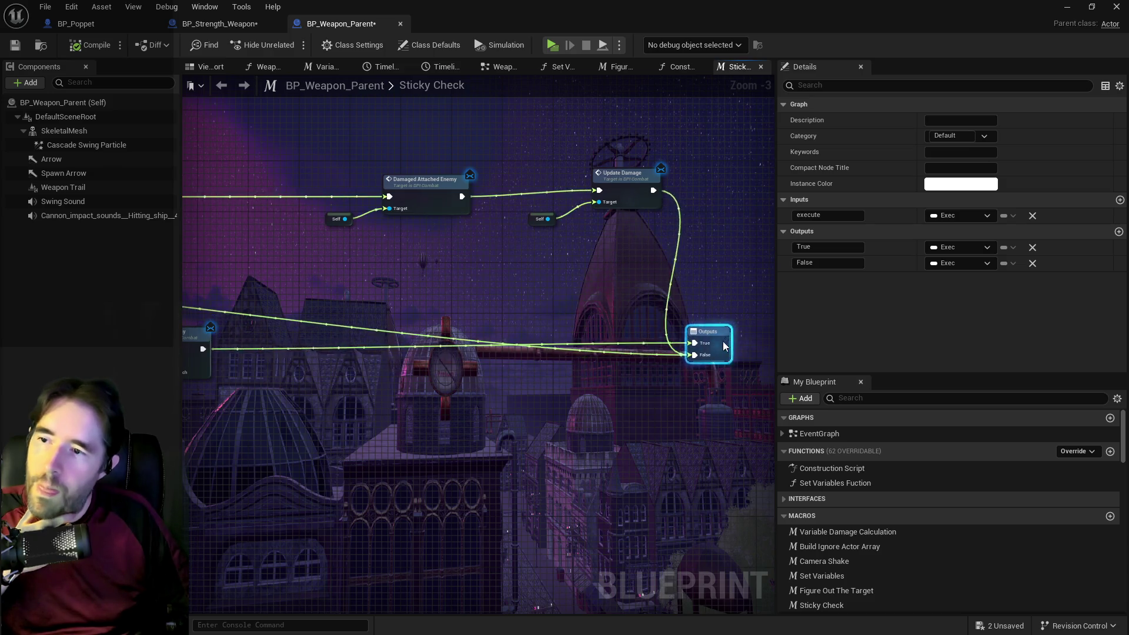
Add an Owner Gameplay Tags getter to the graph, then delete it as unwanted.
right_click(428, 336)
text(get owner )
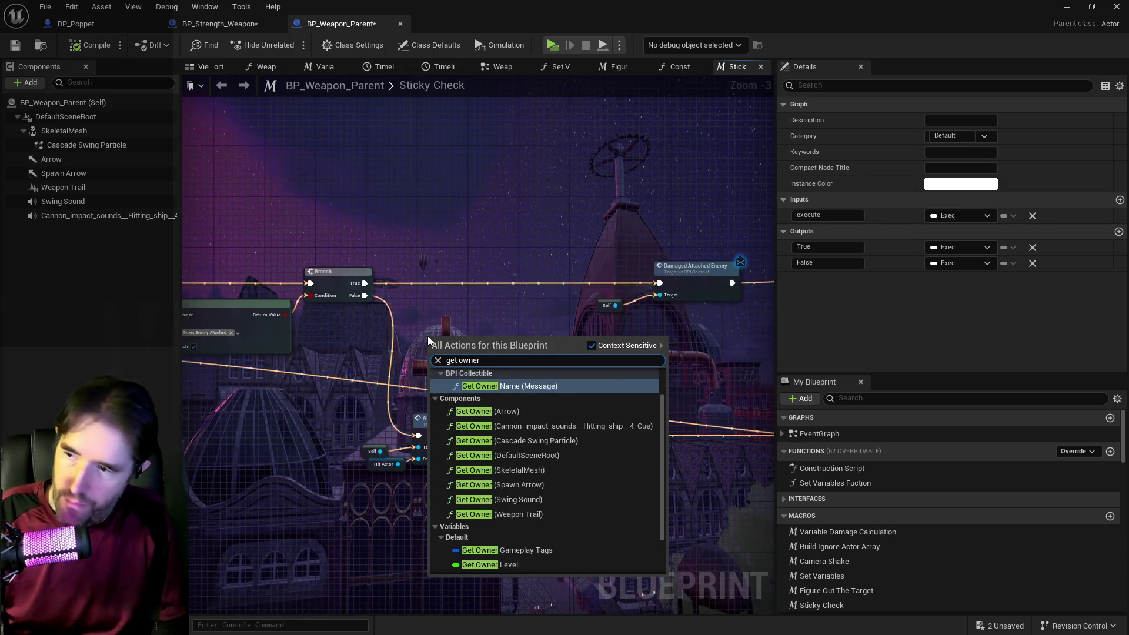
text(game)
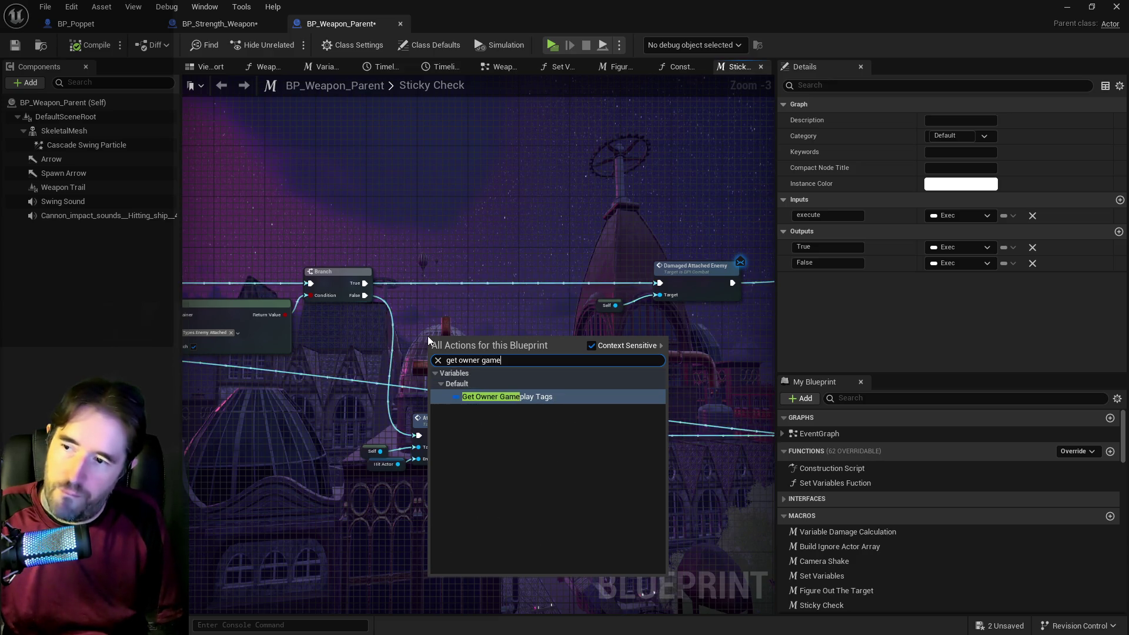
click(494, 395)
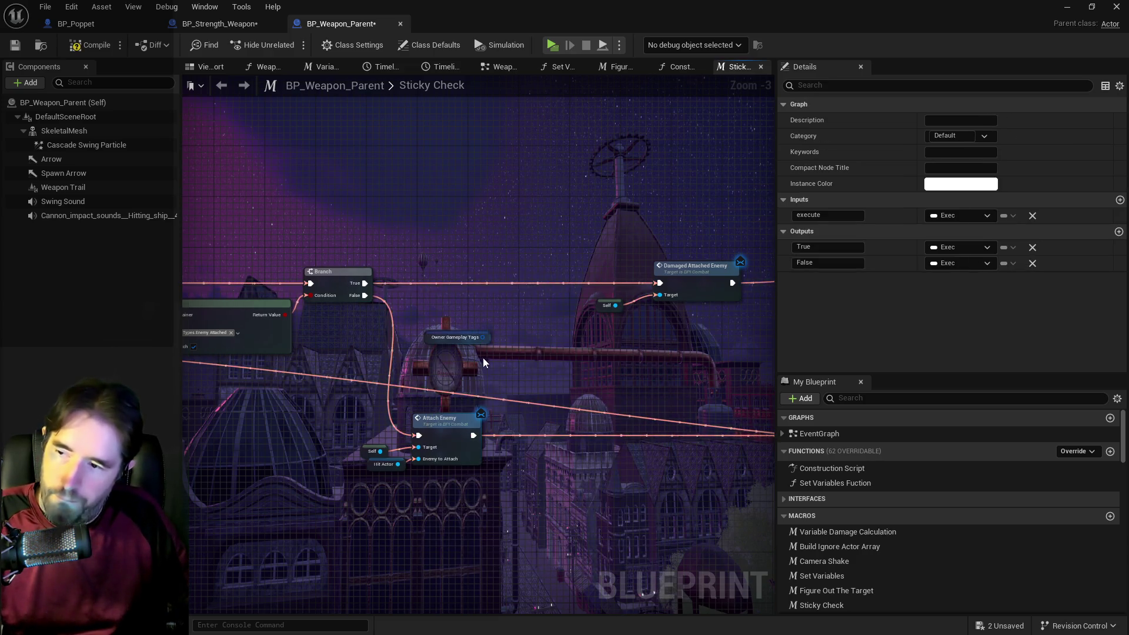
click(481, 343)
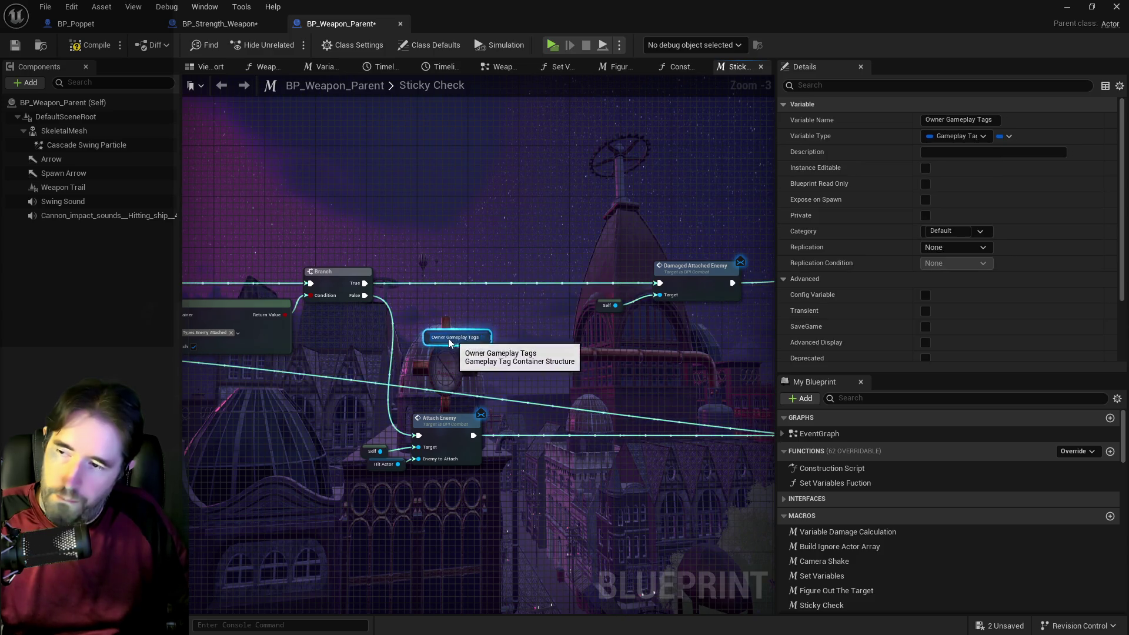
key(Delete)
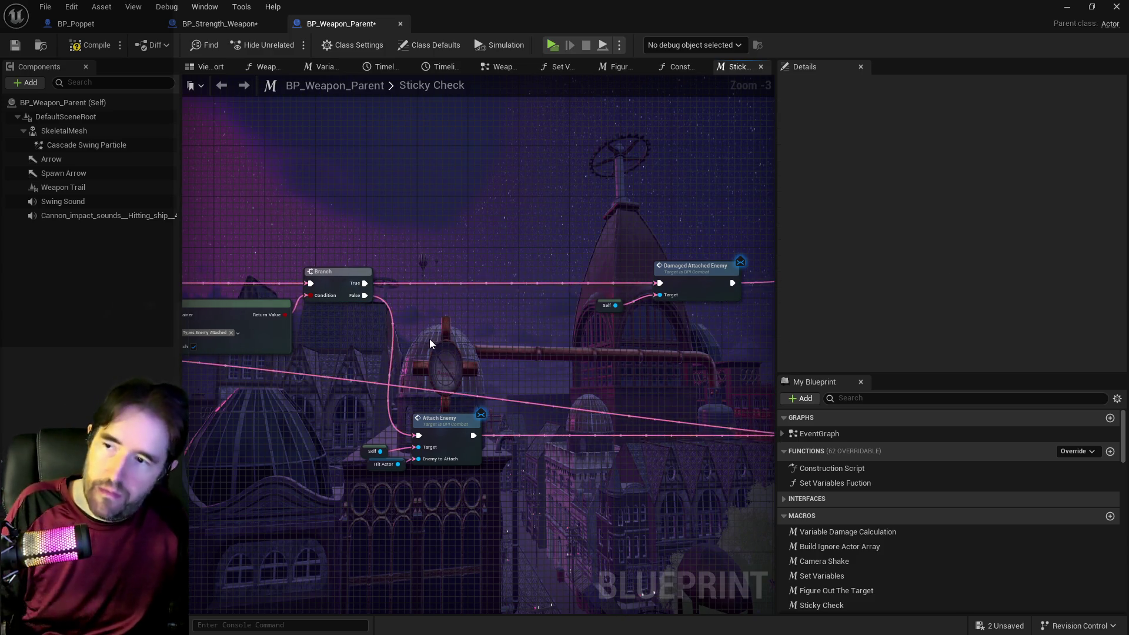
Place a Get Player Character node under the Branch node.
right_click(422, 336)
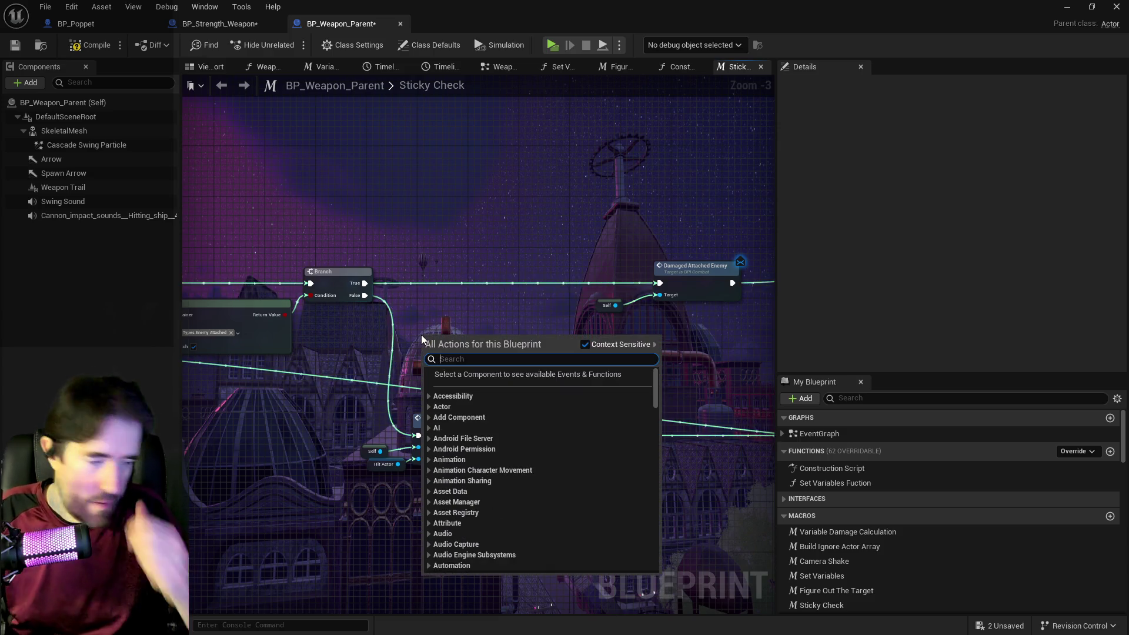
text(get)
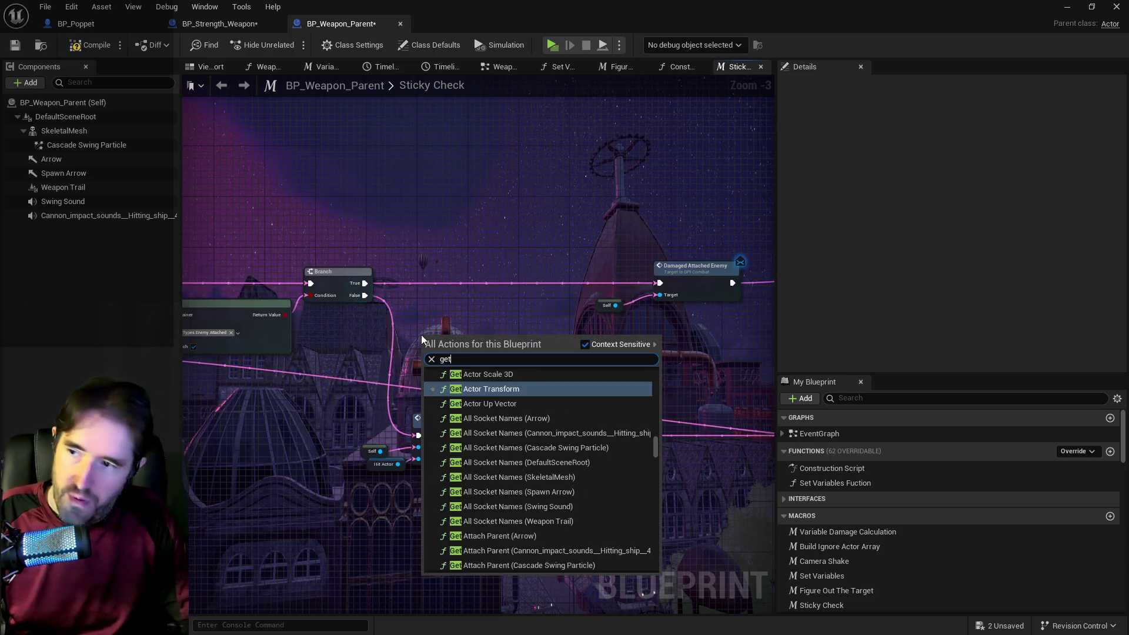
text( player)
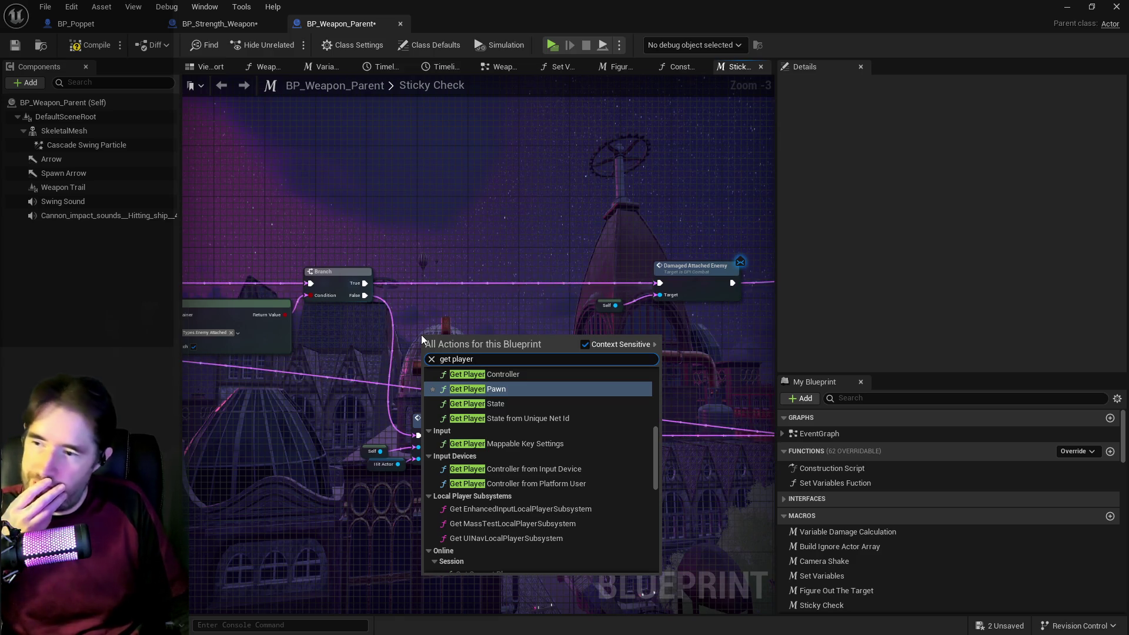
text( char)
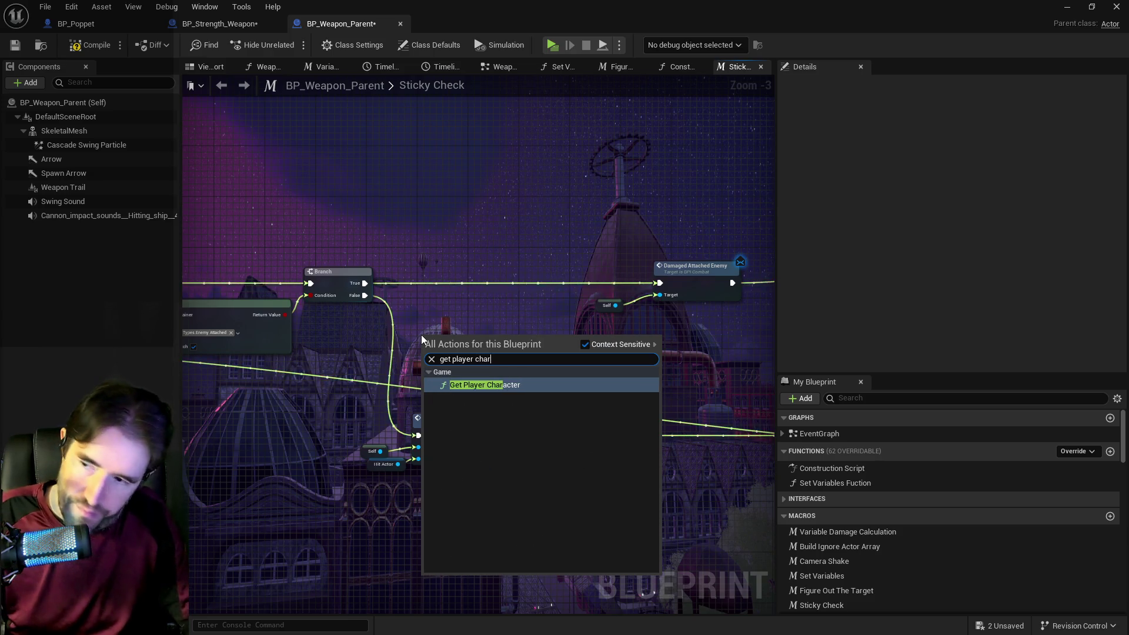
click(473, 386)
drag(456, 325, 421, 324)
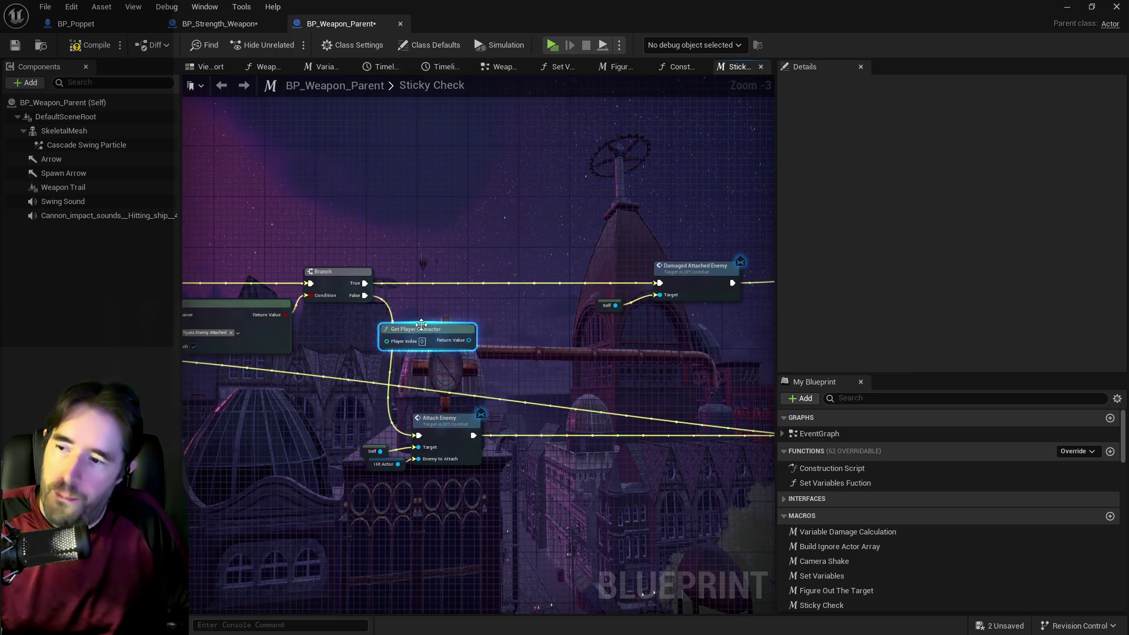
From Get Player Character's Return Value, add Get Tarot Card Info and place it beside the Branch.
drag(488, 310, 489, 309)
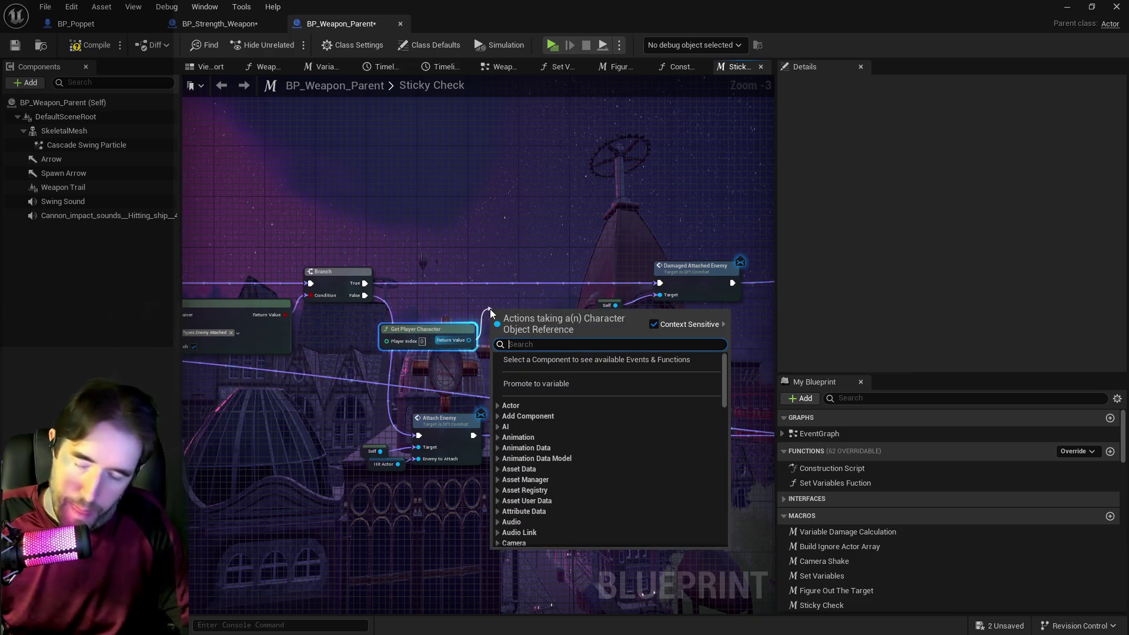
text(get tar)
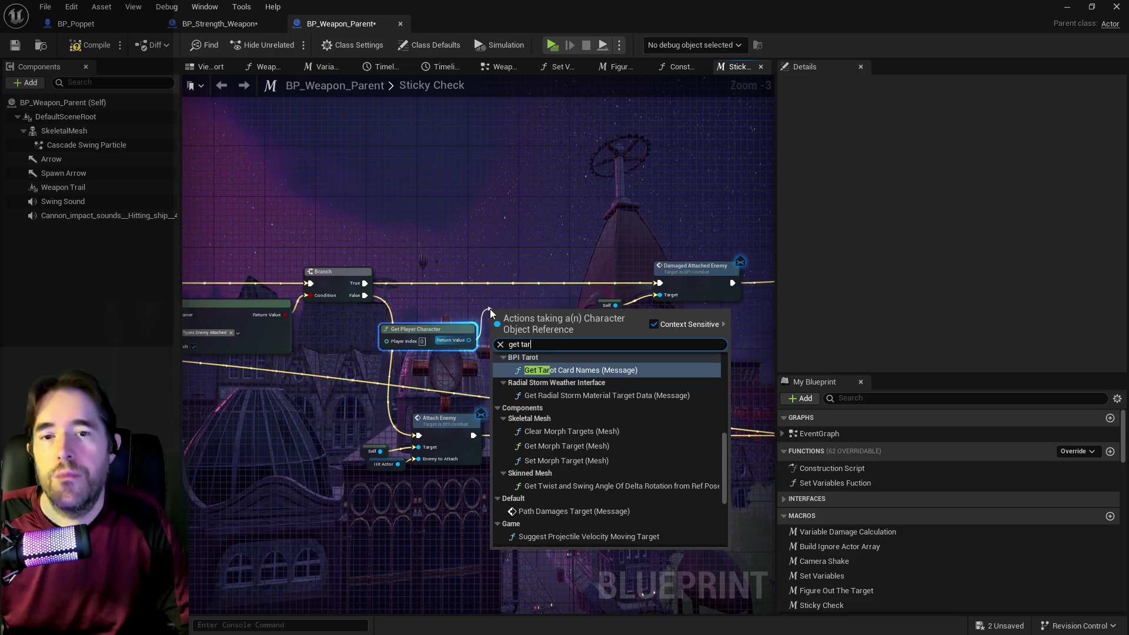
text(ot c)
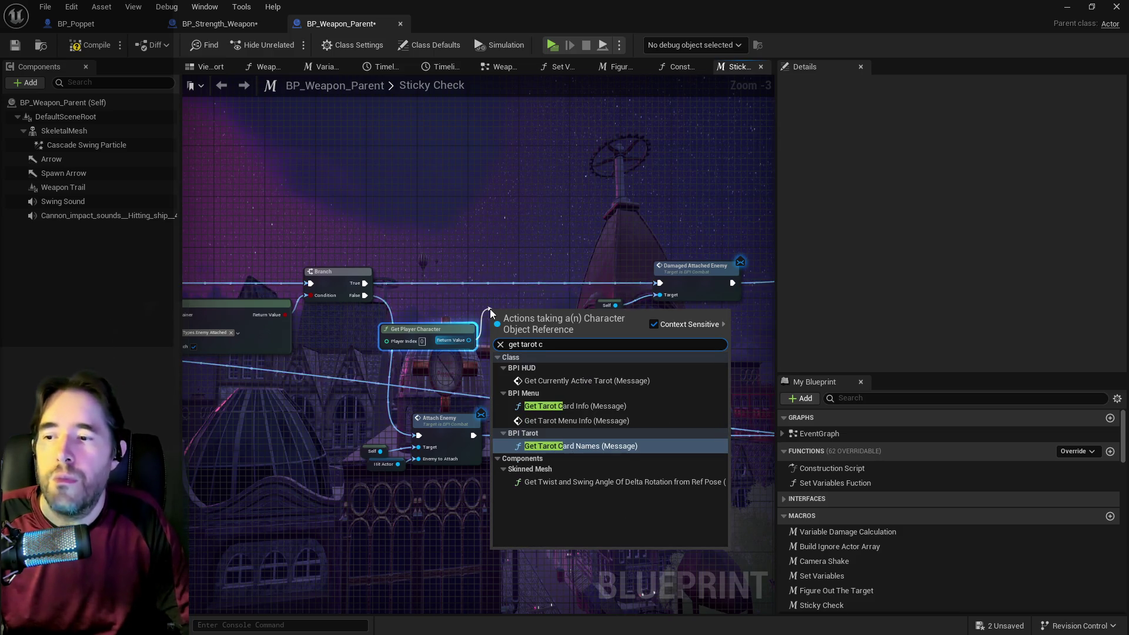
click(558, 406)
mouse_move(529, 311)
mouse_down()
mouse_move(492, 267)
mouse_move(511, 274)
mouse_up()
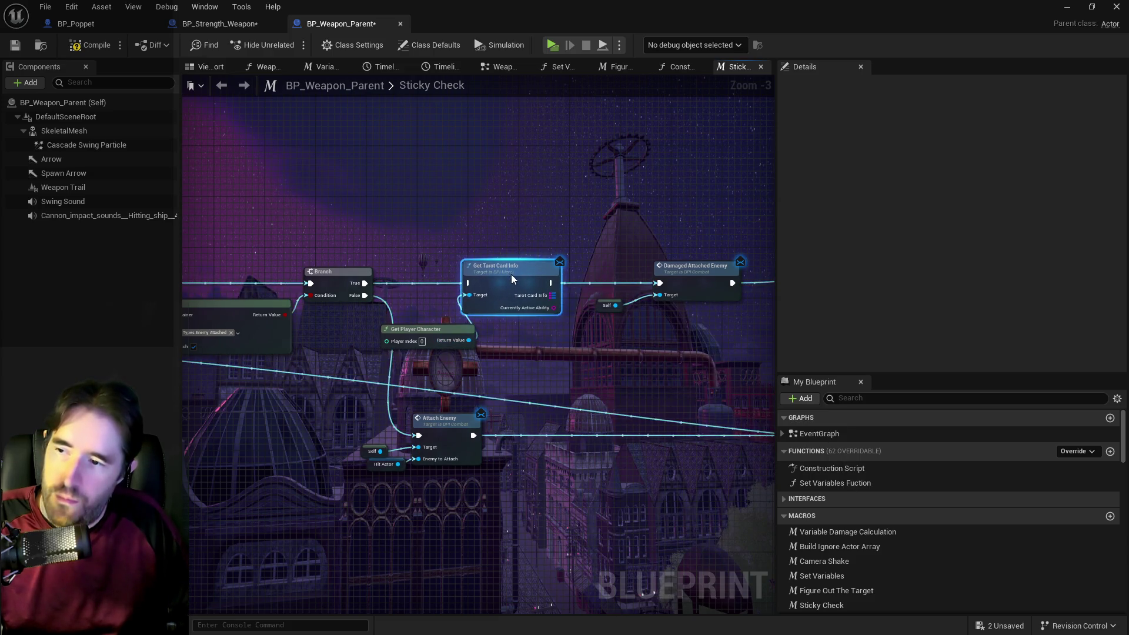
Wire Branch True into Get Tarot Card Info and shift Damaged Attached Enemy and Update Damage rightward.
mouse_move(365, 283)
mouse_down()
mouse_move(467, 283)
mouse_move(838, 410)
mouse_move(537, 451)
mouse_up()
mouse_move(523, 267)
mouse_down()
mouse_move(573, 250)
mouse_move(637, 273)
mouse_move(652, 266)
mouse_up()
drag(341, 257, 398, 257)
mouse_move(246, 321)
mouse_down()
mouse_move(263, 301)
mouse_move(364, 341)
mouse_move(475, 345)
mouse_move(371, 328)
mouse_move(518, 319)
mouse_move(308, 313)
mouse_up()
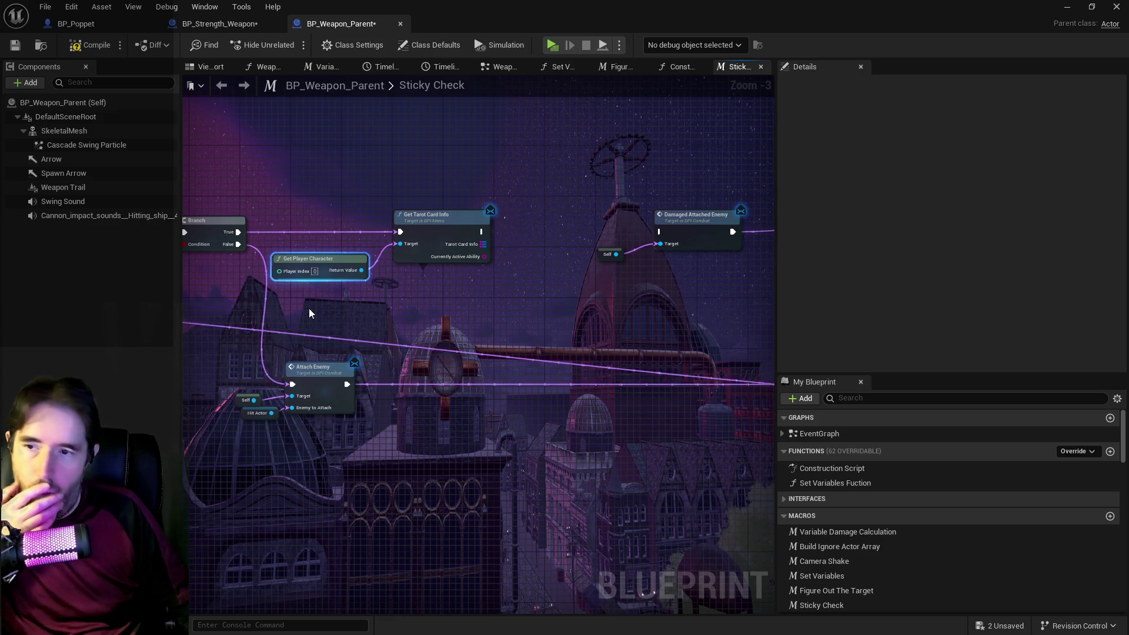
drag(441, 308, 387, 296)
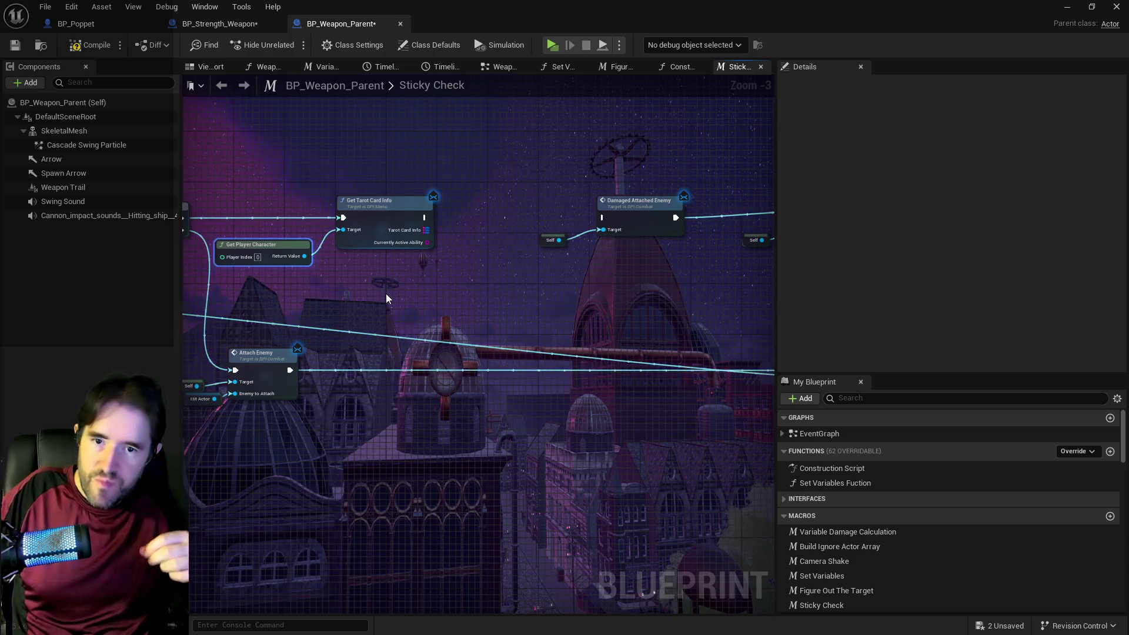
scroll(269, 258, up, 2)
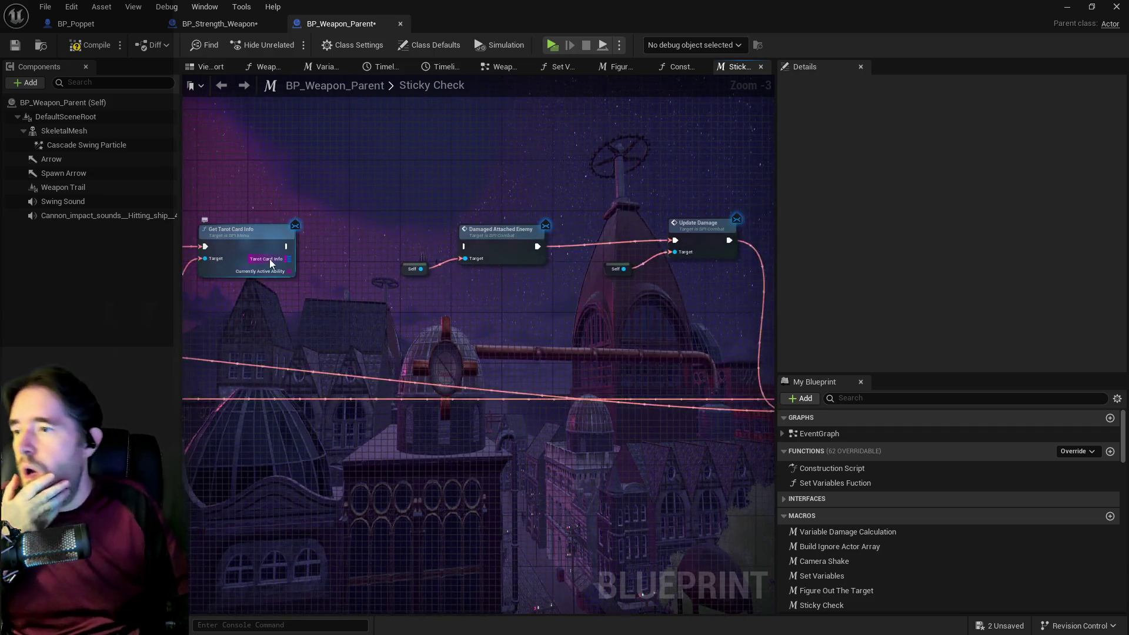
mouse_move(269, 262)
mouse_down()
mouse_move(375, 231)
mouse_move(527, 231)
mouse_up()
Select the Get Player Character node in the Sticky Check graph.
click(296, 250)
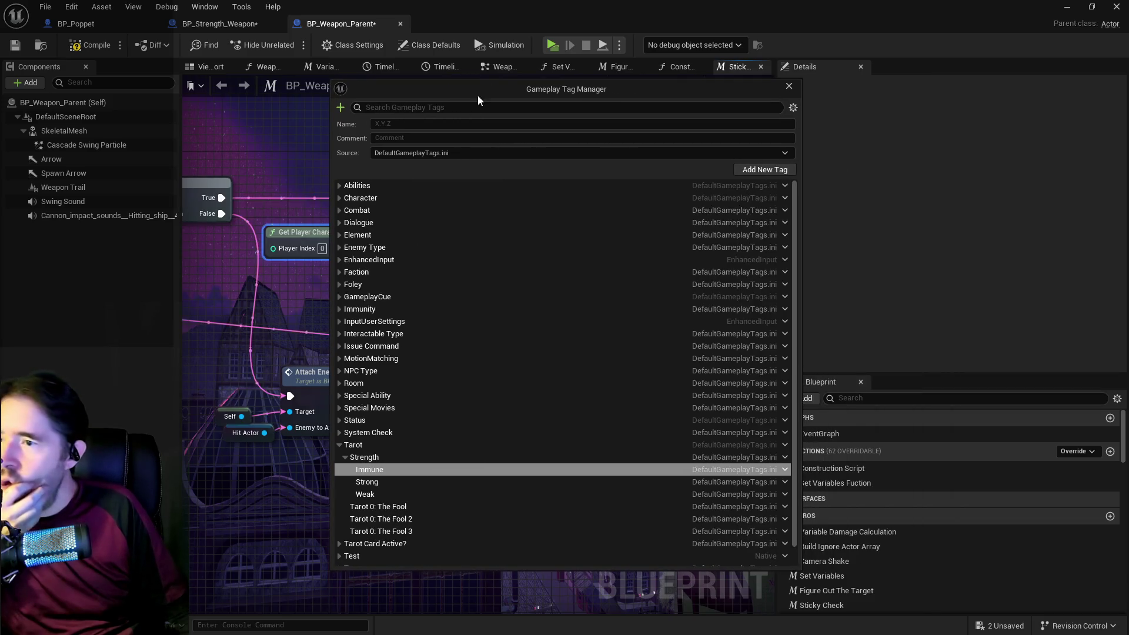
scroll(427, 366, down, 2)
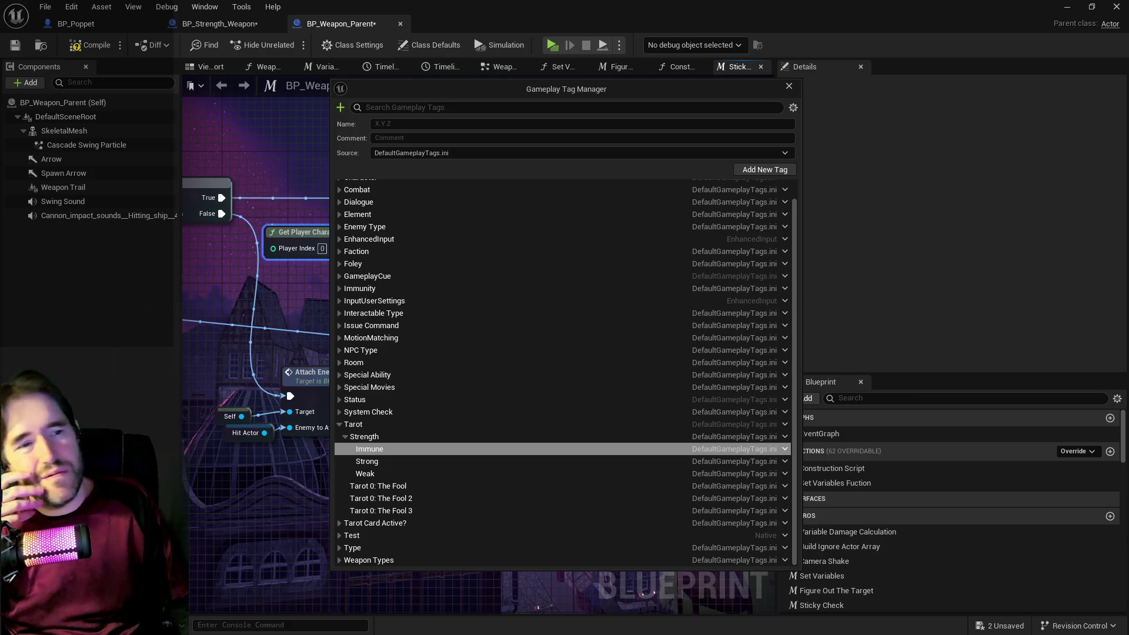
Move the Gameplay Tag Manager window aside to reveal the Sticky Check graph.
drag(606, 81, 1128, 82)
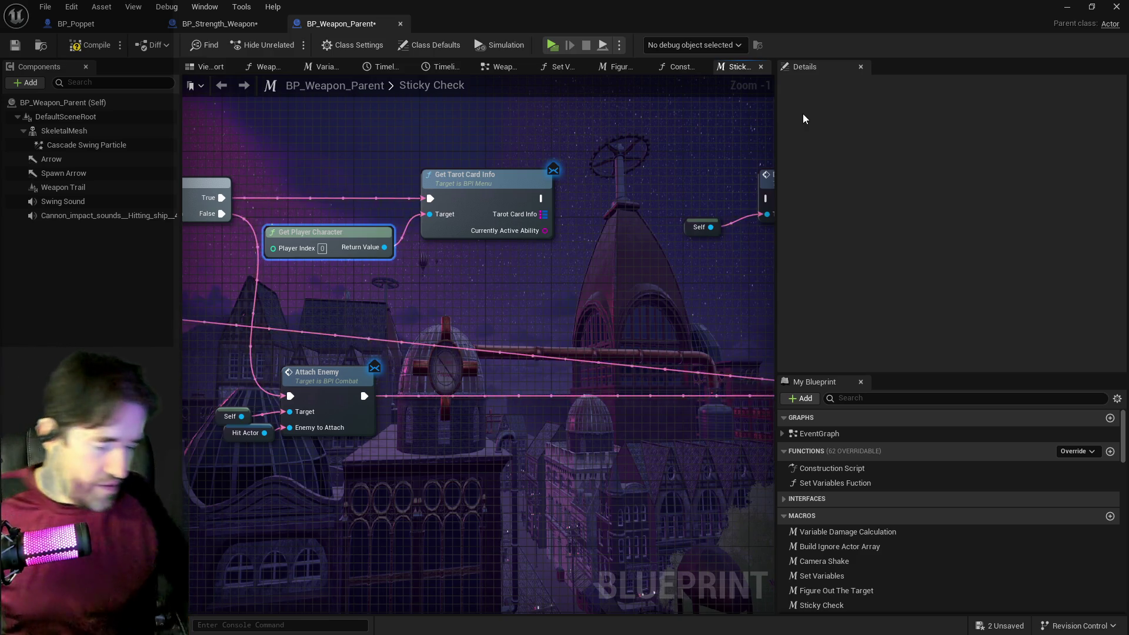
Wire Branch True straight into Damaged Attached Enemy and delete Get Tarot Card Info and Get Player Character.
mouse_move(478, 214)
mouse_down()
mouse_move(435, 261)
mouse_move(355, 249)
mouse_move(521, 357)
mouse_up()
scroll(395, 266, down, 1)
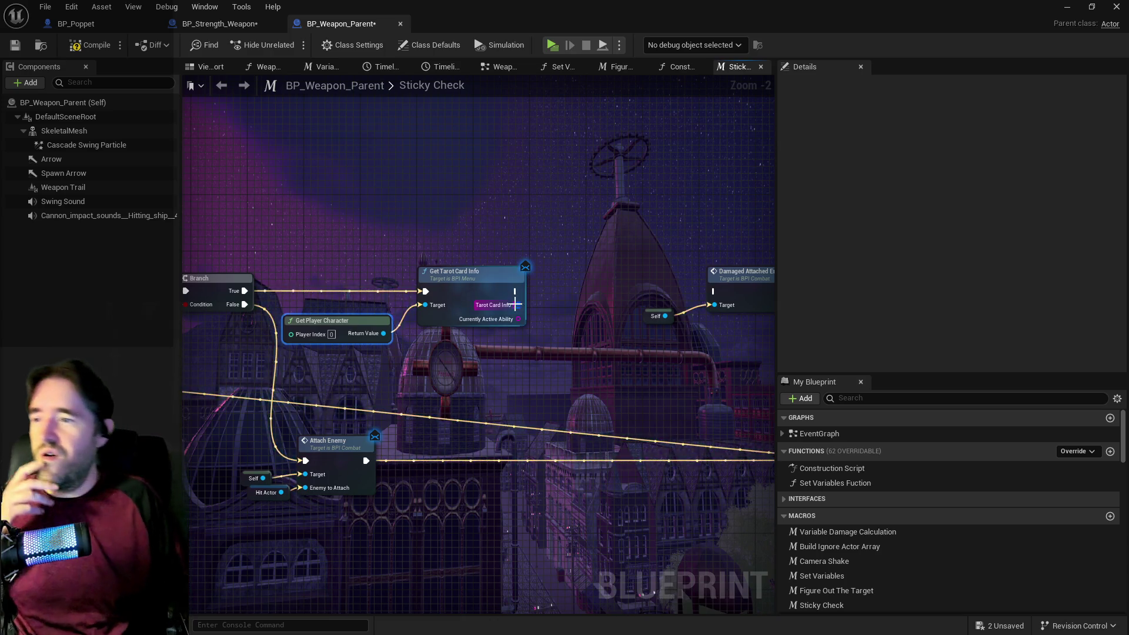
drag(529, 332, 396, 325)
scroll(514, 285, down, 2)
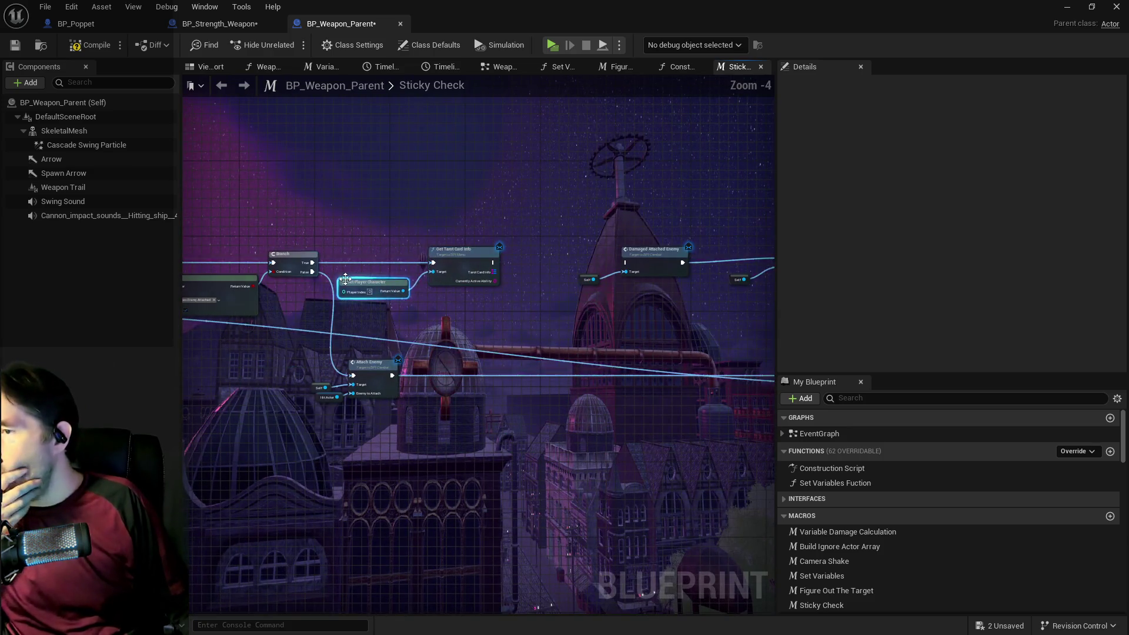
drag(310, 266, 621, 265)
drag(375, 267, 460, 296)
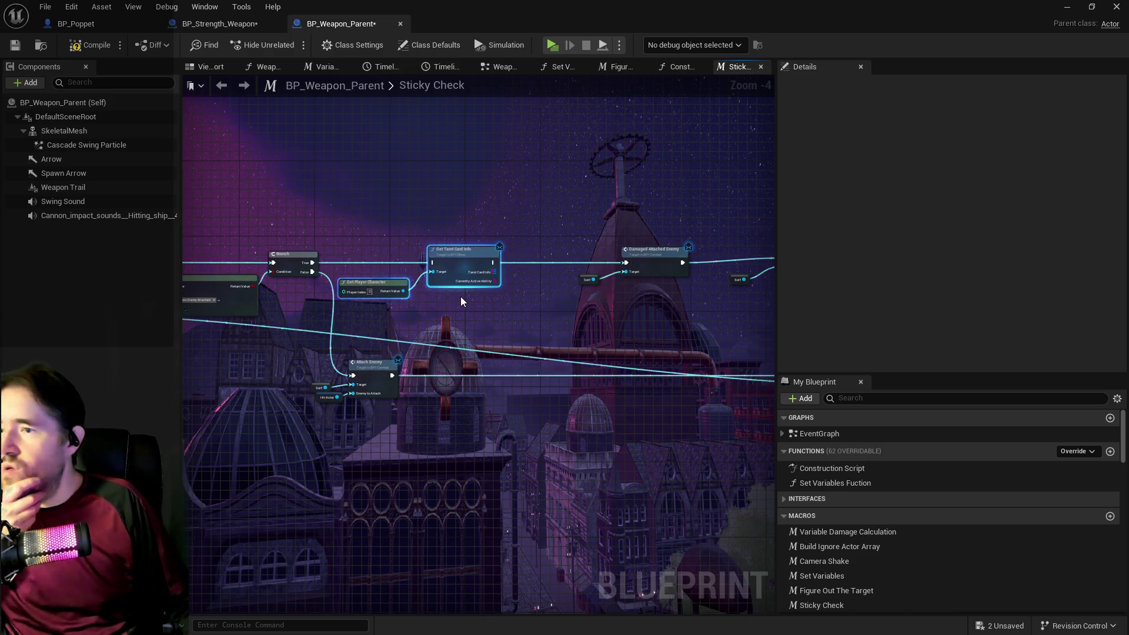
key(Delete)
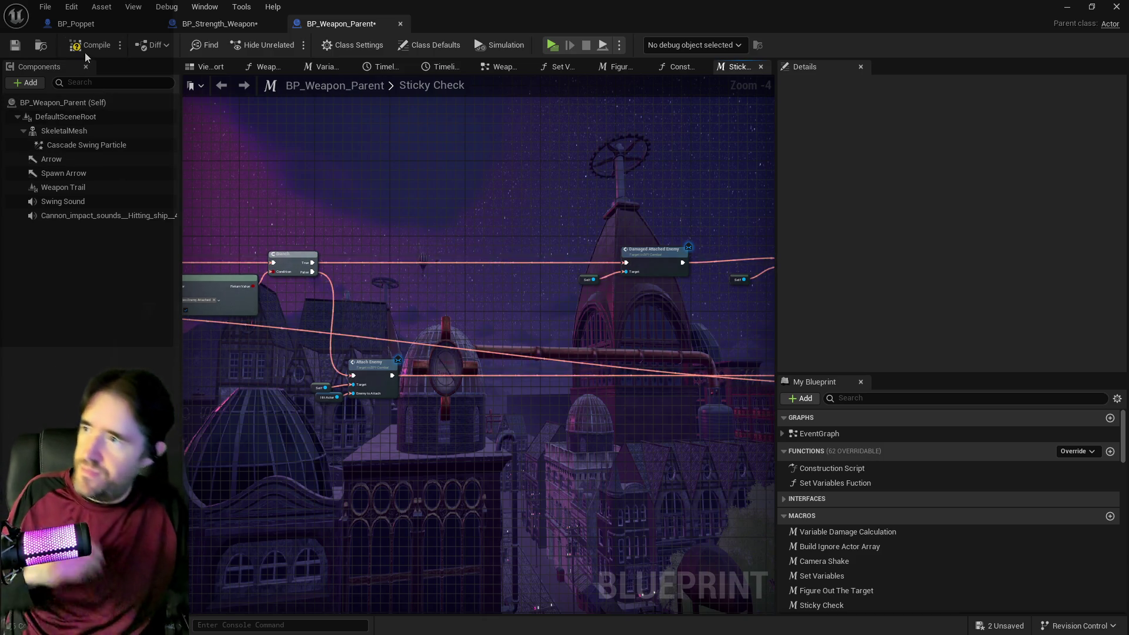
Compile and save BP_Weapon_Parent, then return to the BP_Poppet blueprint.
click(88, 45)
click(23, 44)
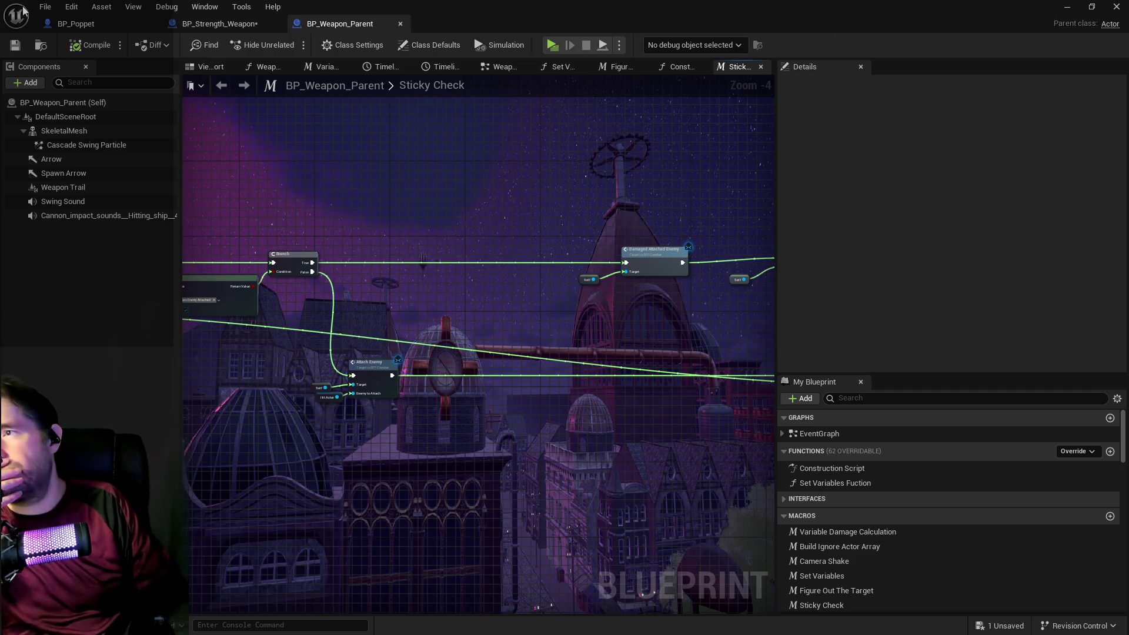
click(73, 24)
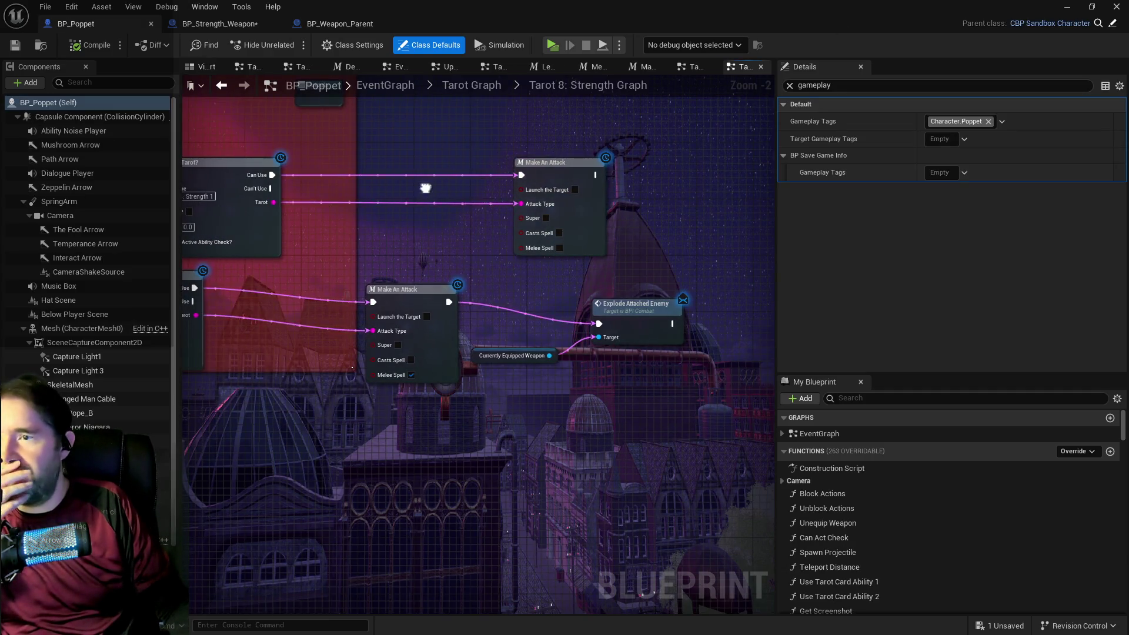
mouse_move(475, 254)
mouse_down()
mouse_move(482, 237)
mouse_move(538, 347)
mouse_move(443, 312)
mouse_move(524, 326)
mouse_up()
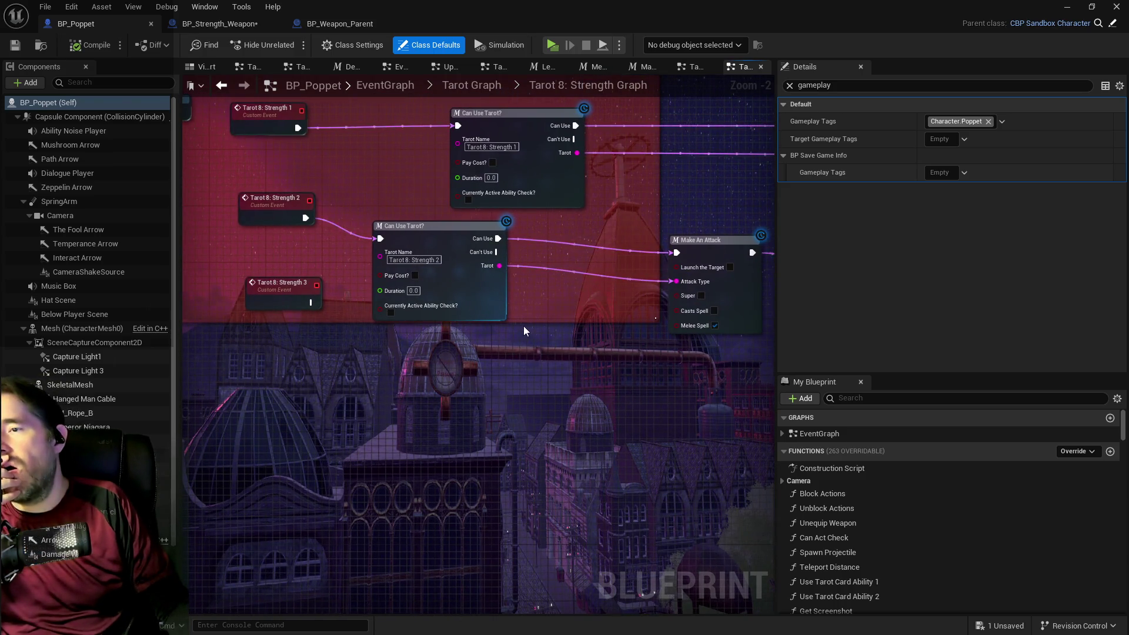
double_click(441, 239)
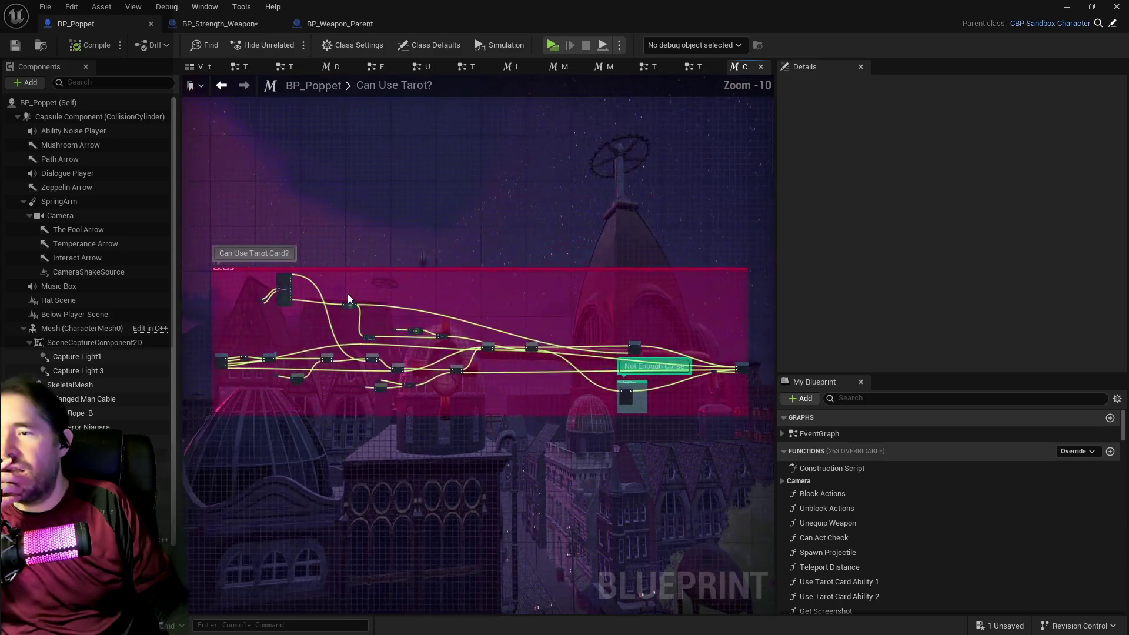
scroll(404, 252, up, 5)
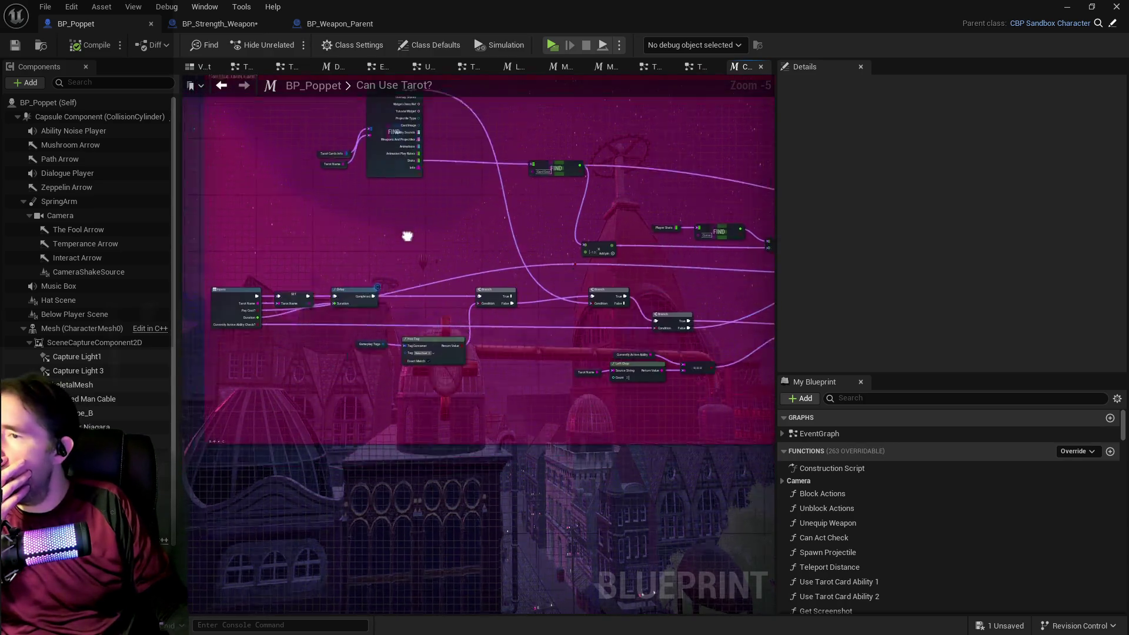
drag(407, 236, 420, 190)
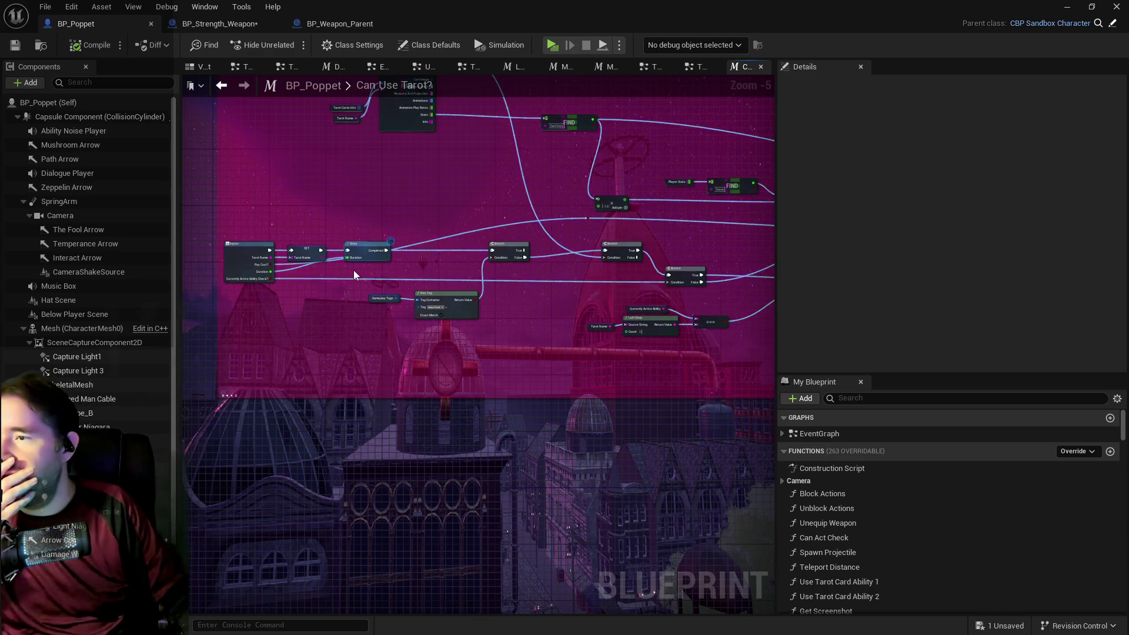
scroll(353, 270, up, 2)
scroll(366, 298, down, 3)
scroll(375, 207, up, 3)
scroll(404, 256, down, 2)
scroll(594, 393, up, 2)
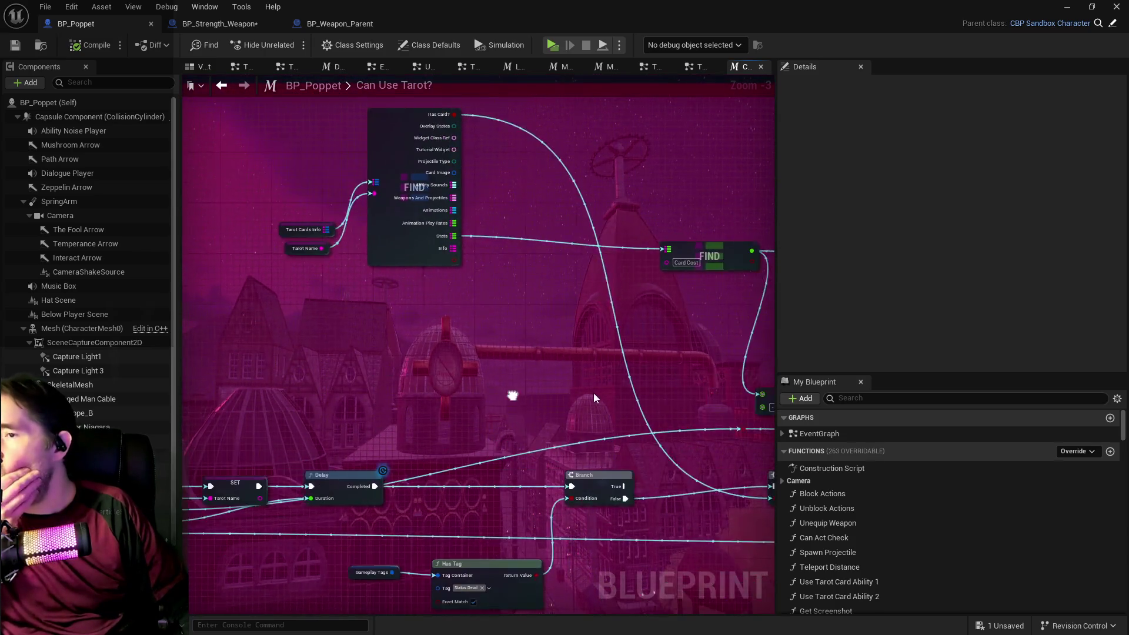
mouse_move(597, 391)
mouse_down()
mouse_move(535, 369)
mouse_move(555, 286)
mouse_move(473, 219)
mouse_up()
scroll(556, 288, down, 1)
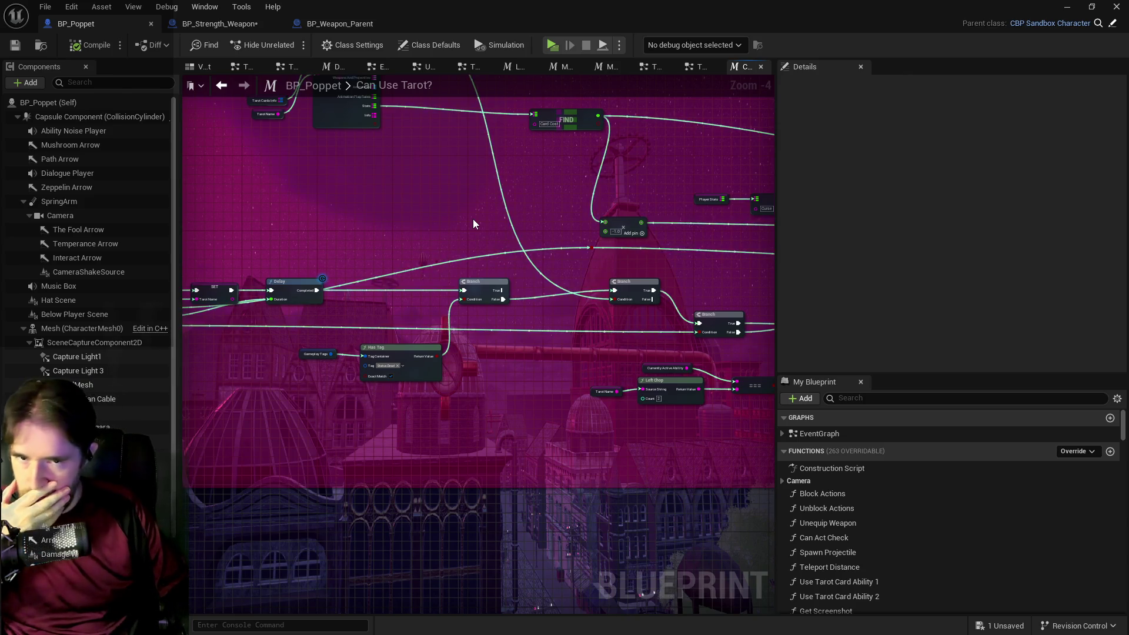
mouse_move(472, 219)
mouse_down()
mouse_move(453, 264)
mouse_move(548, 248)
mouse_up()
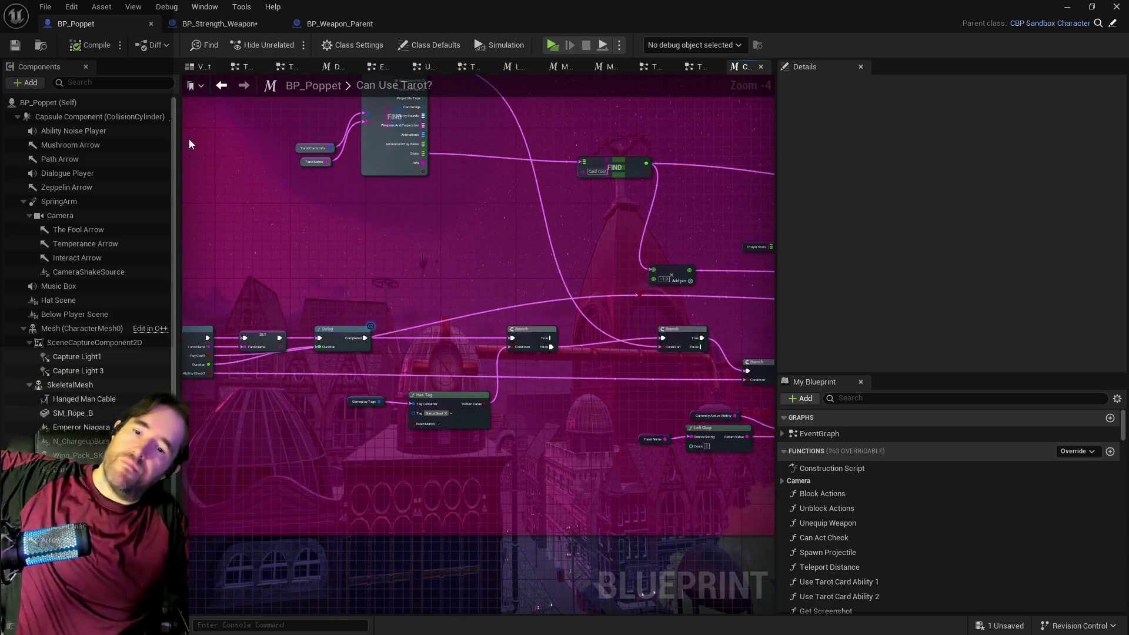
mouse_move(314, 163)
mouse_down()
mouse_move(225, 135)
mouse_move(269, 149)
mouse_move(234, 143)
mouse_move(523, 164)
mouse_up()
scroll(384, 199, up, 2)
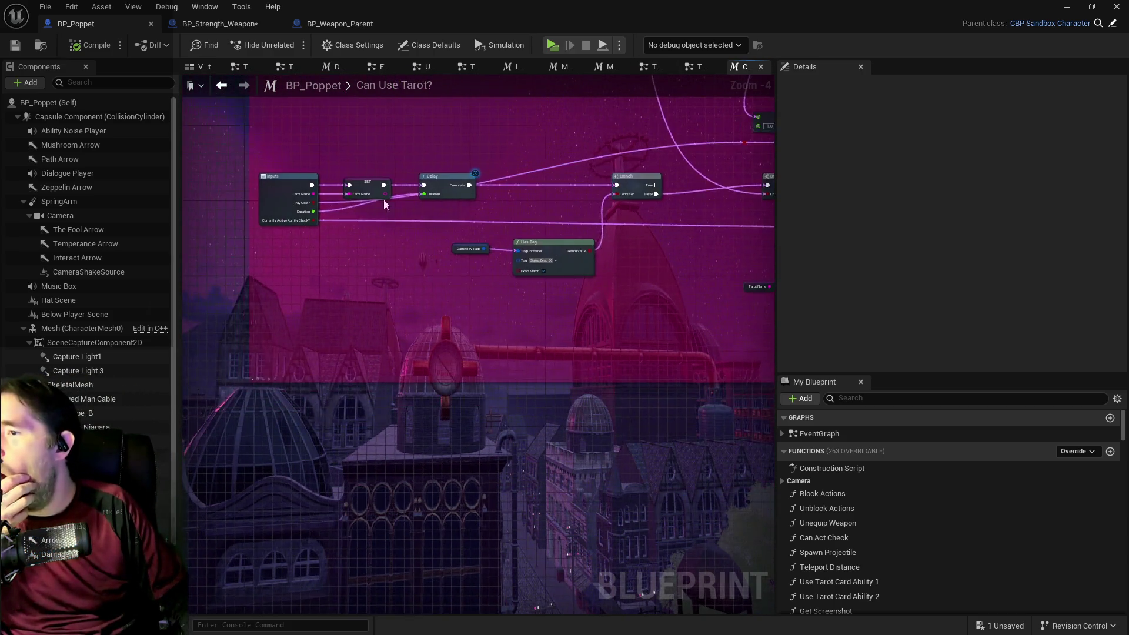
On the macro's Inputs node, add a Float input and name it Required Level.
click(290, 184)
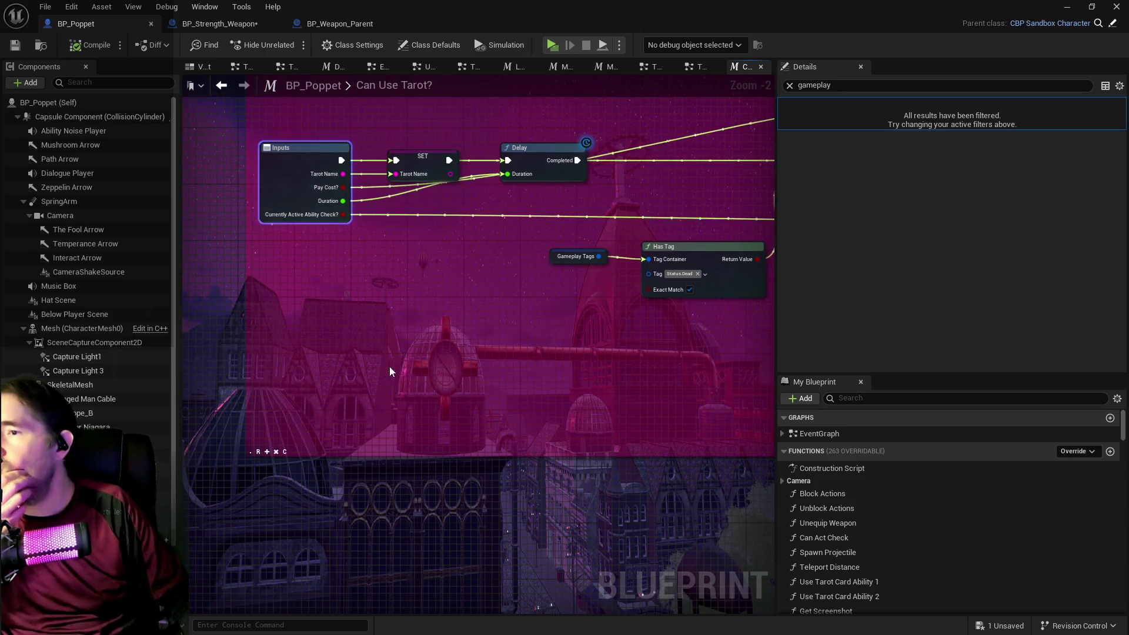
click(789, 86)
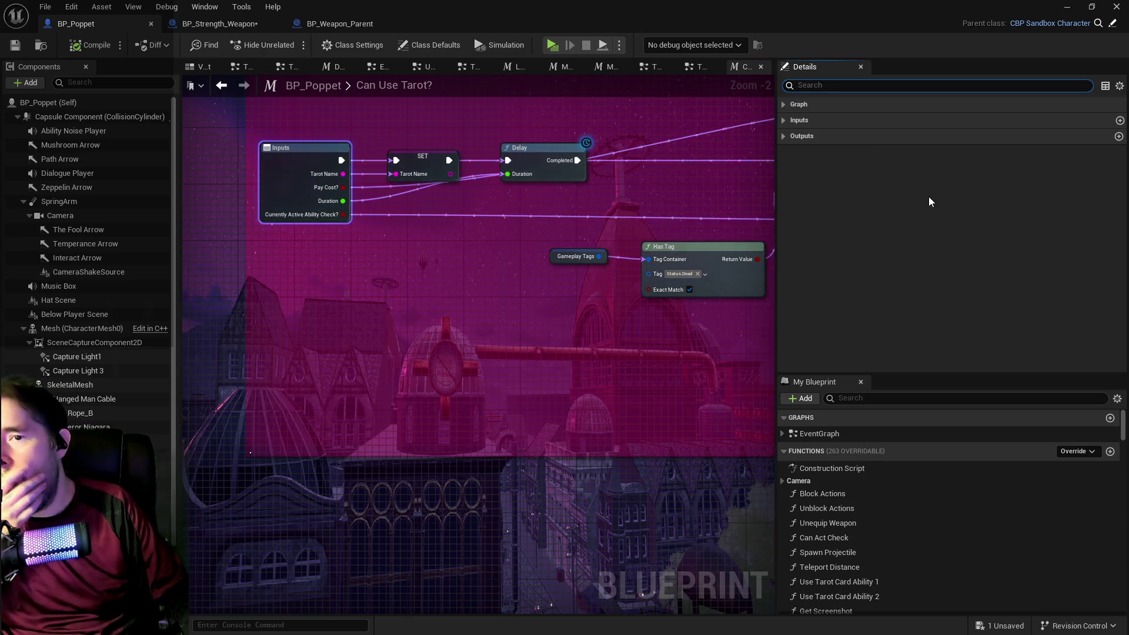
click(782, 120)
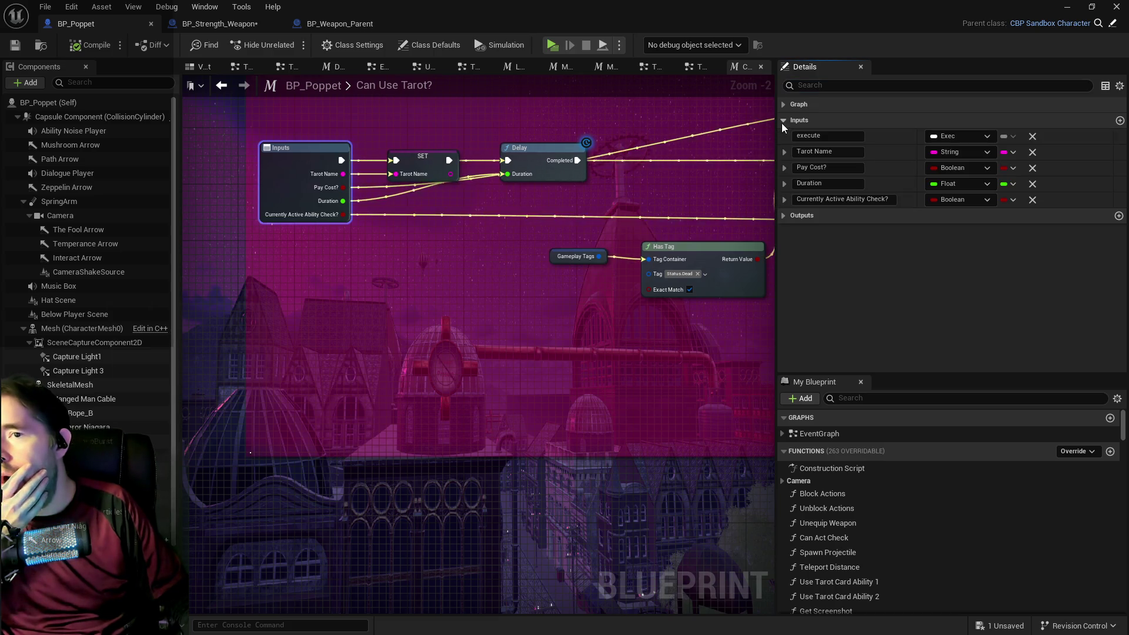
click(1120, 122)
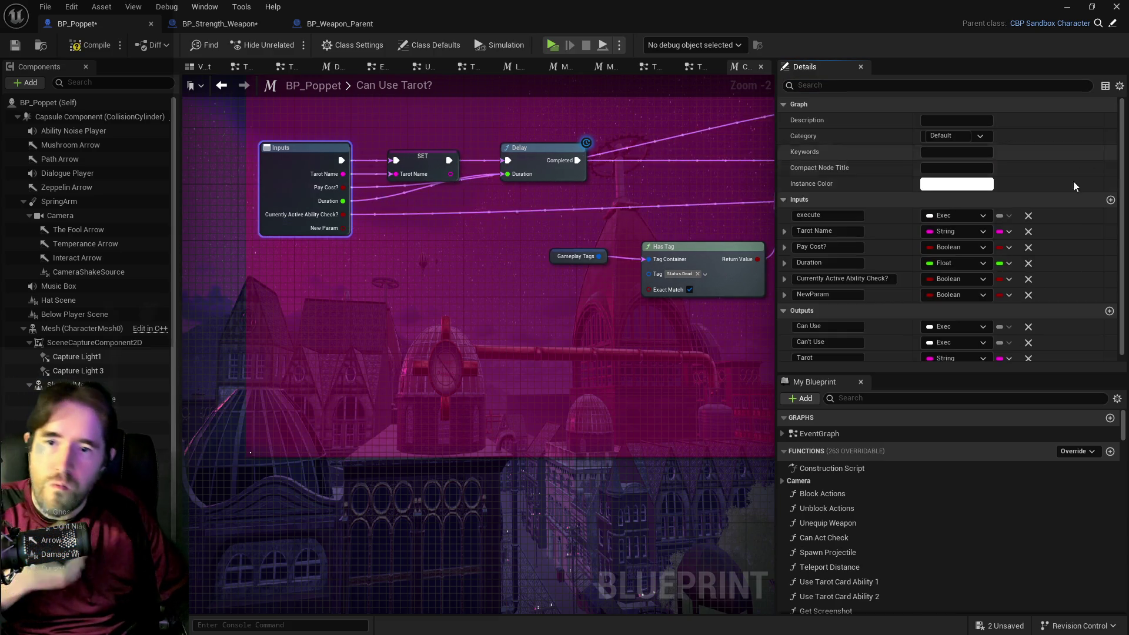
click(947, 295)
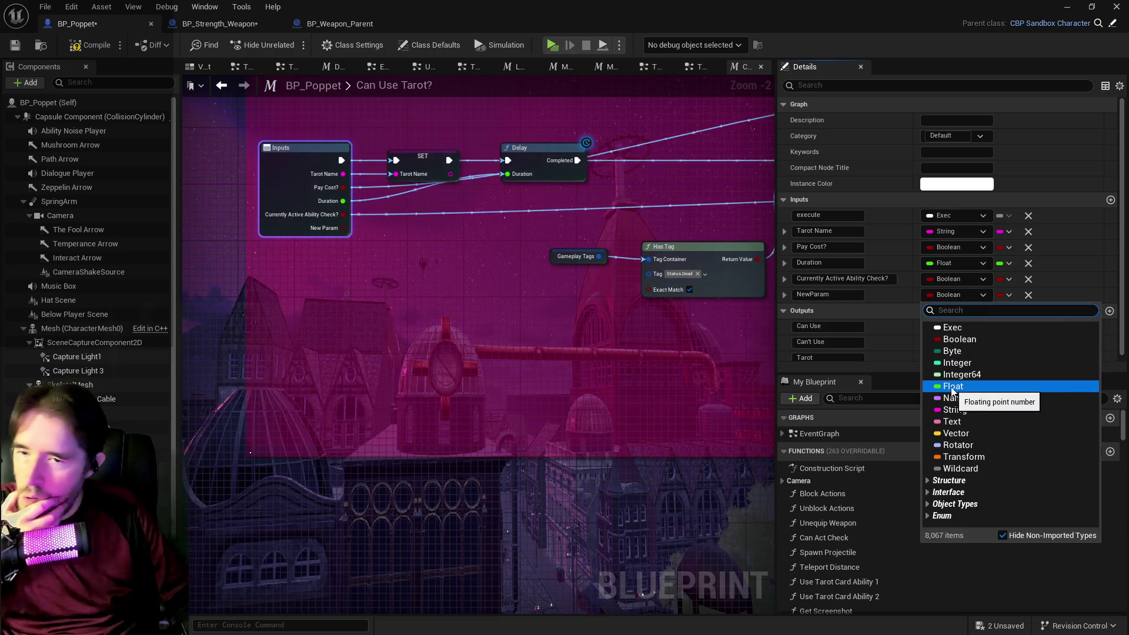
click(952, 387)
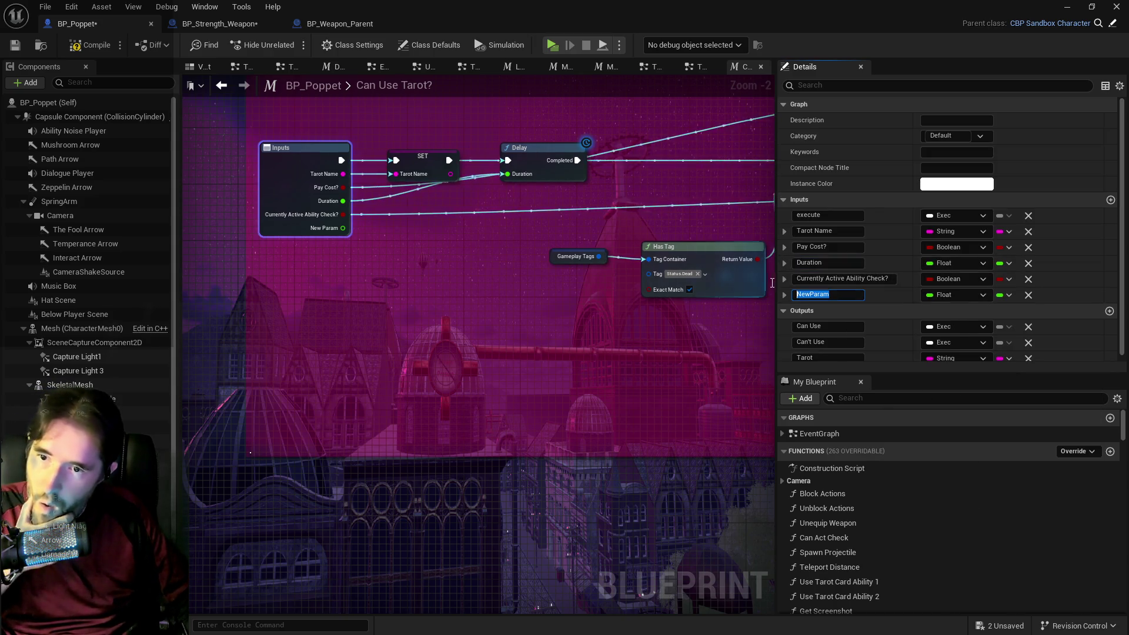
text(Ew)
key(Return)
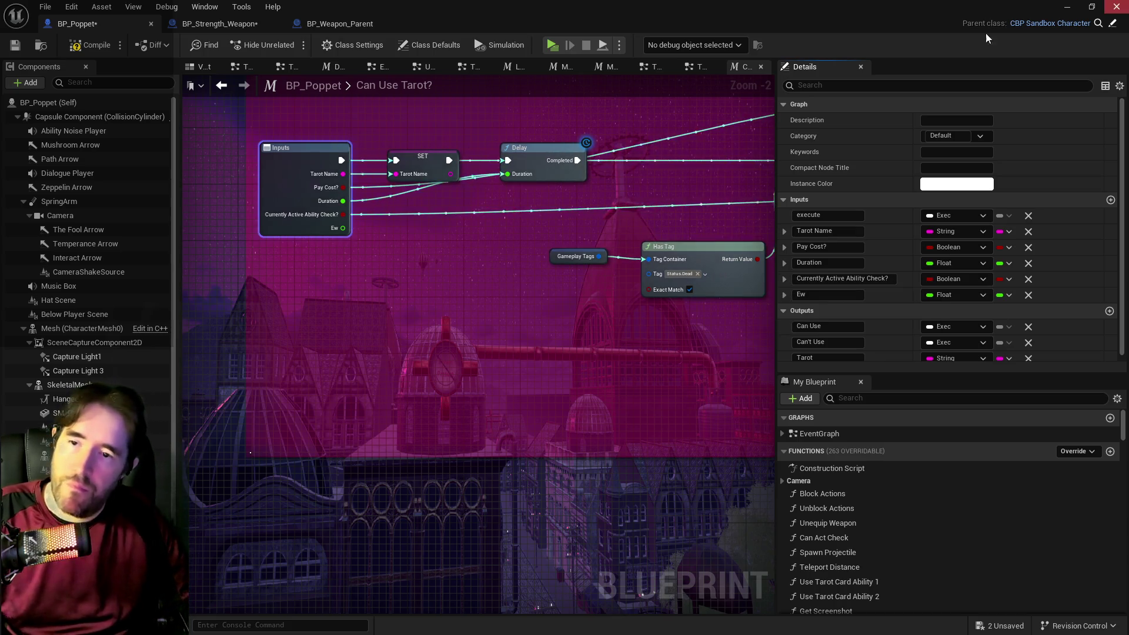
text(Required Level)
key(Return)
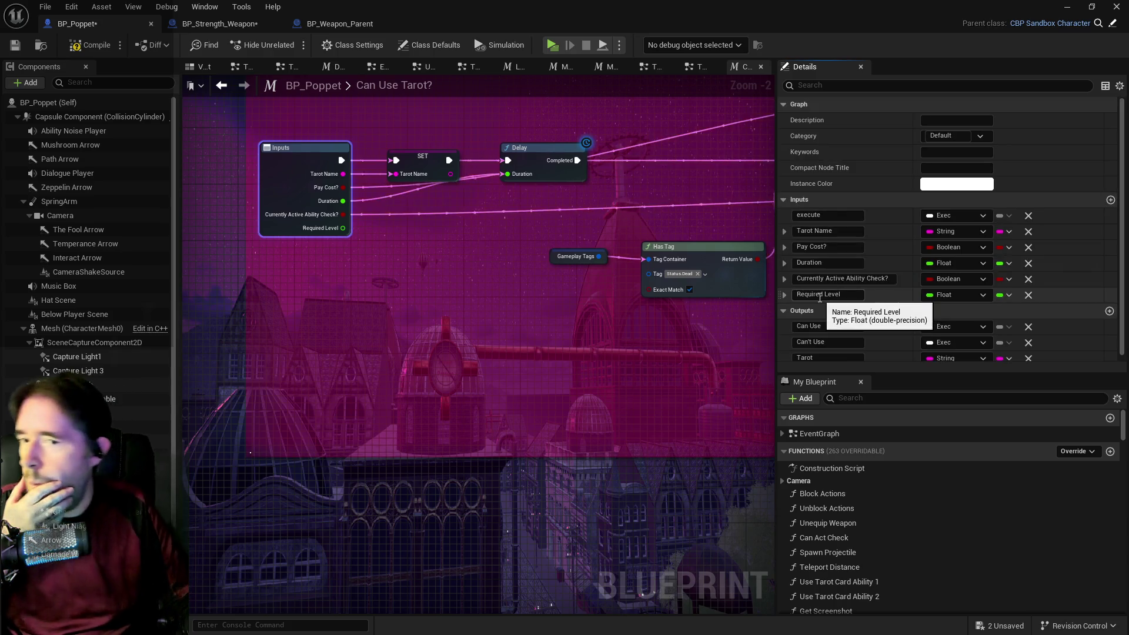
scroll(397, 323, down, 1)
Add a Greater Equal (>=) comparison fed by Required Level beside the Inputs node.
mouse_move(394, 310)
mouse_down()
mouse_move(348, 298)
mouse_move(401, 273)
mouse_move(330, 276)
mouse_move(388, 306)
mouse_up()
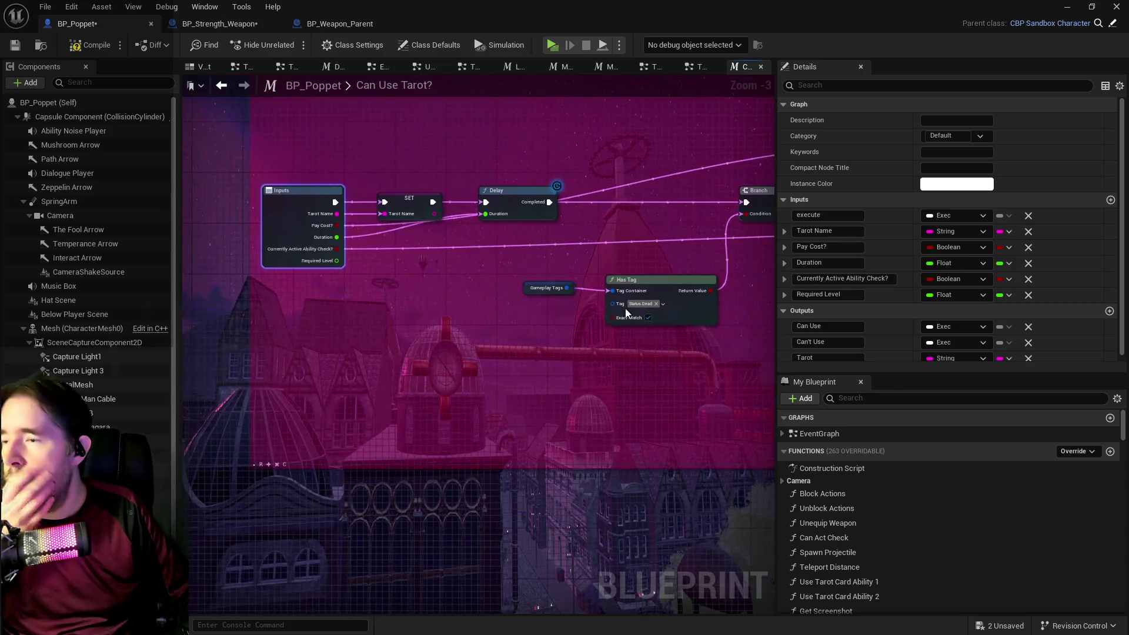
drag(337, 262, 506, 257)
text(>)
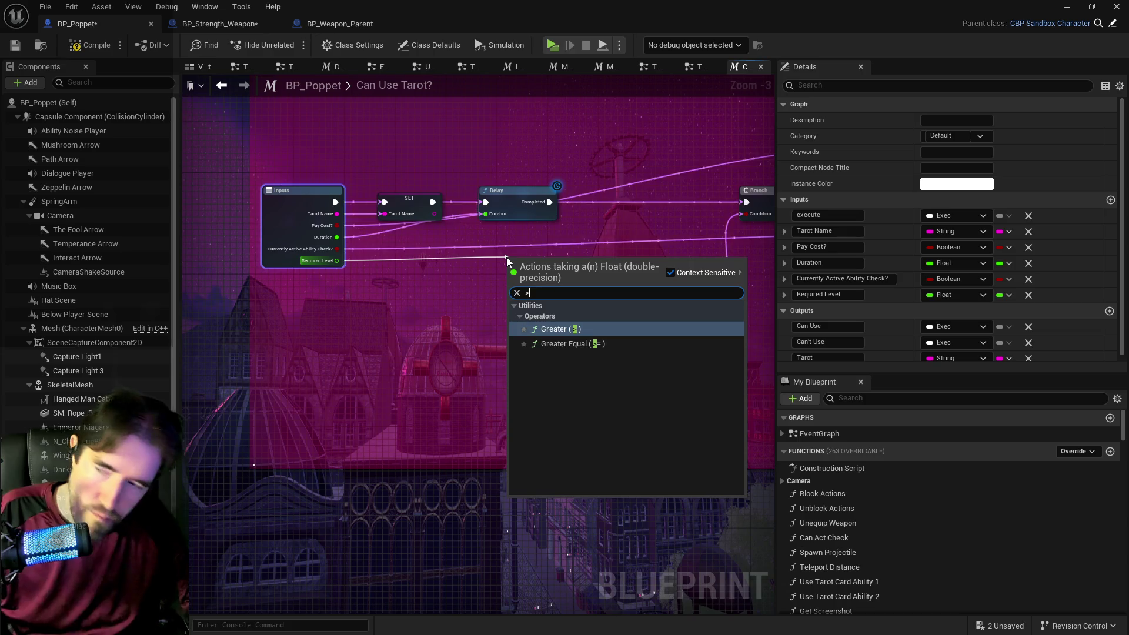
click(580, 344)
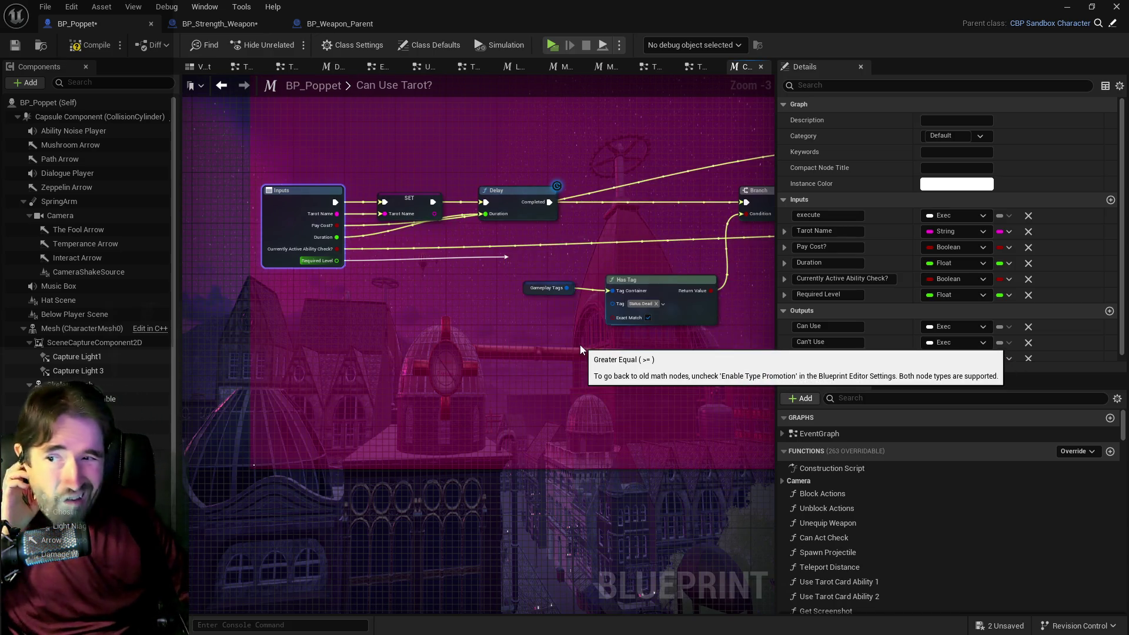
mouse_move(538, 267)
mouse_down()
mouse_move(569, 251)
mouse_move(466, 285)
mouse_move(484, 311)
mouse_move(460, 287)
mouse_move(467, 241)
mouse_move(432, 225)
mouse_move(518, 231)
mouse_move(498, 228)
mouse_up()
drag(469, 269, 360, 281)
Place a new Branch between SET and the Delay, wiring its True output to the Delay.
click(381, 242)
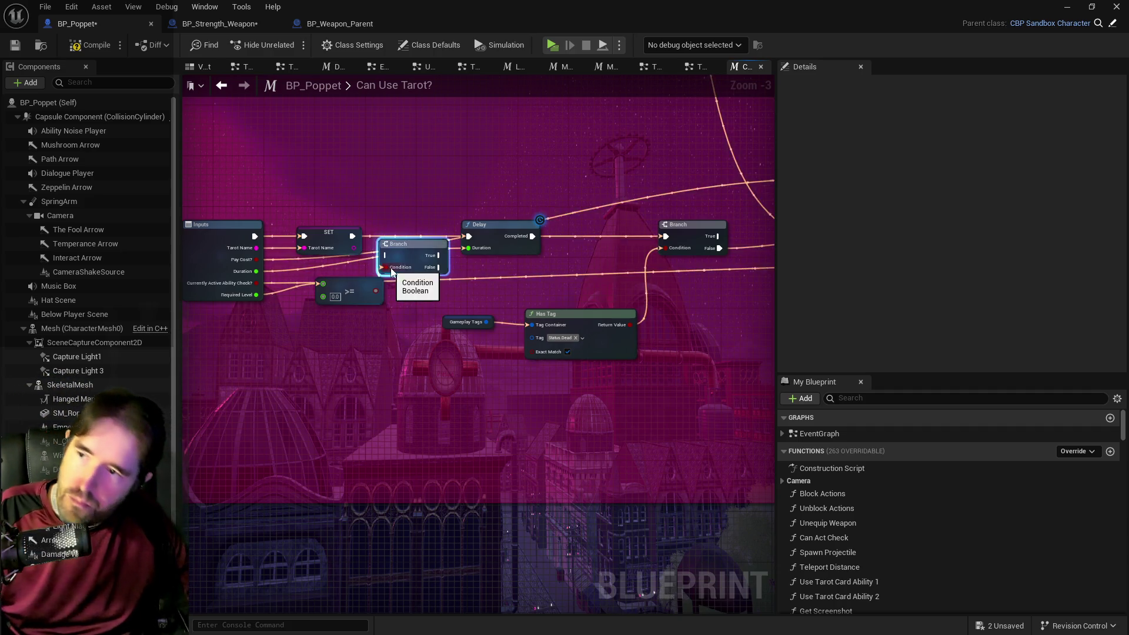
mouse_move(411, 242)
mouse_down()
mouse_move(414, 227)
mouse_move(354, 236)
mouse_move(391, 236)
mouse_up()
drag(497, 224, 515, 225)
drag(447, 235, 492, 236)
scroll(492, 237, down, 2)
drag(599, 266, 406, 256)
mouse_move(678, 242)
mouse_down()
mouse_move(305, 255)
mouse_move(389, 263)
mouse_up()
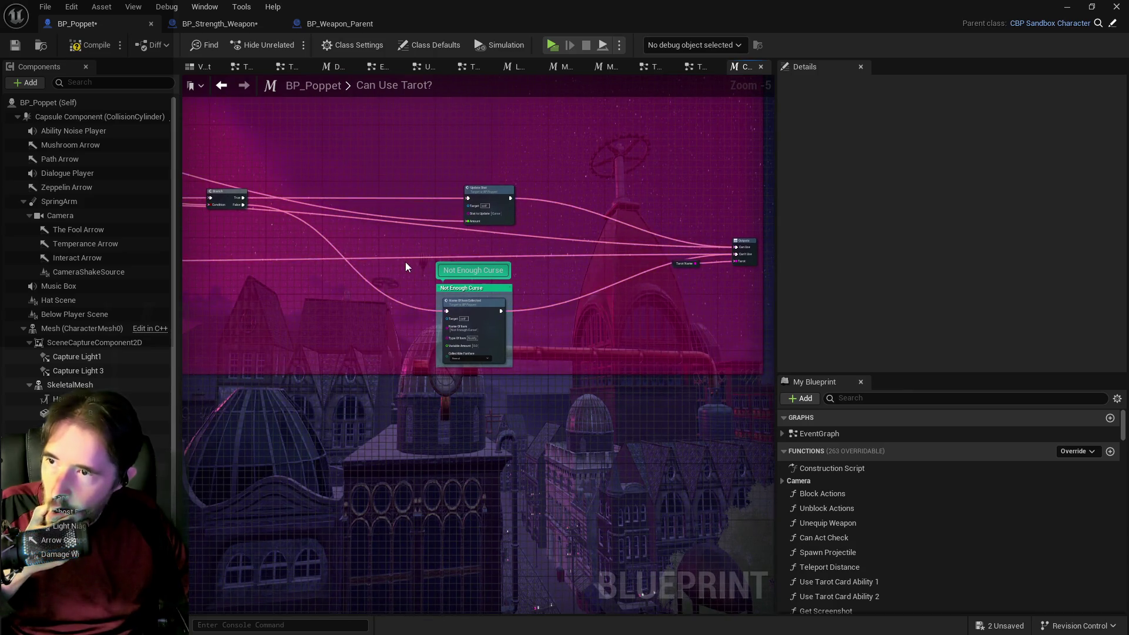
scroll(406, 266, up, 2)
mouse_move(445, 323)
mouse_down()
mouse_move(760, 390)
mouse_move(534, 303)
mouse_move(270, 299)
mouse_move(650, 302)
mouse_move(604, 307)
mouse_move(690, 295)
mouse_move(591, 278)
mouse_up()
scroll(590, 279, down, 4)
scroll(590, 279, up, 5)
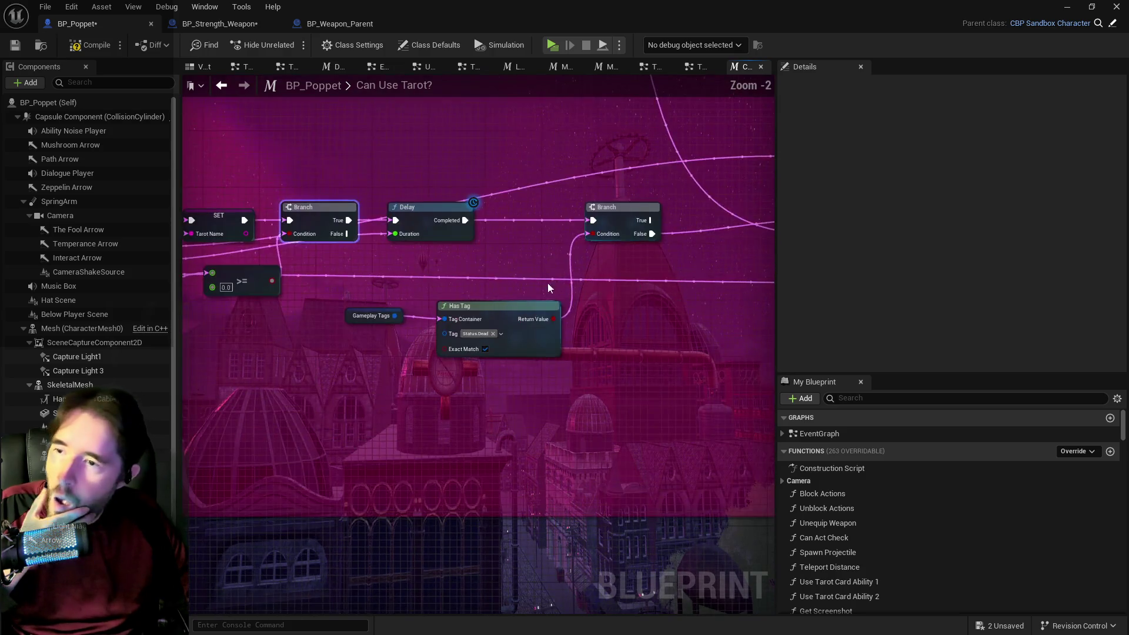
mouse_move(351, 238)
mouse_down()
mouse_move(579, 313)
mouse_move(633, 308)
mouse_move(430, 270)
mouse_move(476, 166)
mouse_up()
mouse_move(646, 294)
mouse_down()
mouse_move(200, 289)
mouse_move(91, 231)
mouse_up()
drag(594, 445, 635, 435)
mouse_move(236, 294)
mouse_down()
mouse_move(588, 306)
mouse_move(530, 265)
mouse_move(646, 235)
mouse_up()
mouse_move(457, 147)
mouse_down()
mouse_move(471, 202)
mouse_move(549, 224)
mouse_move(512, 203)
mouse_up()
Move the new Branch after the Delay and reconnect SET's execution directly into the Delay.
drag(337, 211, 357, 210)
mouse_move(345, 248)
mouse_down()
mouse_move(527, 231)
mouse_move(350, 245)
mouse_up()
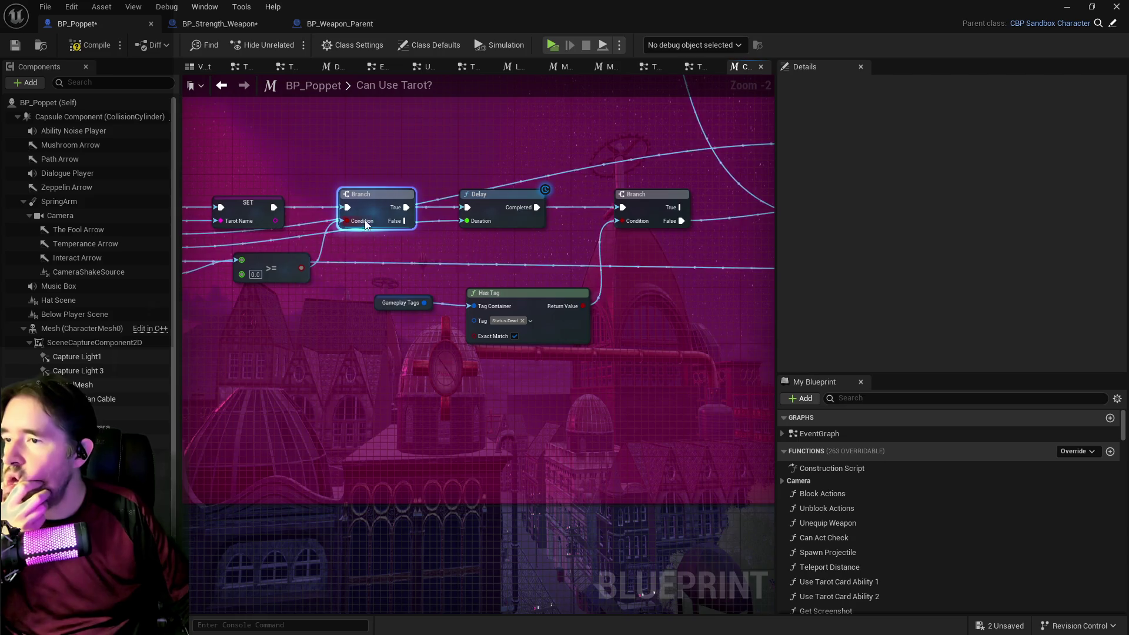
click(262, 205)
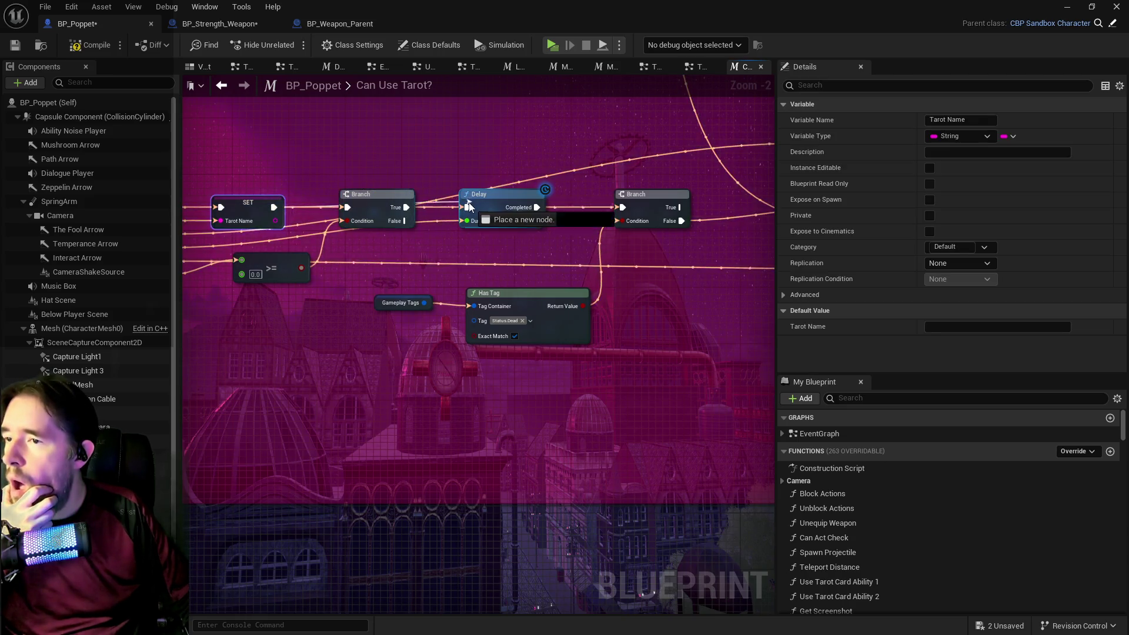
mouse_move(364, 202)
mouse_down()
mouse_move(526, 224)
mouse_move(373, 203)
mouse_up()
mouse_move(274, 207)
mouse_down()
mouse_move(509, 227)
mouse_move(524, 200)
mouse_move(618, 206)
mouse_up()
scroll(376, 249, down, 2)
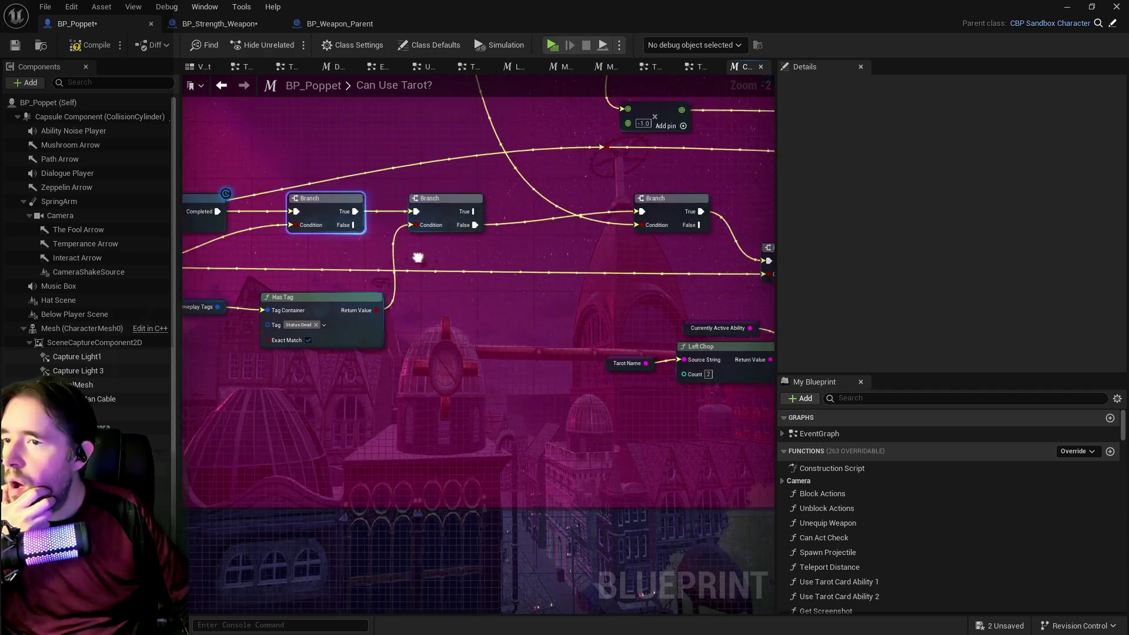
Review the >= node and Required Level's default value, and compile the blueprint.
scroll(364, 252, up, 2)
click(364, 253)
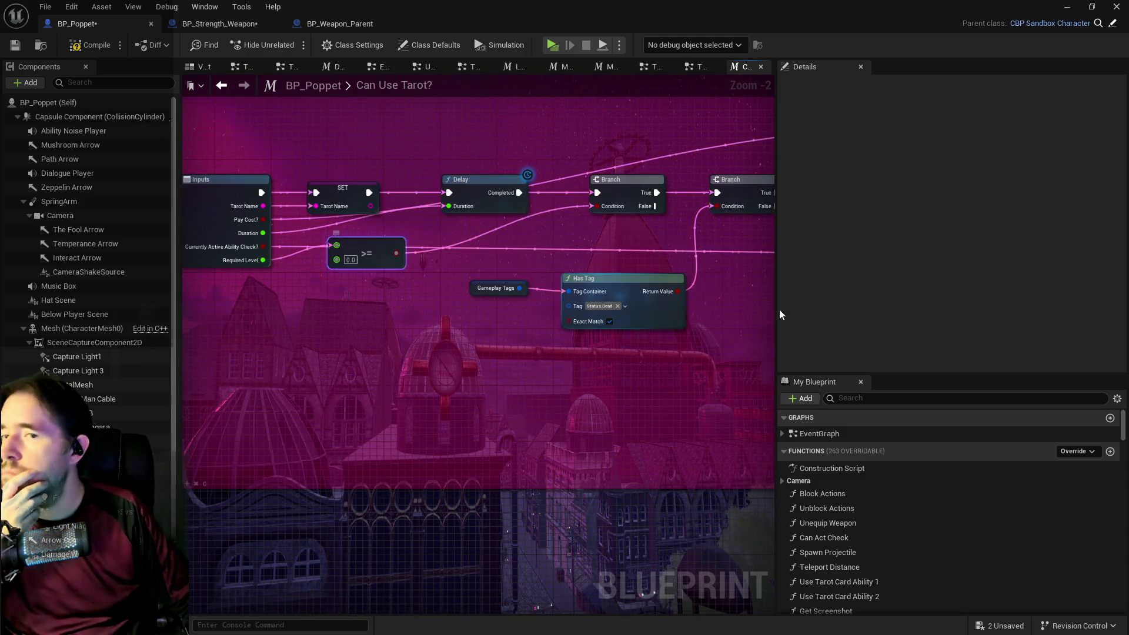
click(194, 258)
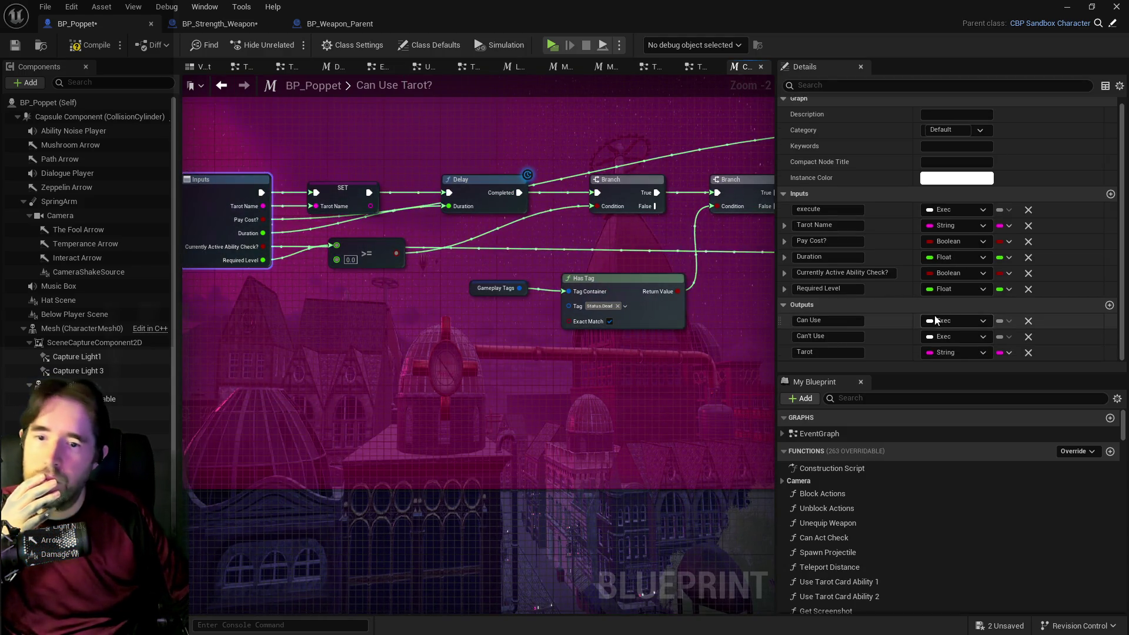
click(784, 288)
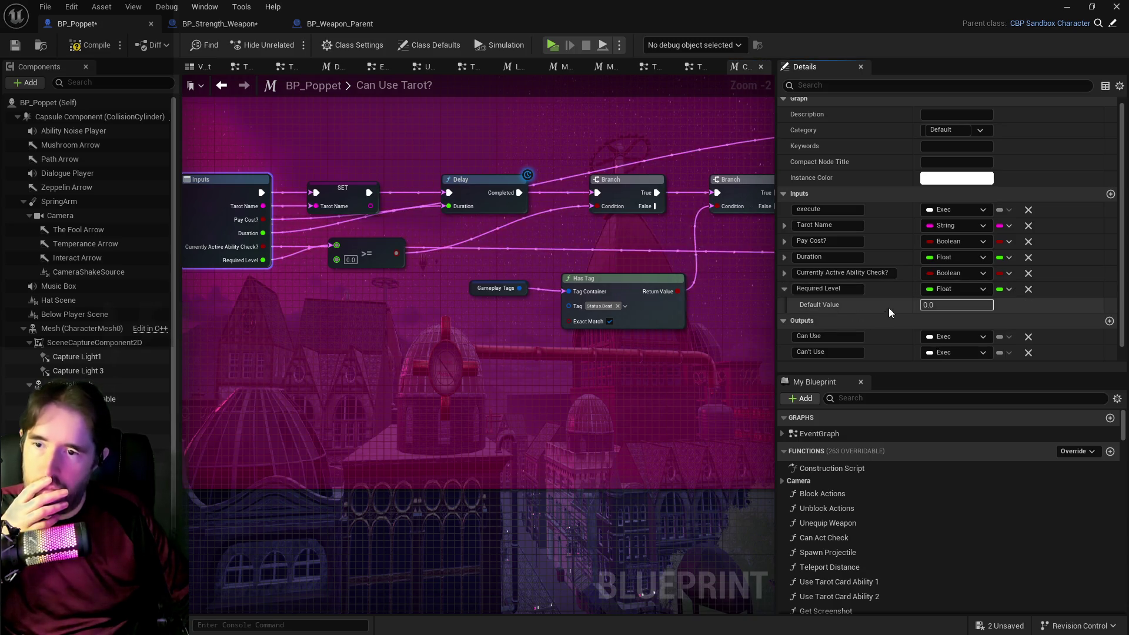
drag(585, 303, 391, 281)
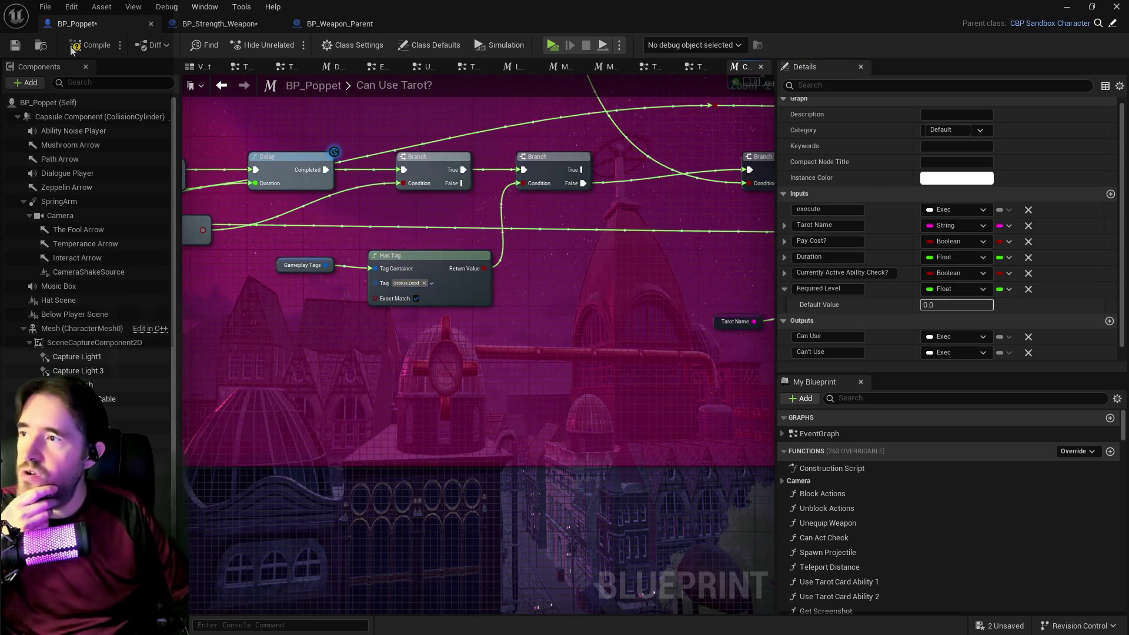
click(9, 45)
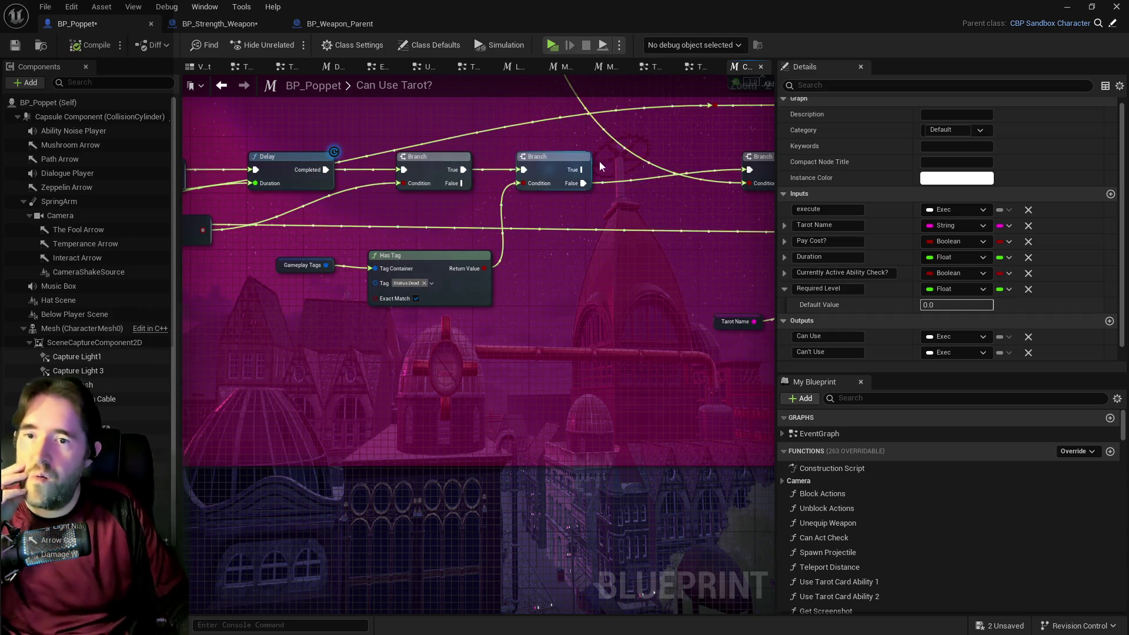
click(784, 225)
click(784, 225)
Inspect the Branch chain through to the Outputs, then go to the Tarot 8: Strength Graph.
mouse_move(689, 257)
mouse_down()
mouse_move(495, 266)
mouse_move(537, 235)
mouse_move(577, 229)
mouse_move(504, 227)
mouse_up()
scroll(504, 227, down, 1)
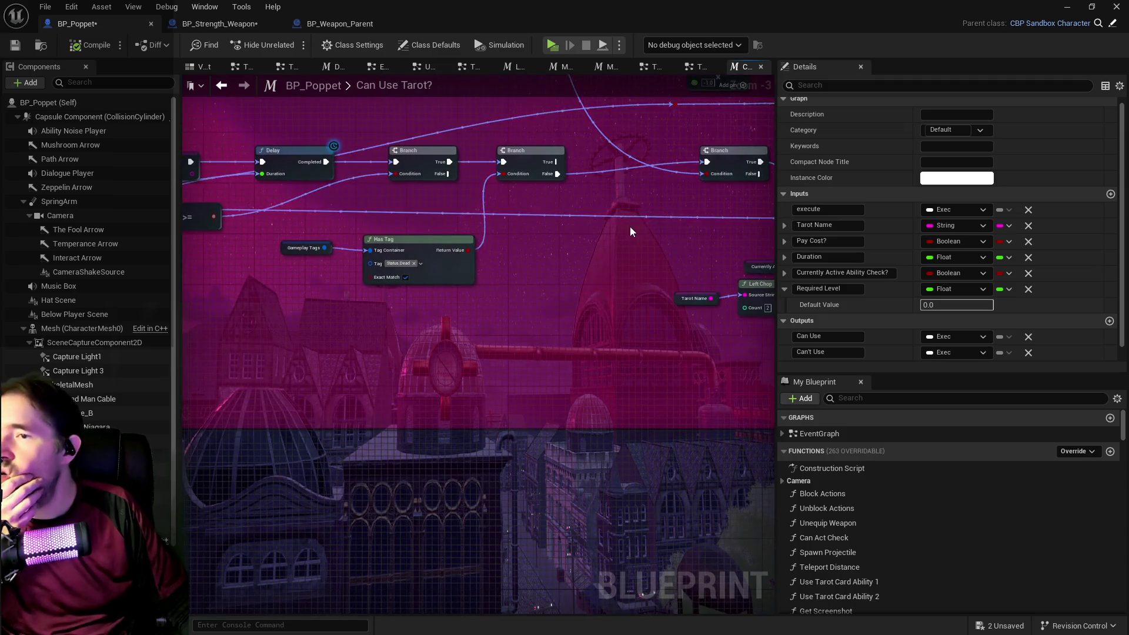
drag(630, 227, 541, 228)
click(454, 171)
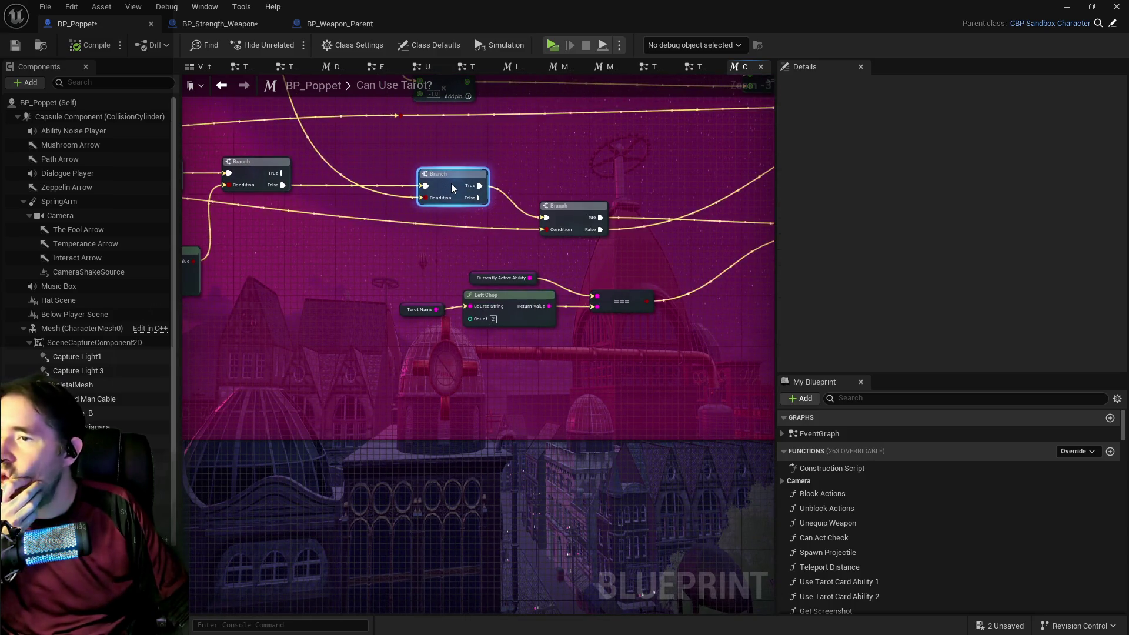
scroll(455, 184, down, 2)
mouse_move(455, 183)
mouse_down()
mouse_move(447, 331)
mouse_move(506, 226)
mouse_up()
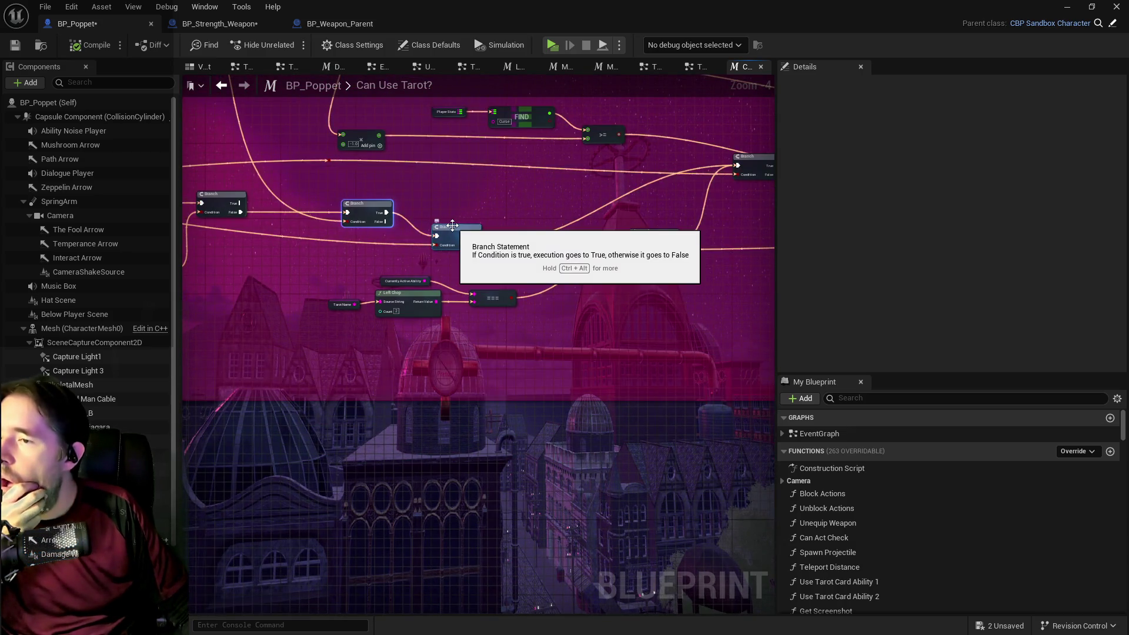
scroll(394, 214, up, 1)
mouse_move(394, 215)
mouse_down()
mouse_move(106, 169)
mouse_move(16, 170)
mouse_up()
mouse_move(394, 215)
mouse_down()
mouse_move(446, 194)
mouse_move(504, 126)
mouse_up()
scroll(405, 230, up, 3)
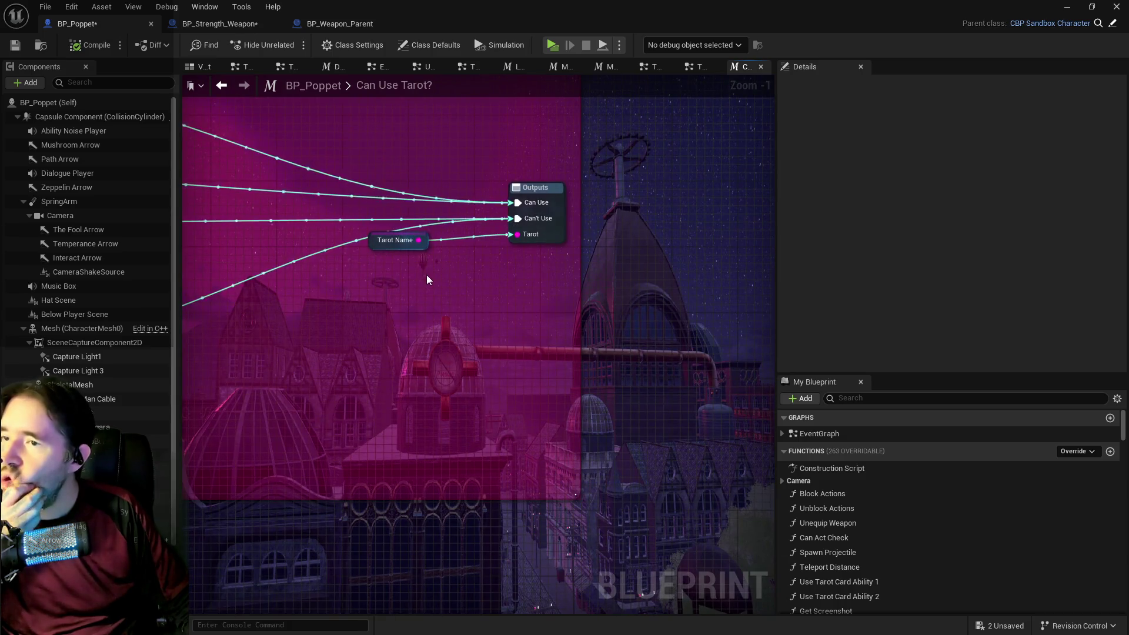
drag(427, 279, 758, 279)
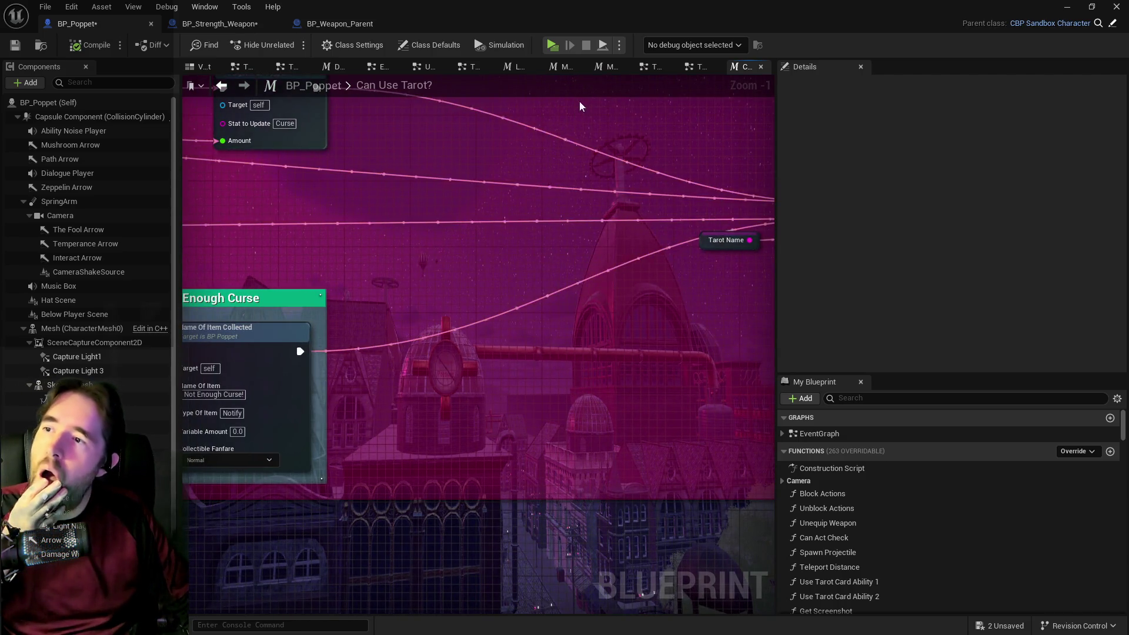
click(700, 66)
mouse_move(583, 200)
mouse_down()
mouse_move(406, 205)
mouse_move(454, 217)
mouse_move(383, 273)
mouse_move(518, 312)
mouse_move(554, 409)
mouse_move(634, 297)
mouse_up()
Reposition the Strength 2 event and Strength 1 Can Use Tarot? call, then open the Can Use Tarot? macro.
drag(579, 343, 614, 221)
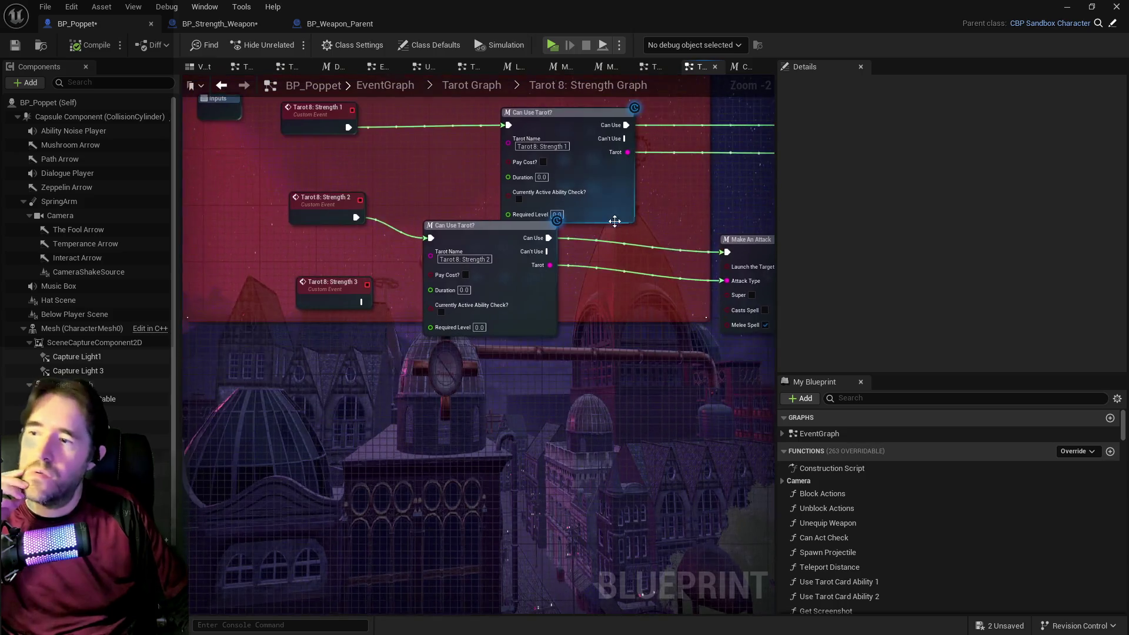
drag(337, 213, 331, 233)
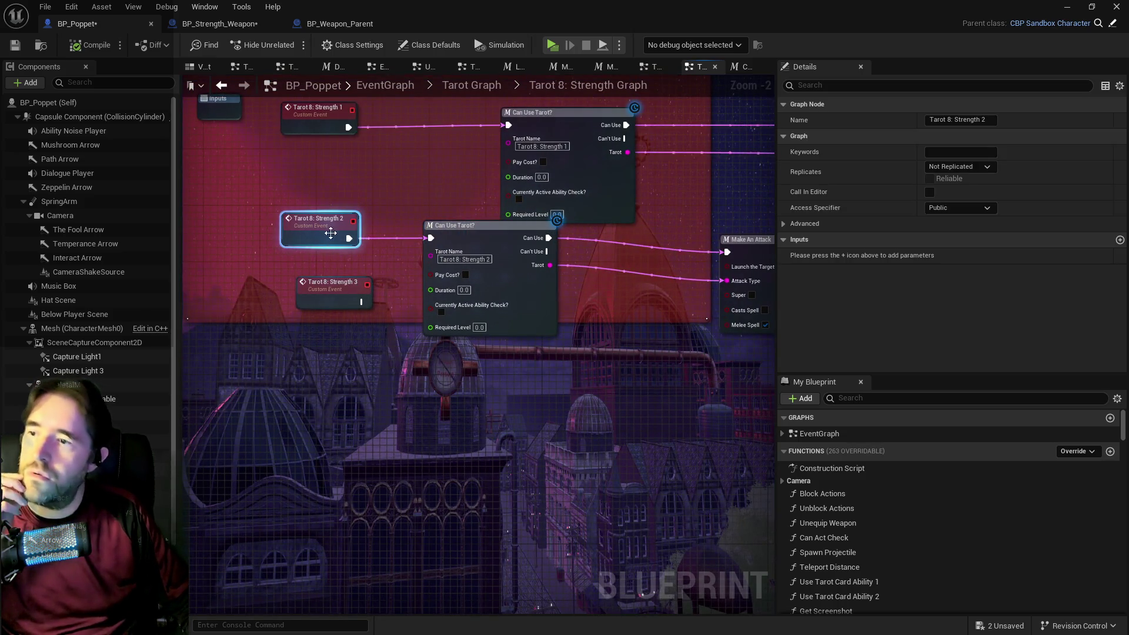
drag(610, 194, 457, 281)
mouse_move(425, 192)
mouse_down()
mouse_move(374, 179)
mouse_move(353, 195)
mouse_move(344, 189)
mouse_move(475, 179)
mouse_up()
click(298, 178)
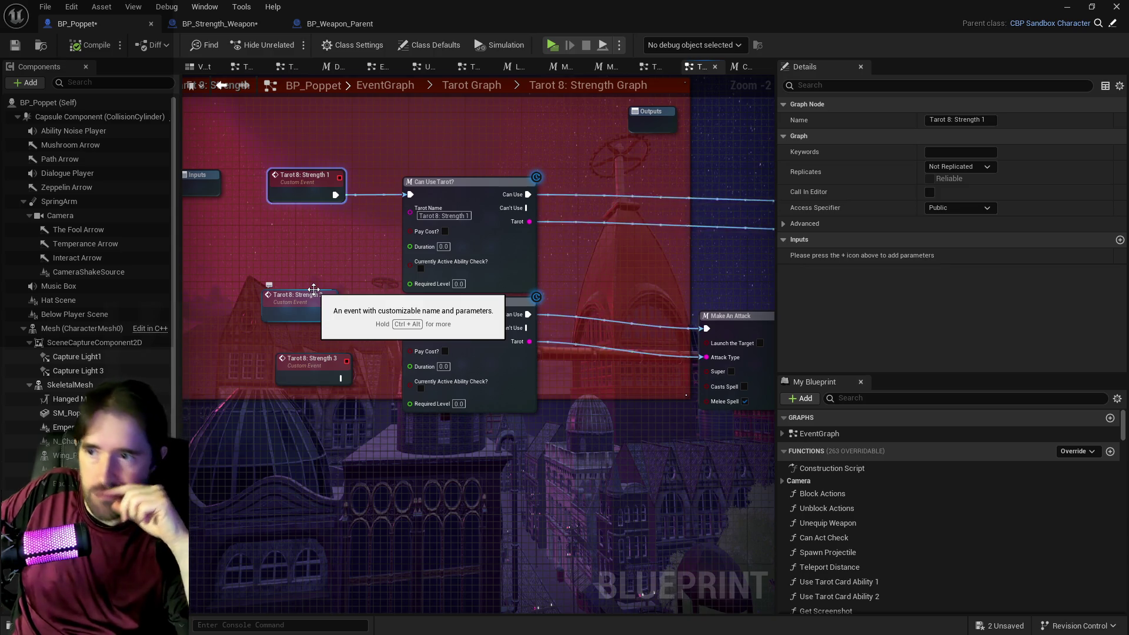
double_click(491, 263)
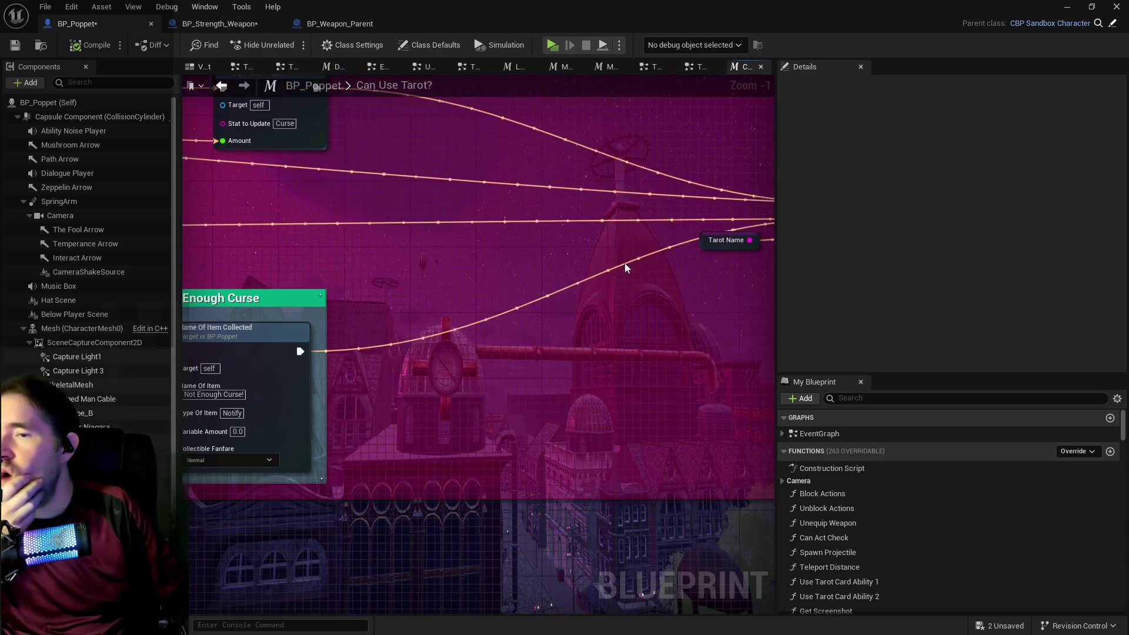
Search for a custom event node in the macro graph, then dismiss it without adding anything.
mouse_move(182, 316)
mouse_down()
mouse_move(381, 307)
mouse_move(392, 282)
mouse_up()
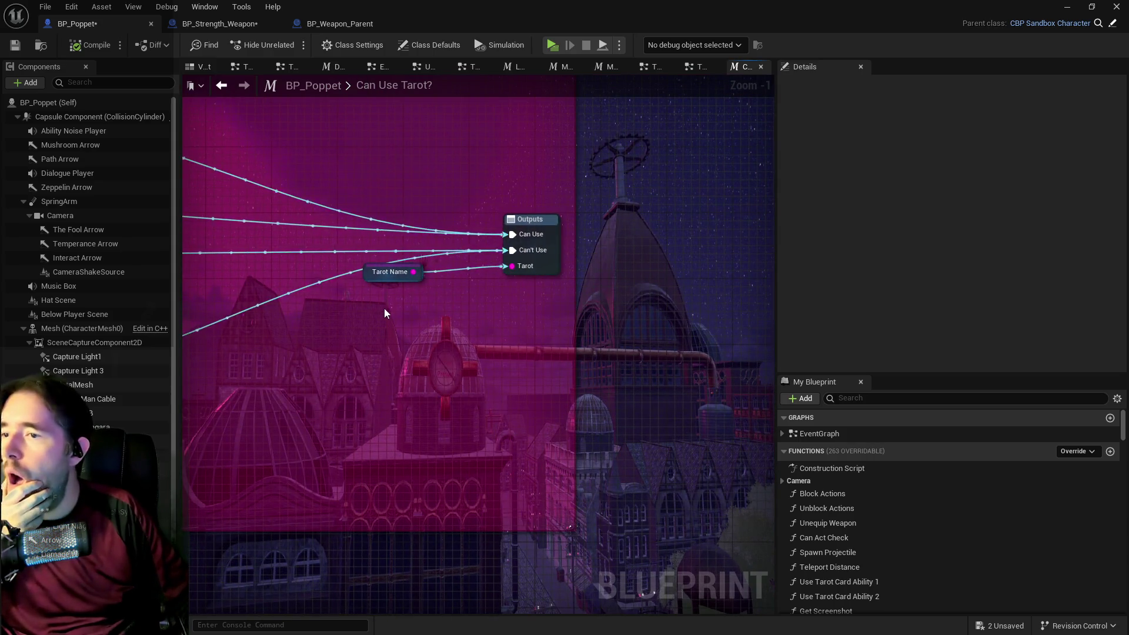
right_click(384, 308)
text(custom event)
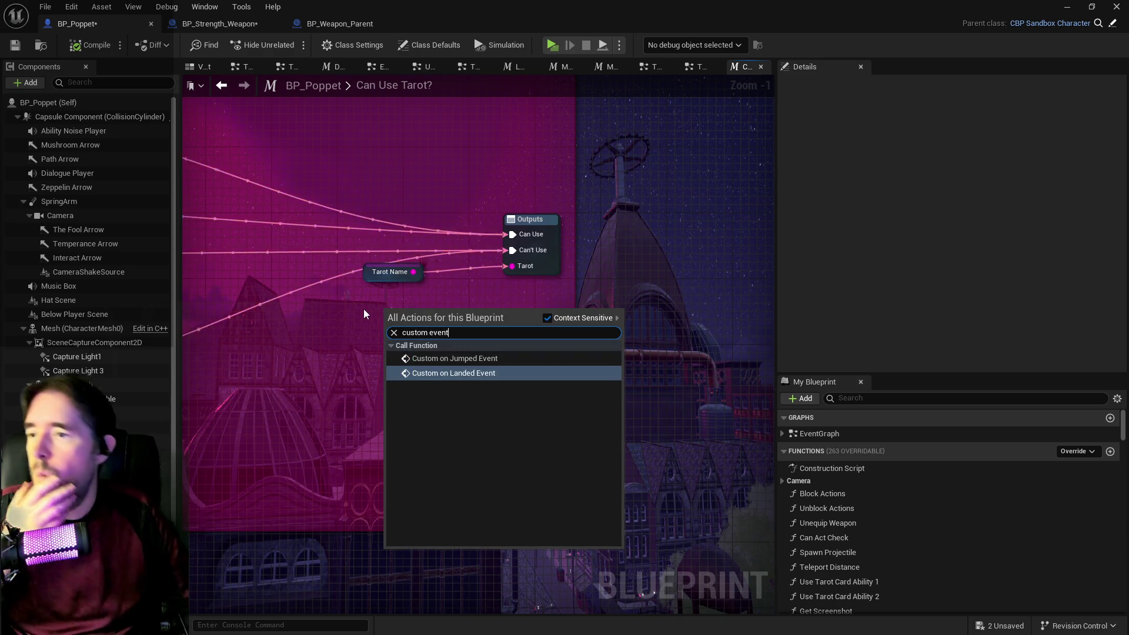
key(Escape)
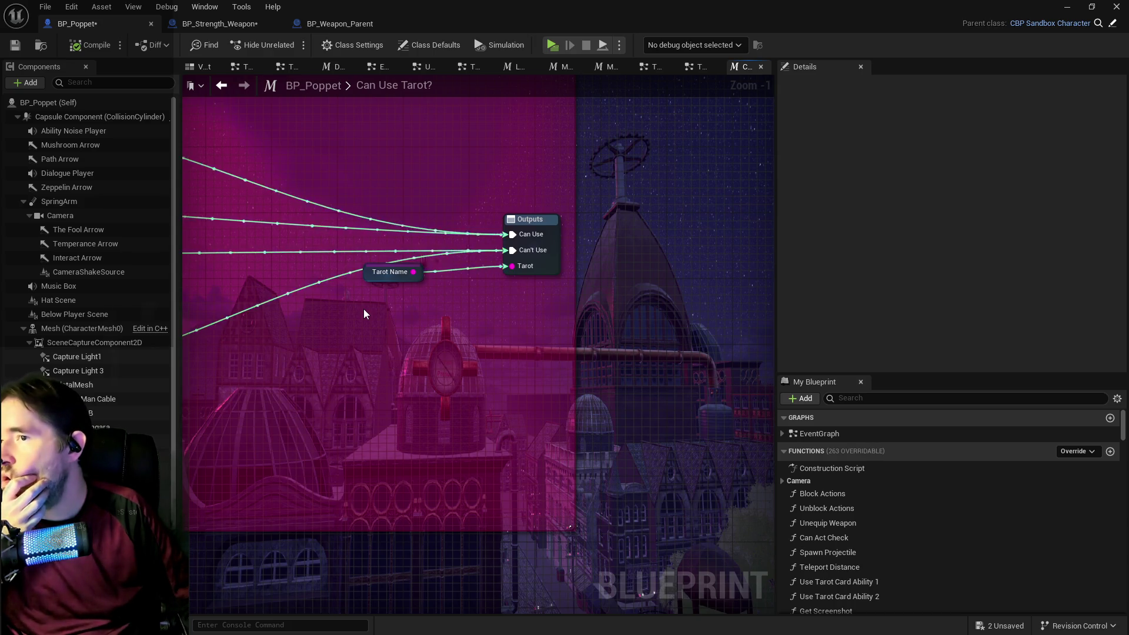
drag(364, 313, 483, 288)
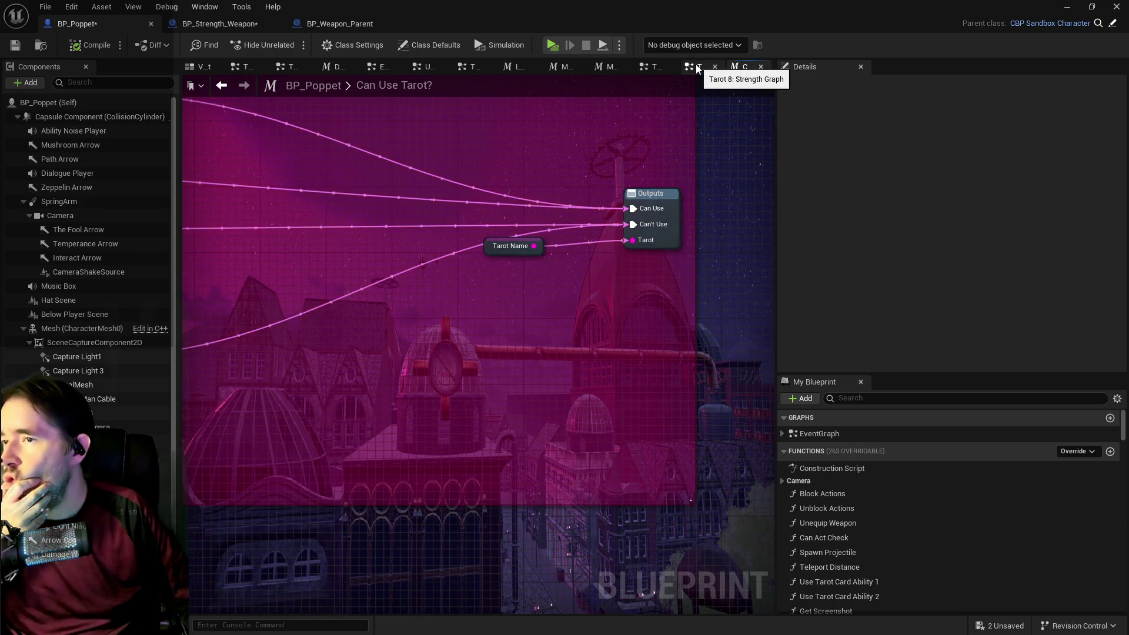
Open the collapsed System Graph from the EventGraph and add a test Custom Event.
click(376, 67)
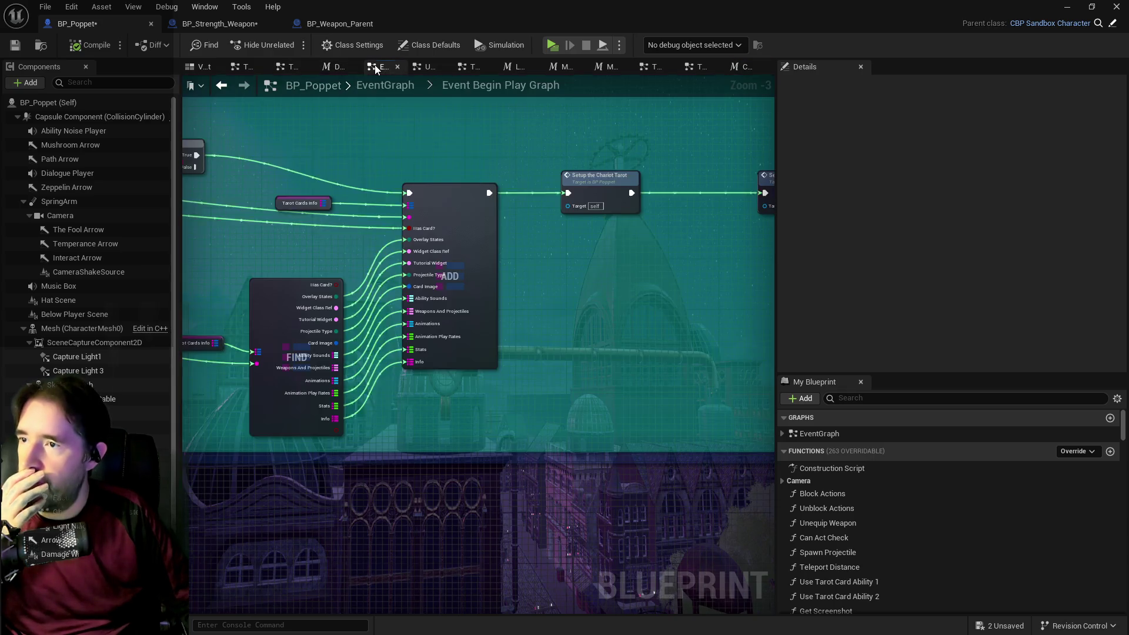
click(397, 82)
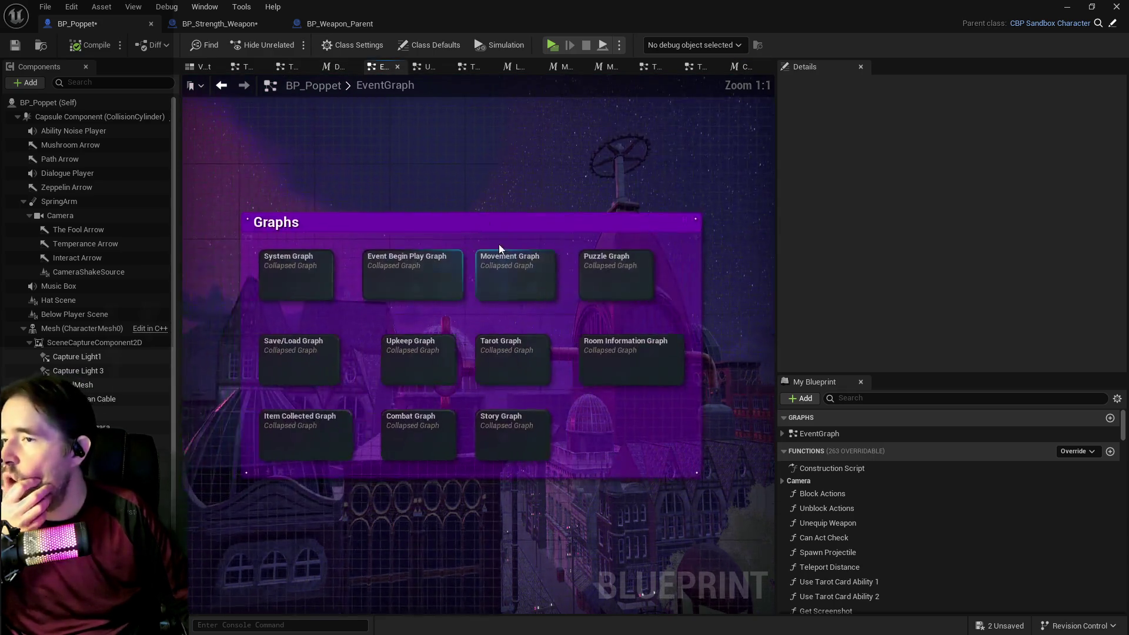
double_click(323, 292)
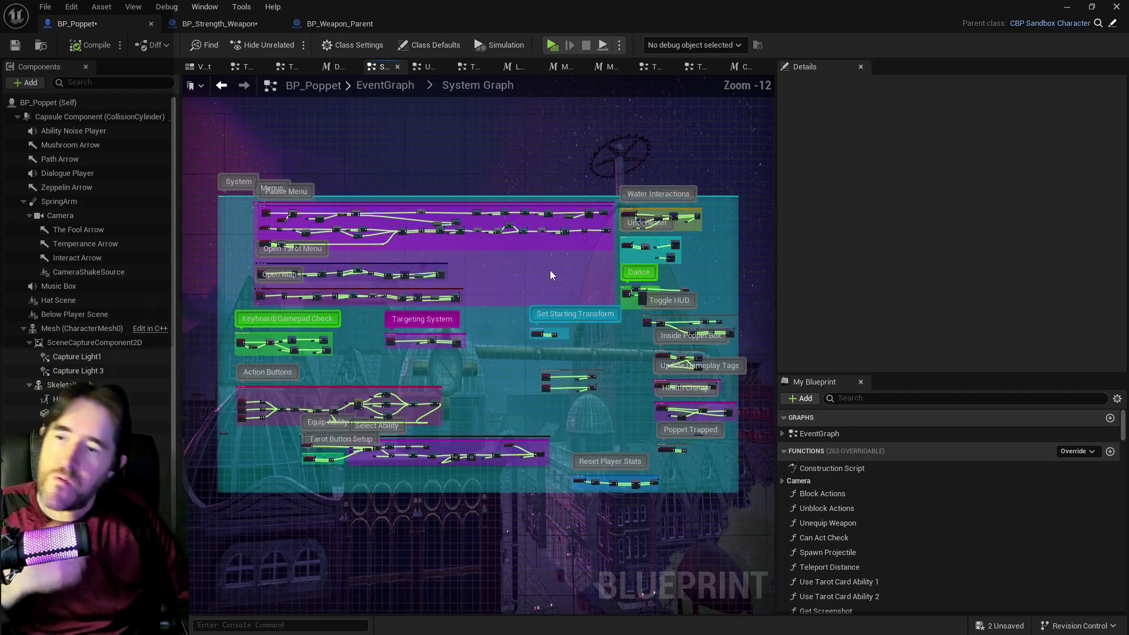
right_click(582, 410)
text(c)
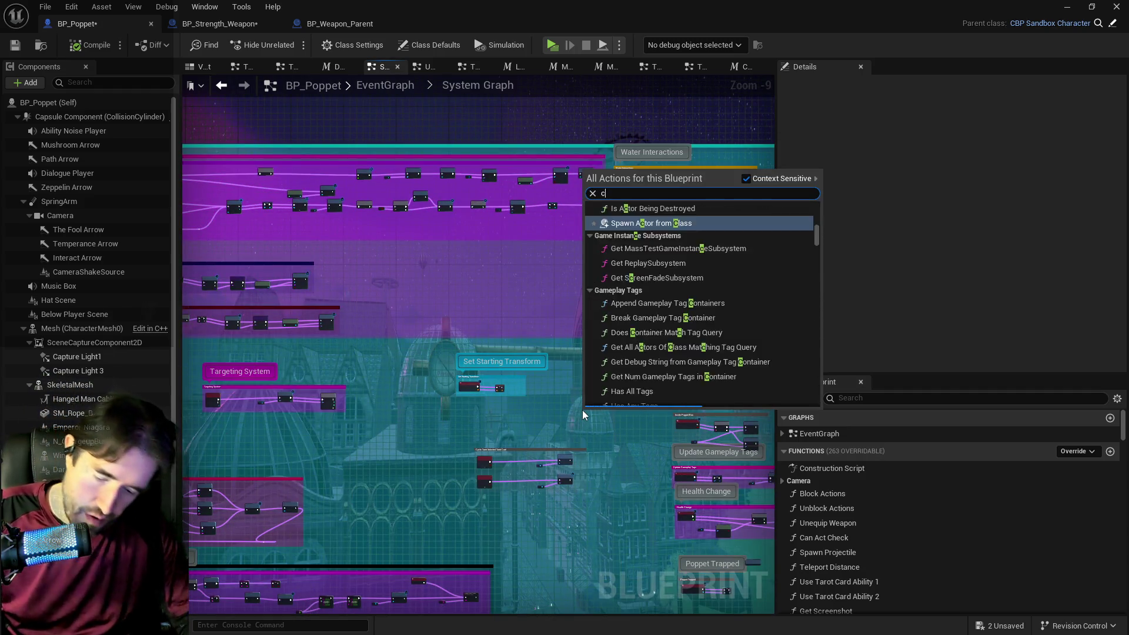
text(ustom eve)
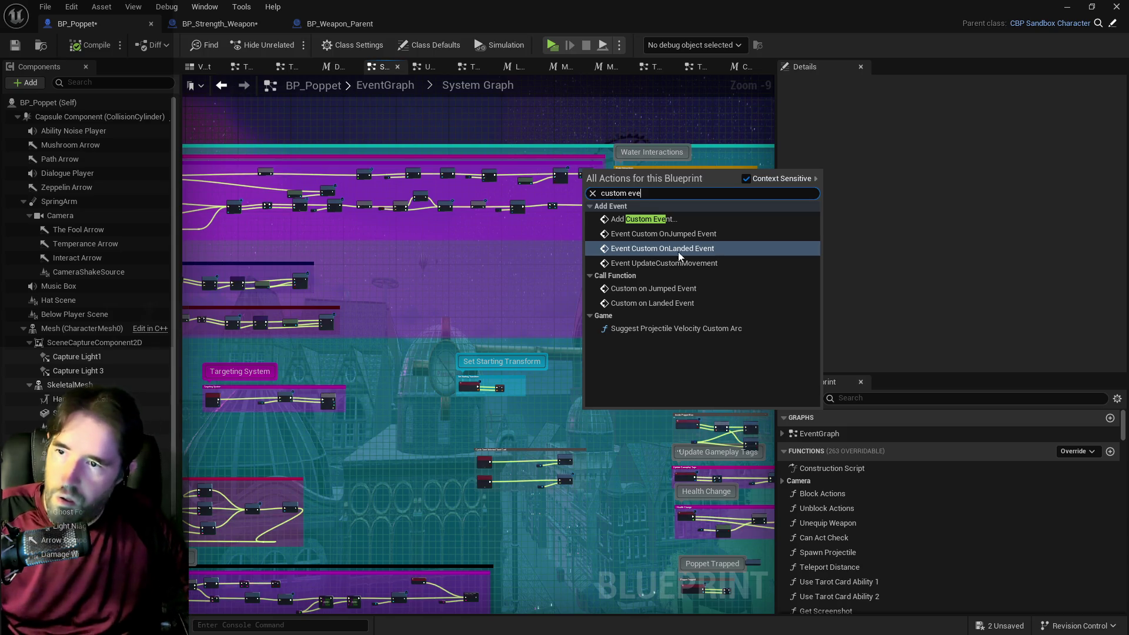
click(669, 218)
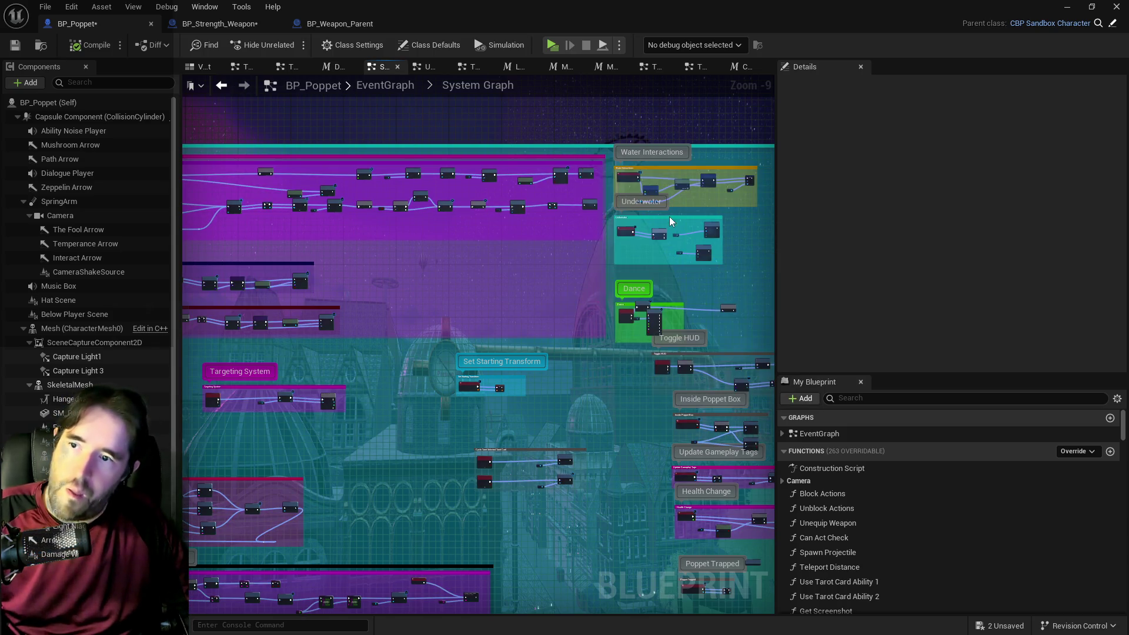
Delete the test CustomEvent, compile and save BP_Poppet, and return to Can Use Tarot?
scroll(599, 407, up, 10)
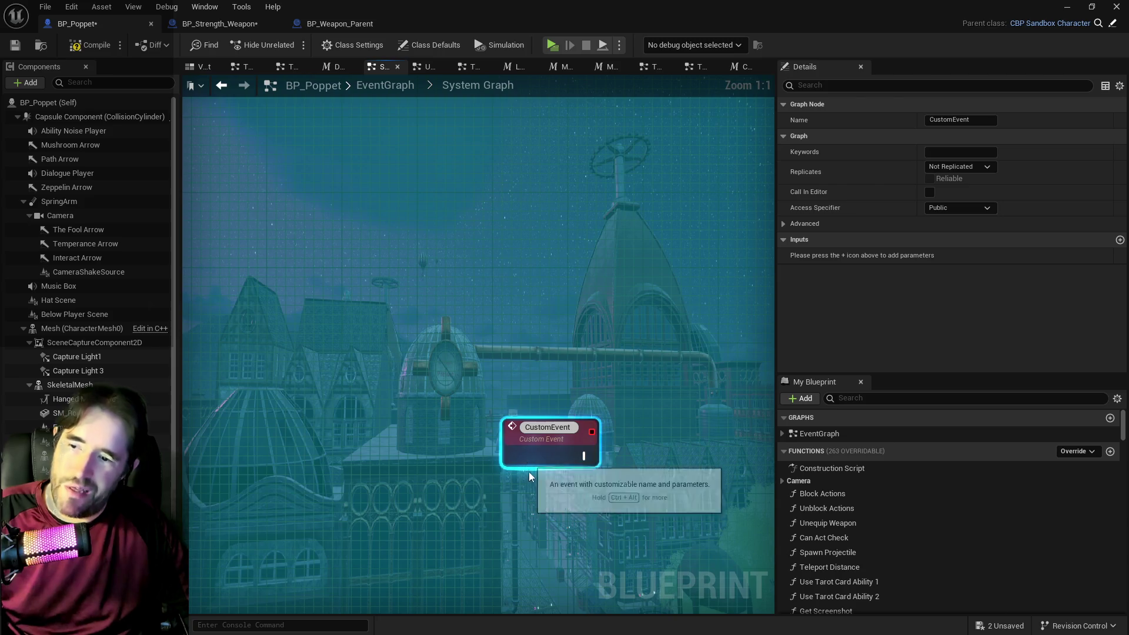
click(555, 492)
click(550, 447)
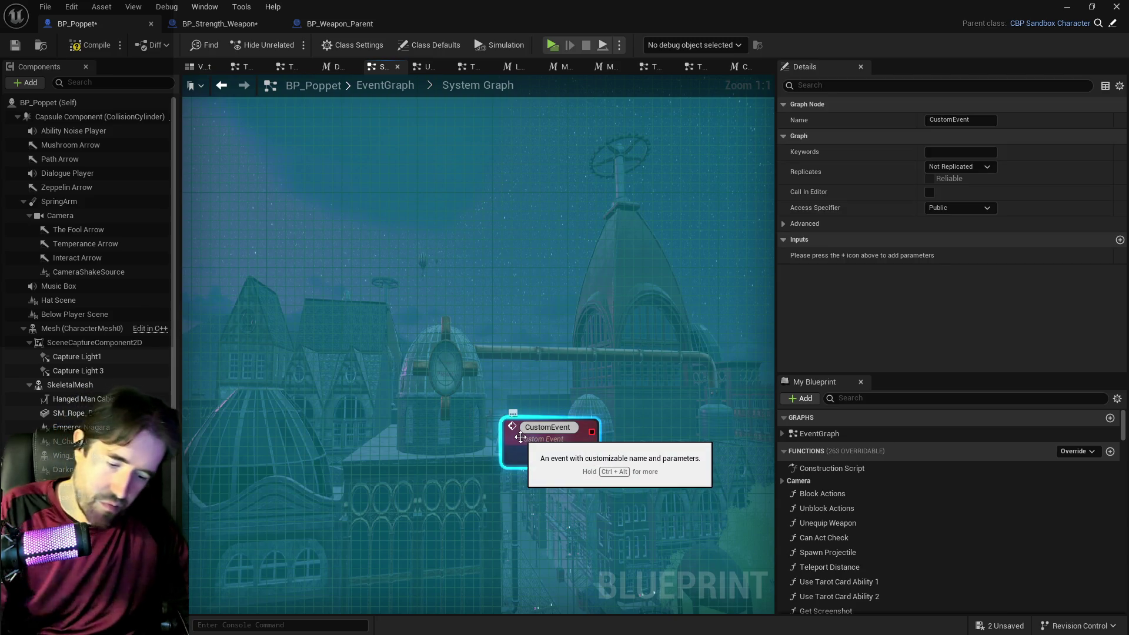
key(Delete)
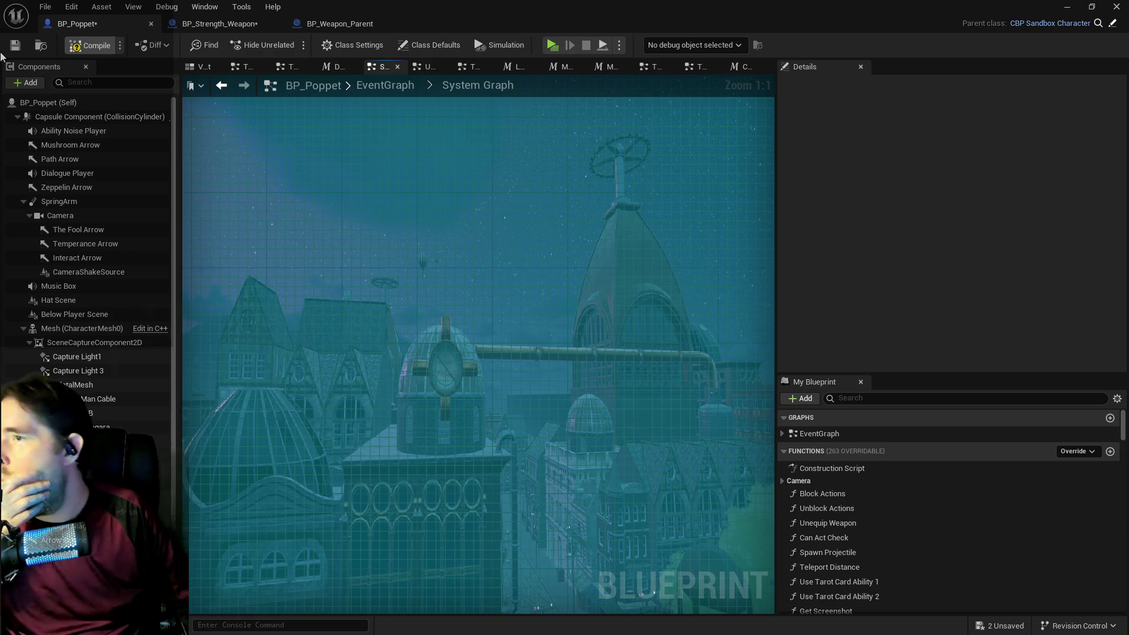
click(13, 47)
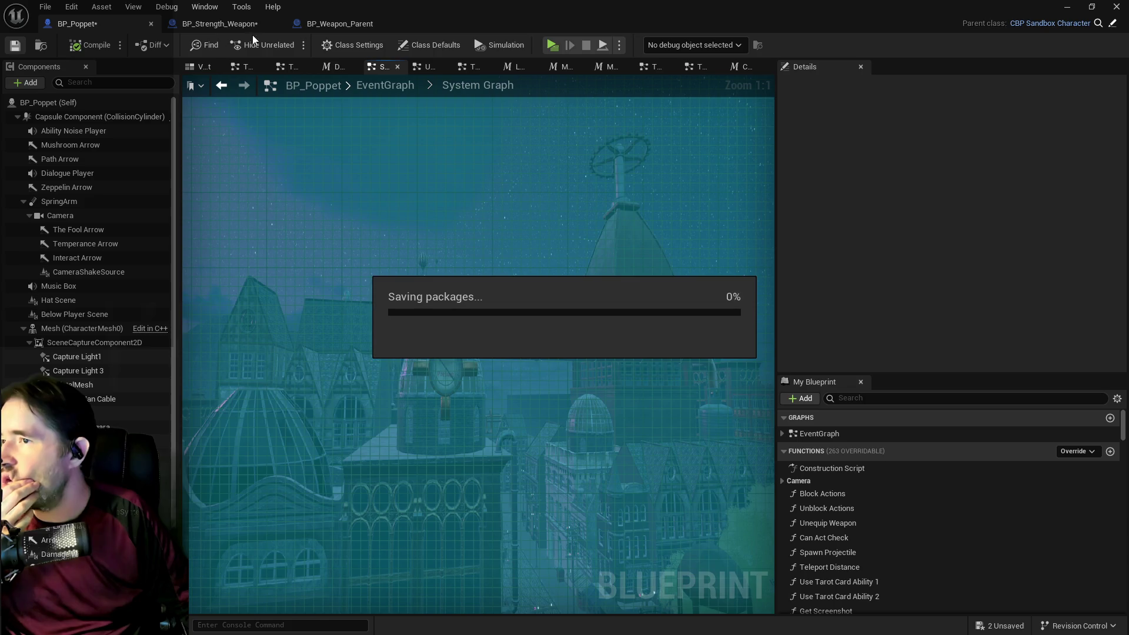
click(743, 71)
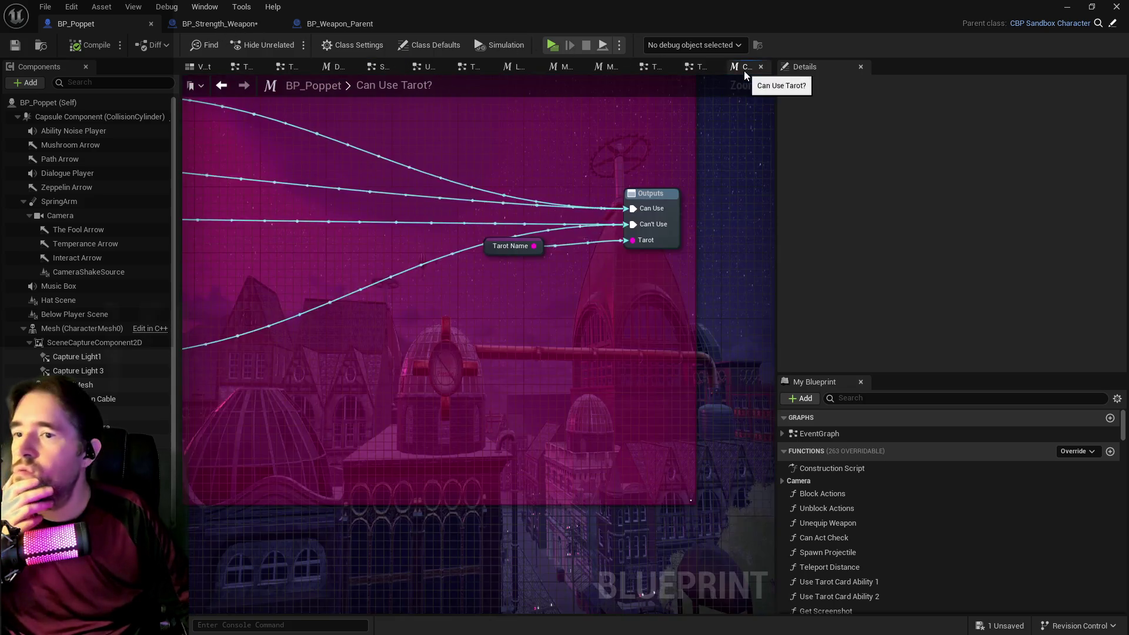
scroll(361, 284, down, 3)
drag(605, 267, 436, 295)
mouse_move(686, 179)
mouse_down()
mouse_move(586, 178)
mouse_move(496, 283)
mouse_up()
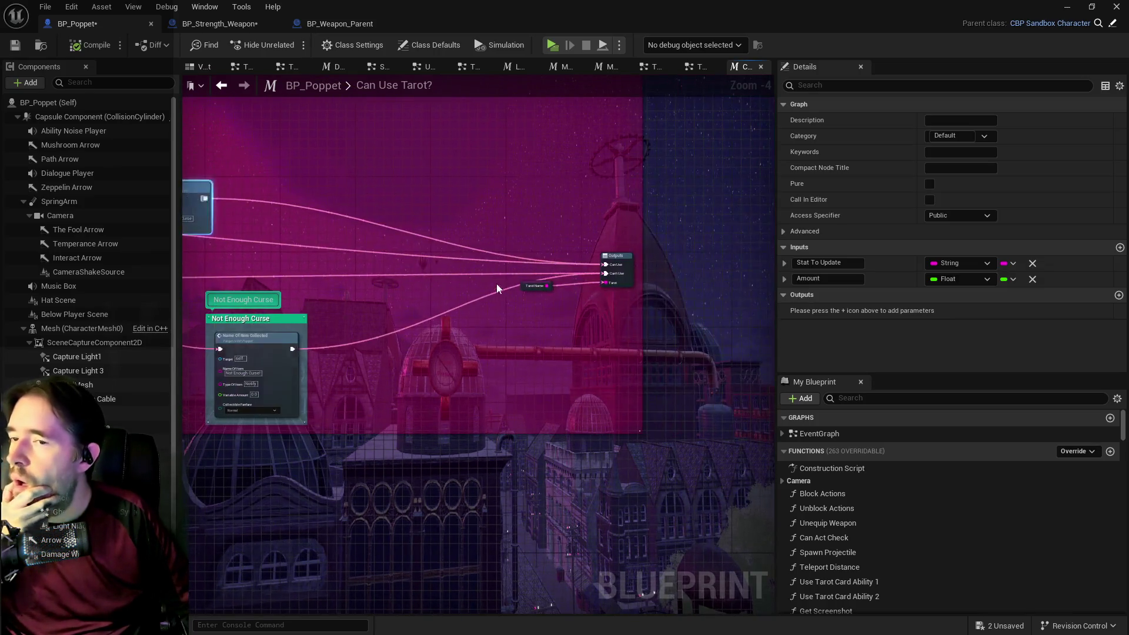
drag(404, 265, 529, 323)
mouse_move(305, 246)
mouse_down()
mouse_move(294, 223)
mouse_move(396, 284)
mouse_move(355, 316)
mouse_move(391, 234)
mouse_move(465, 232)
mouse_move(385, 187)
mouse_up()
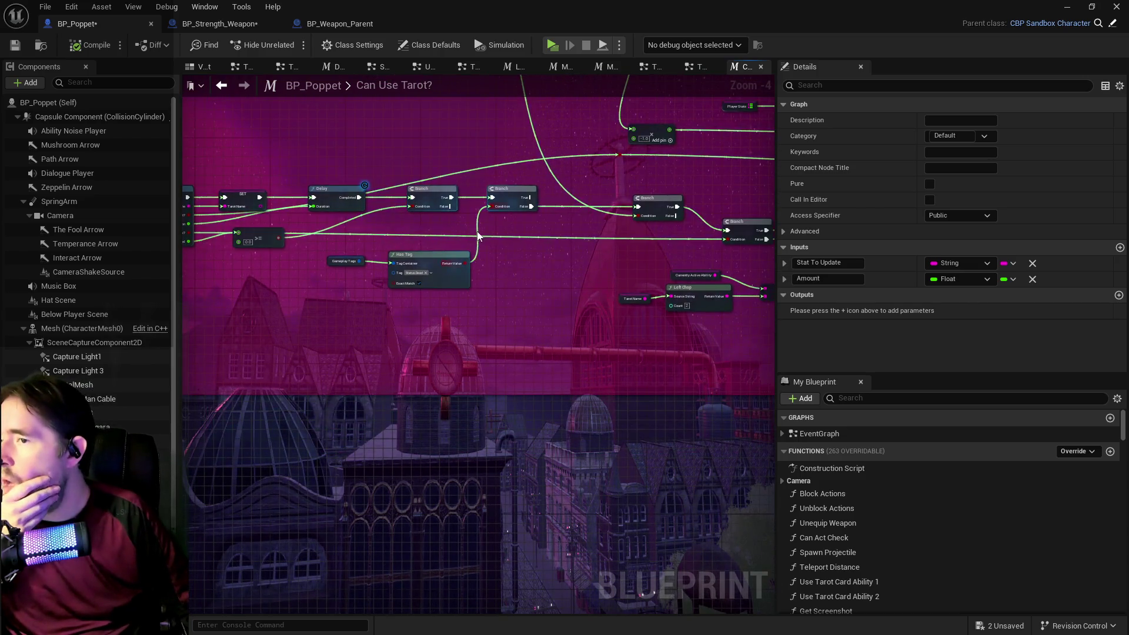
drag(478, 236, 221, 230)
drag(433, 237, 328, 231)
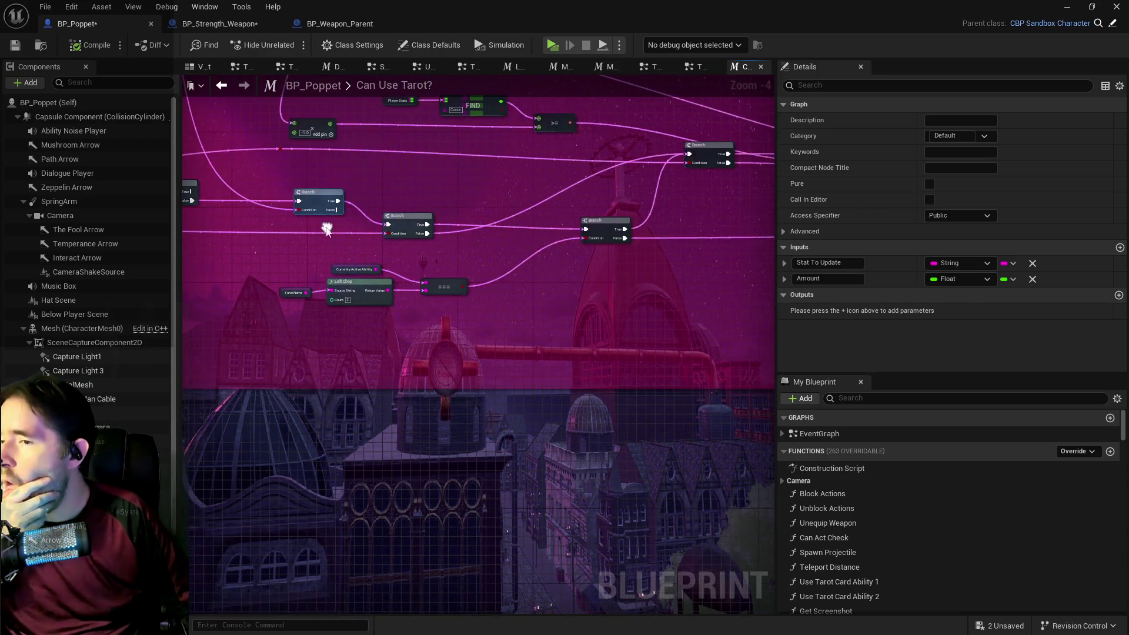
mouse_move(604, 249)
mouse_down()
mouse_move(466, 241)
mouse_move(405, 203)
mouse_move(189, 211)
mouse_up()
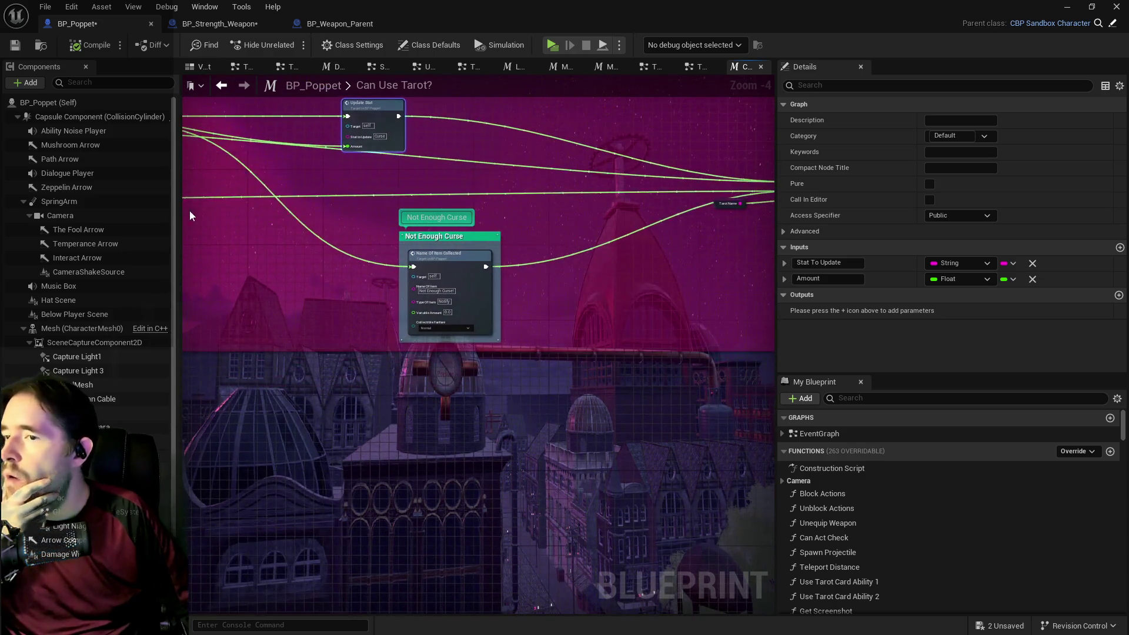
drag(280, 217, 247, 217)
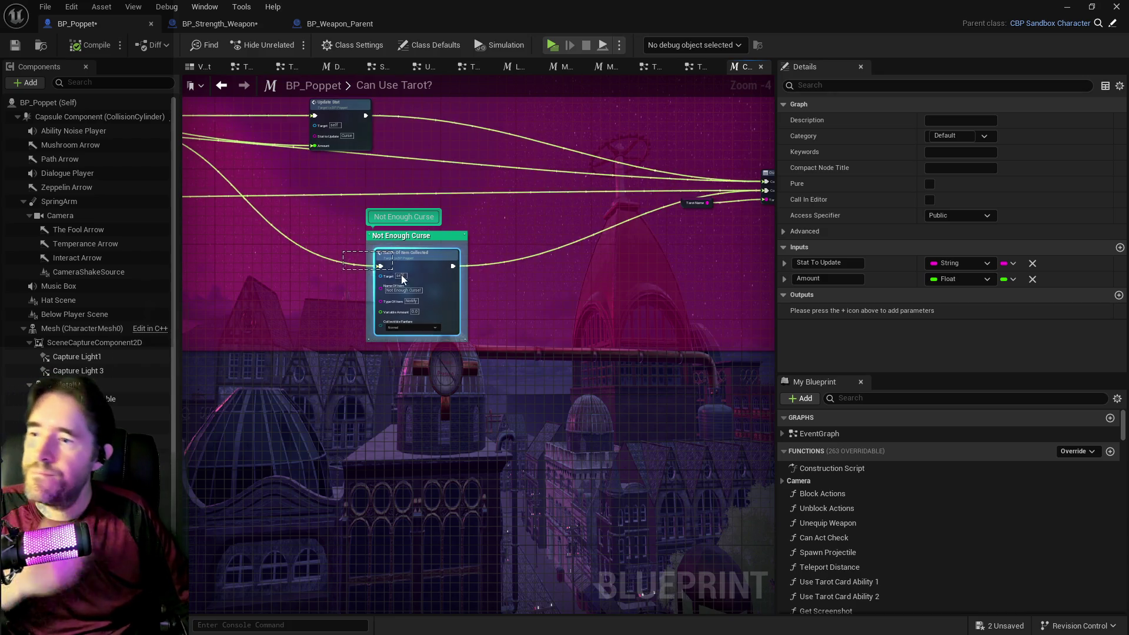
click(385, 286)
mouse_move(257, 266)
mouse_down()
mouse_move(742, 292)
mouse_move(580, 270)
mouse_move(629, 298)
mouse_move(787, 304)
mouse_up()
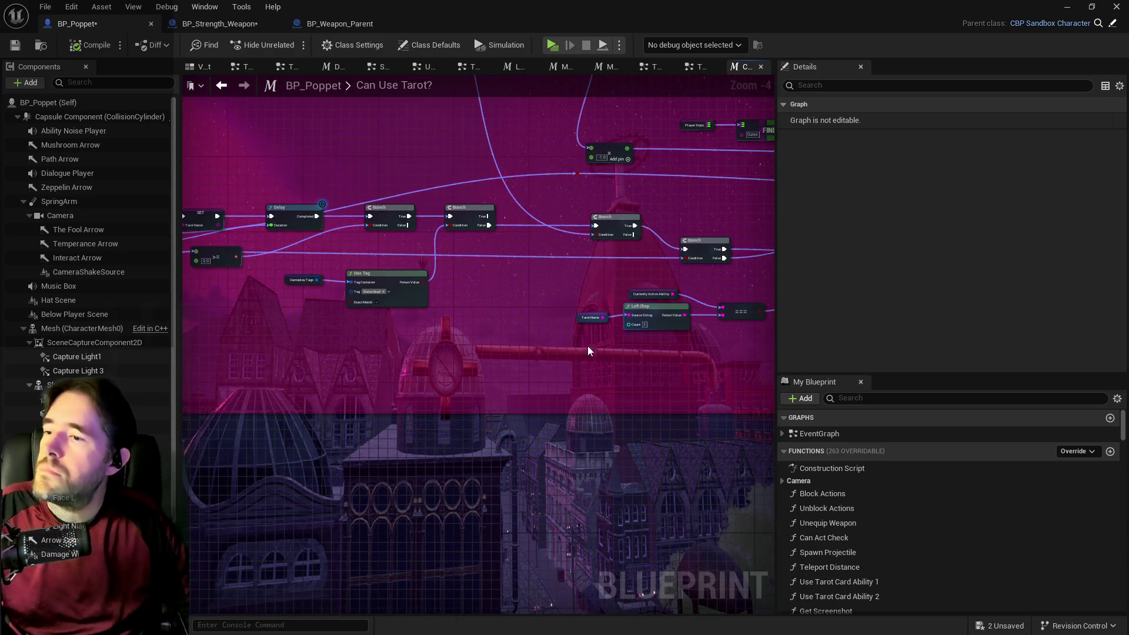
drag(534, 344, 432, 341)
key(ctrl+v)
scroll(434, 332, up, 4)
Type 'Ca' into the Name Of Item Collected field, then compile and save BP_Poppet.
click(483, 401)
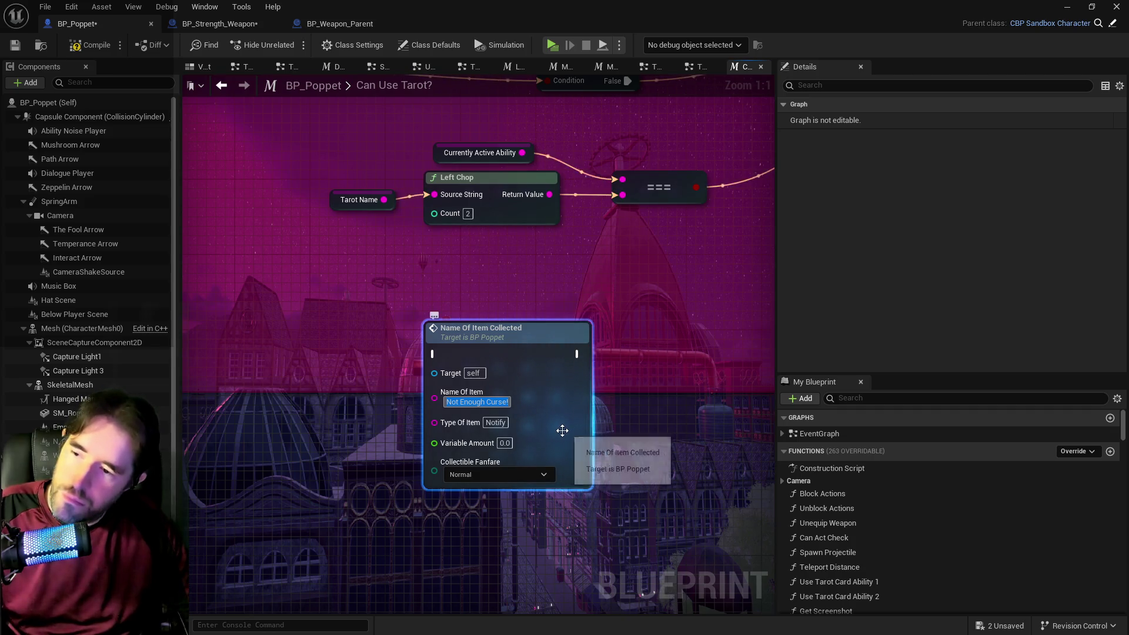
text(Ca)
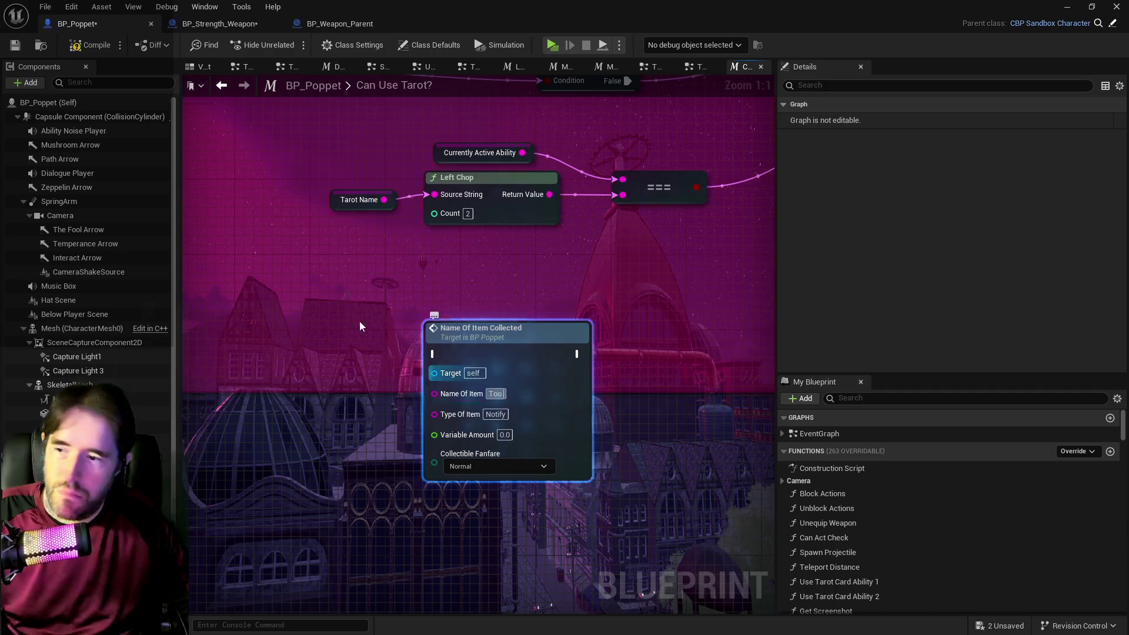
scroll(440, 340, down, 6)
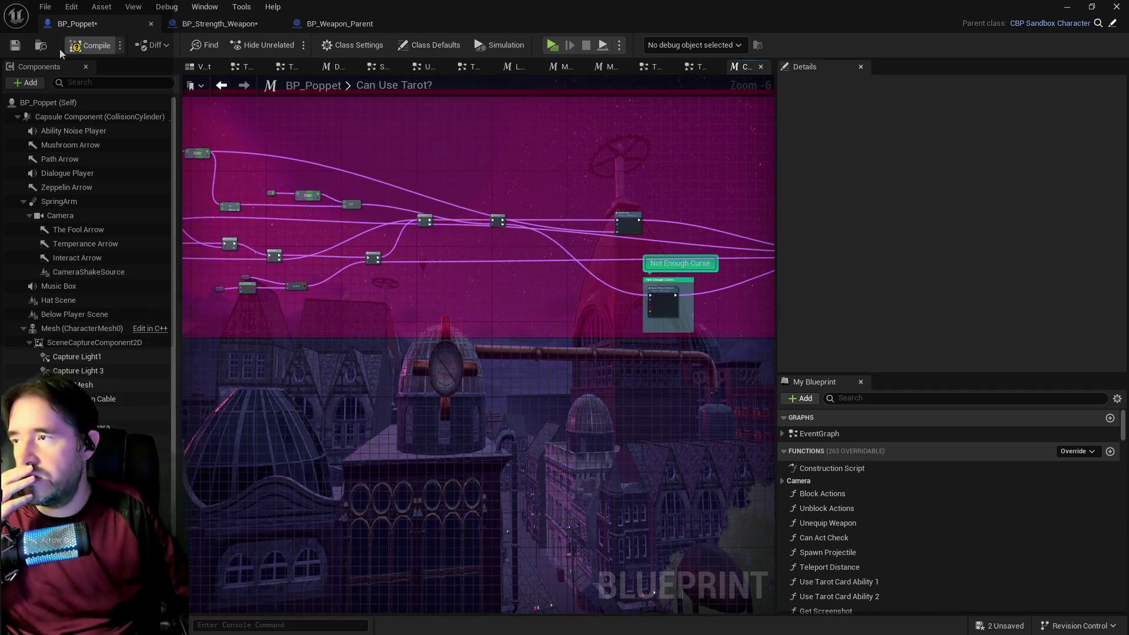
click(12, 49)
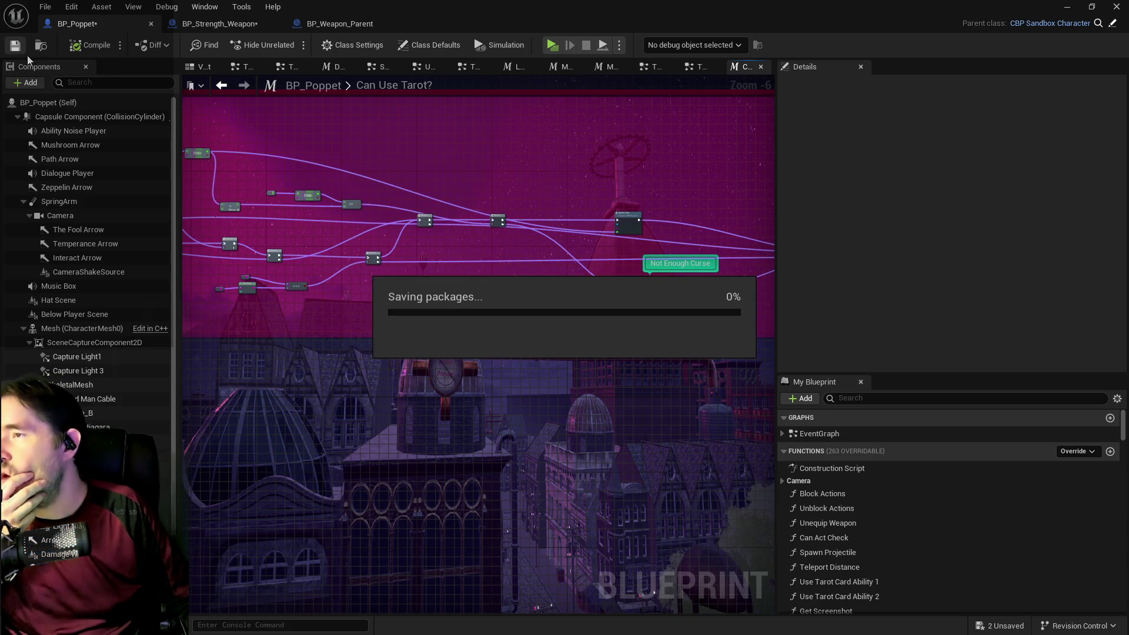
scroll(388, 209, up, 3)
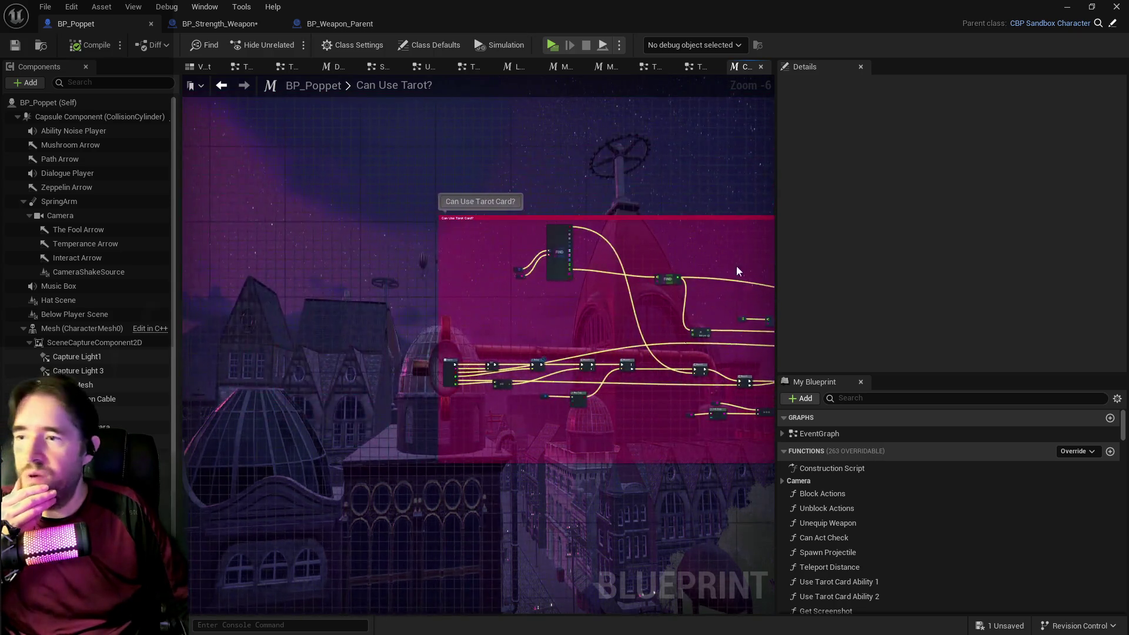
scroll(600, 247, up, 1)
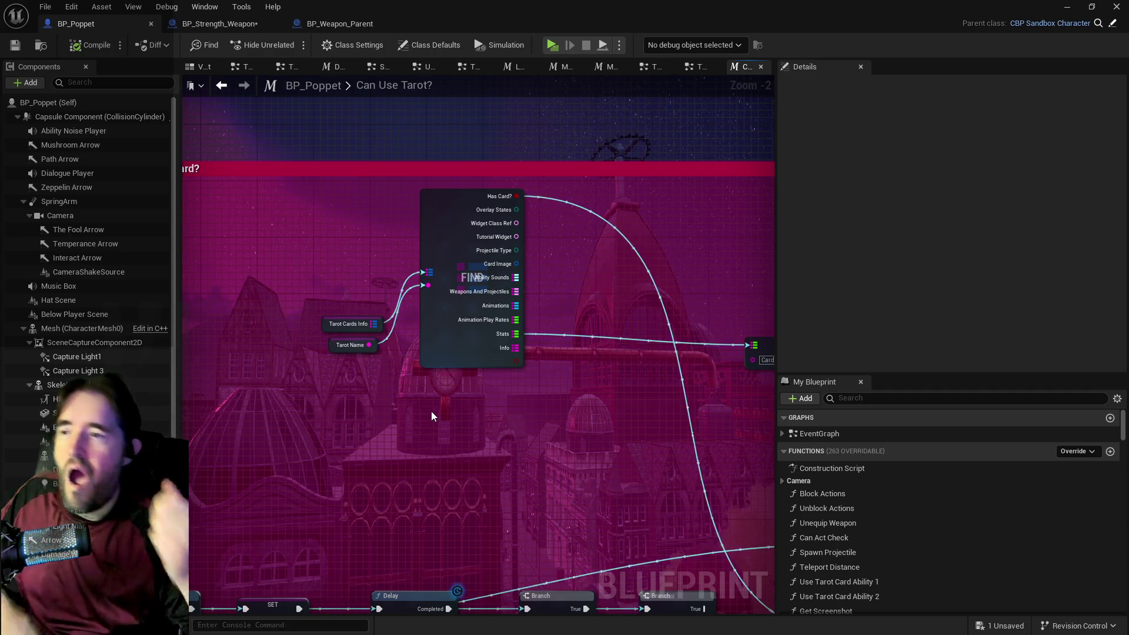
In the Tarot 8: Strength Graph, lay out the Strength events and bring the second Can Use Tarot? call into view.
drag(556, 423, 494, 400)
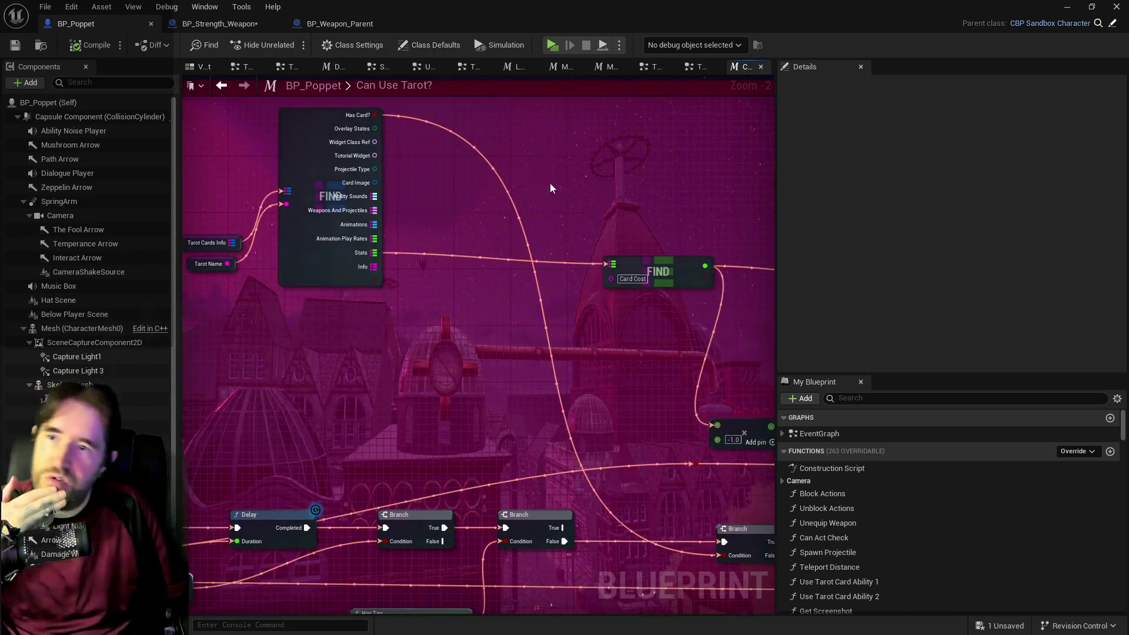
click(704, 66)
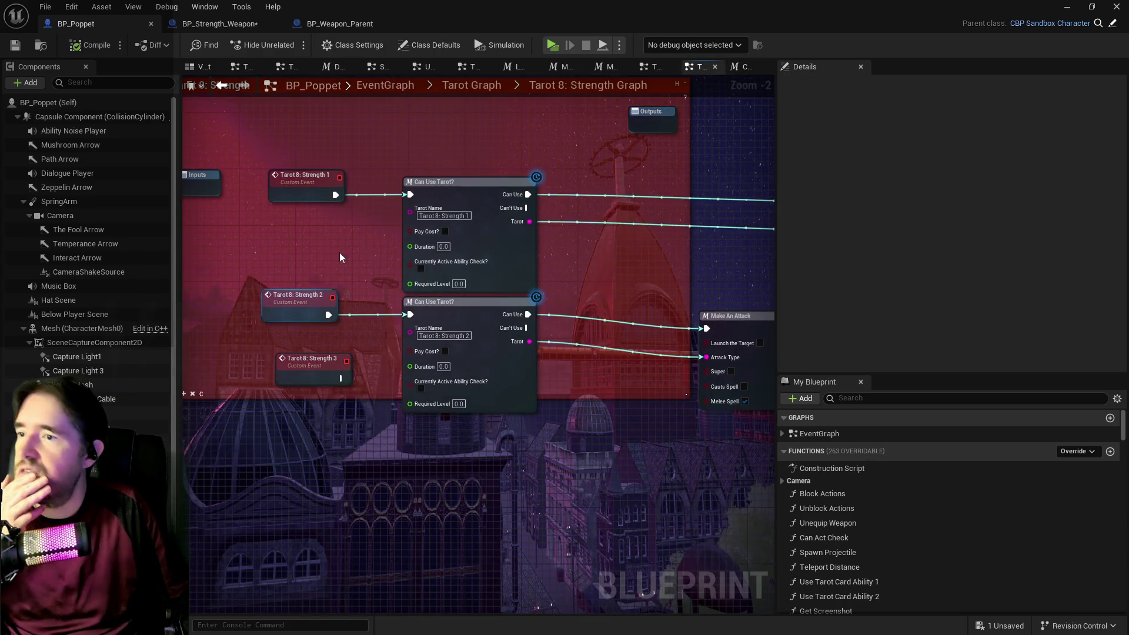
drag(321, 293, 287, 283)
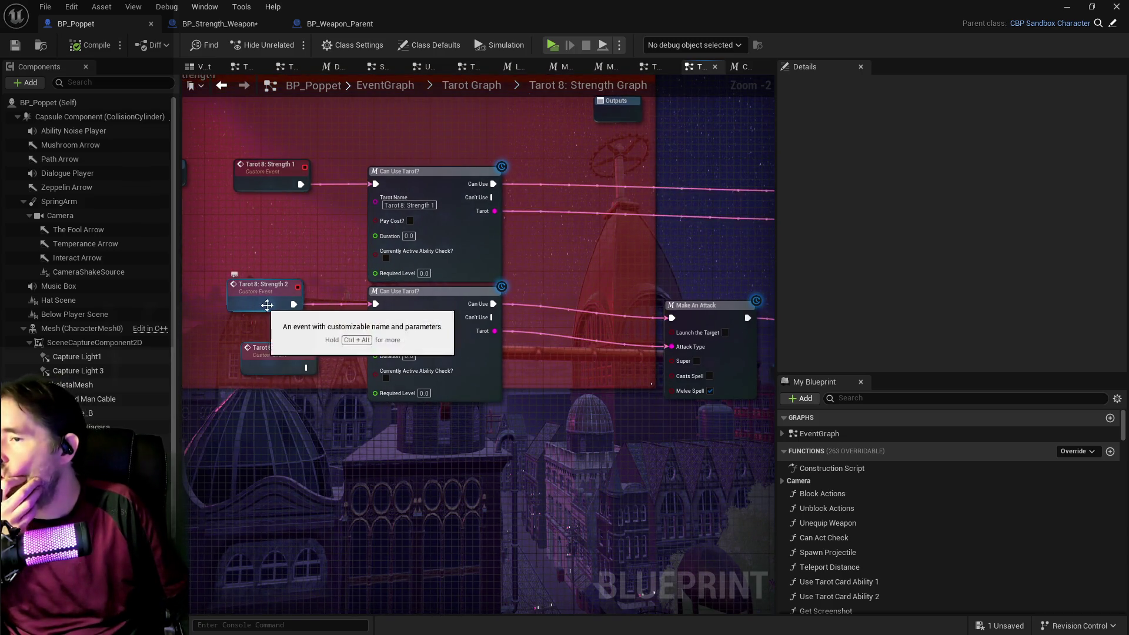
drag(337, 345, 369, 363)
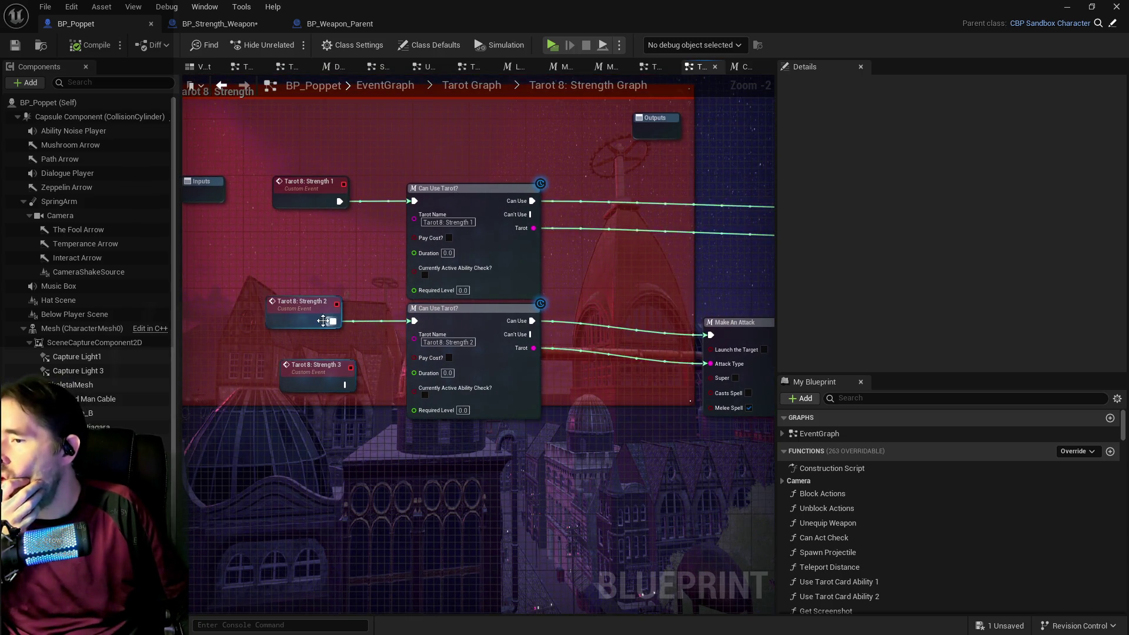
drag(441, 353, 442, 275)
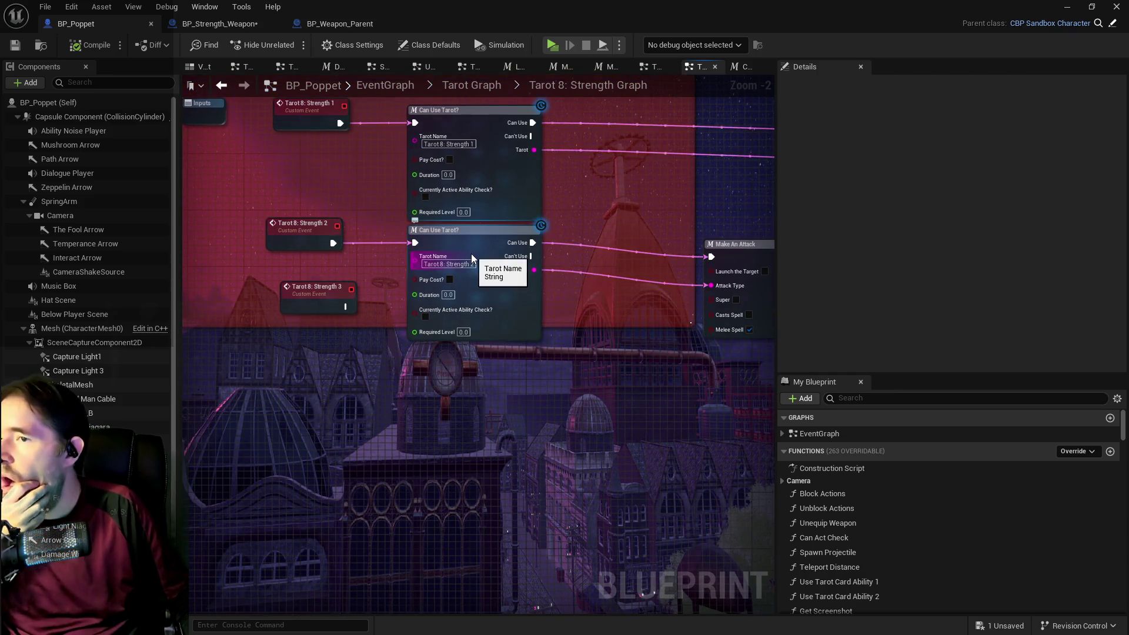
mouse_move(320, 301)
mouse_down()
mouse_move(294, 330)
mouse_move(304, 434)
mouse_up()
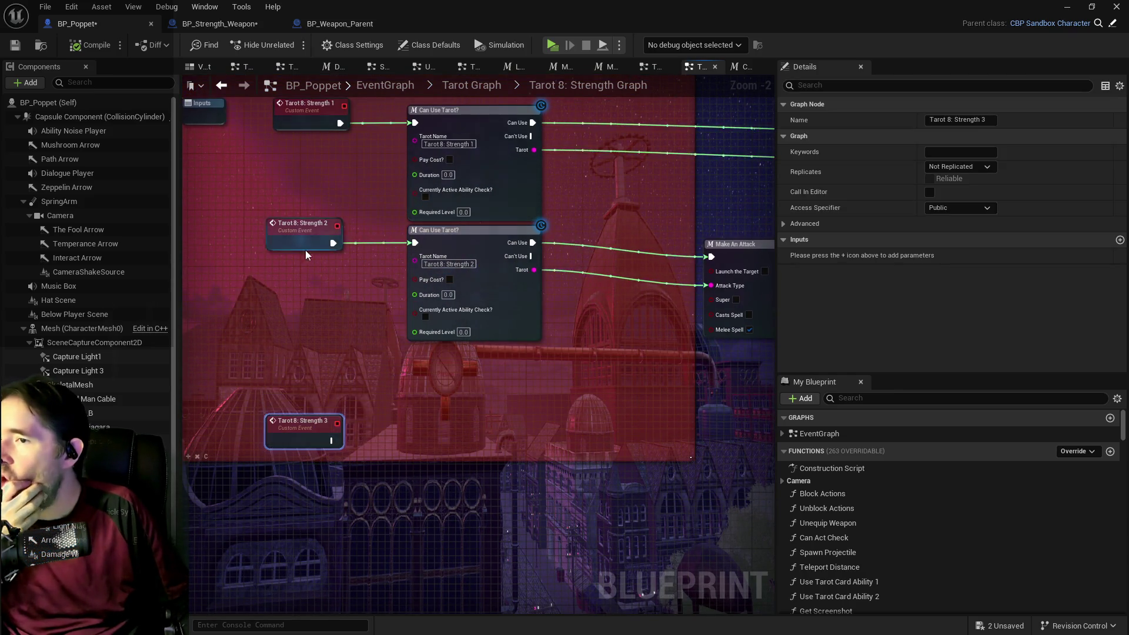
click(462, 241)
drag(458, 238, 466, 237)
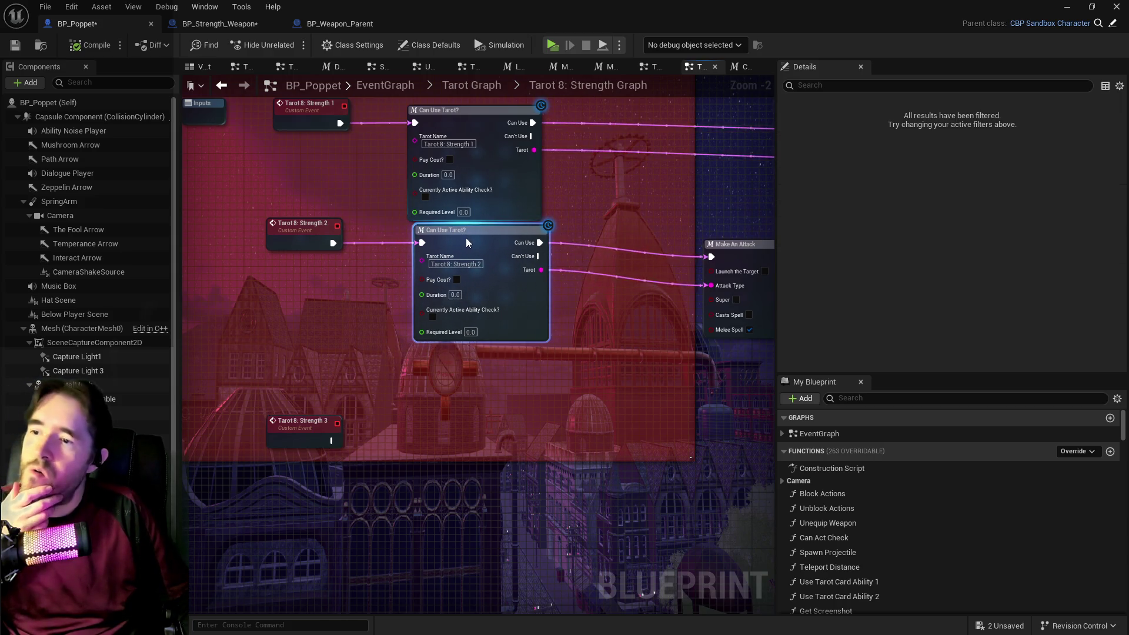
scroll(502, 241, up, 2)
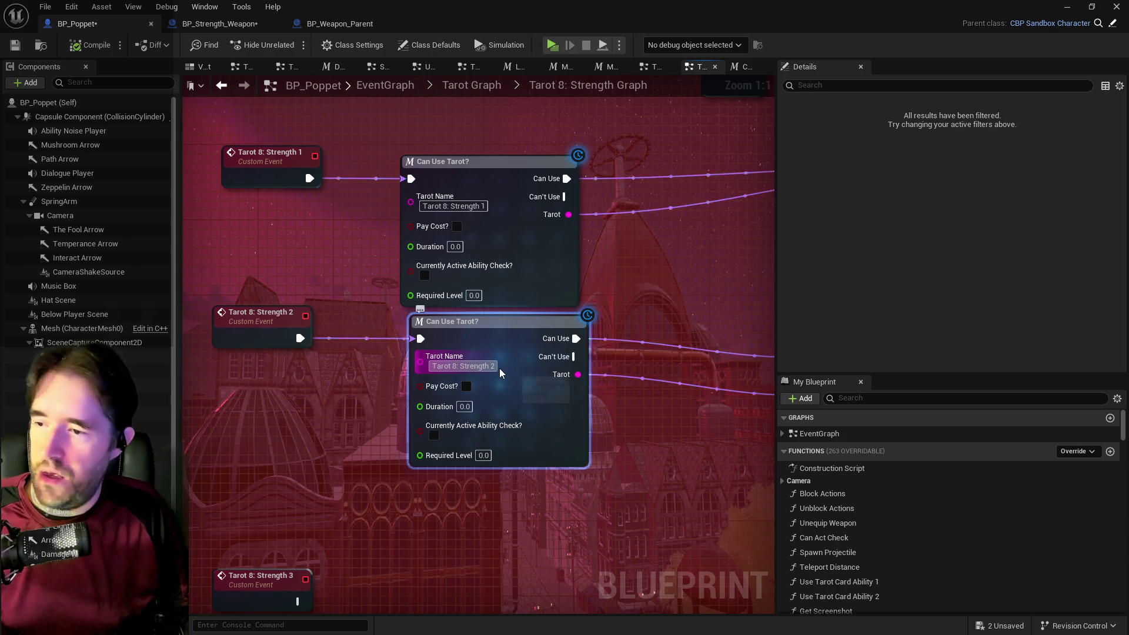
Set the second Can Use Tarot? call's Required Level to 5.0, then compile and save.
key(BackSpace)
text(1)
click(482, 456)
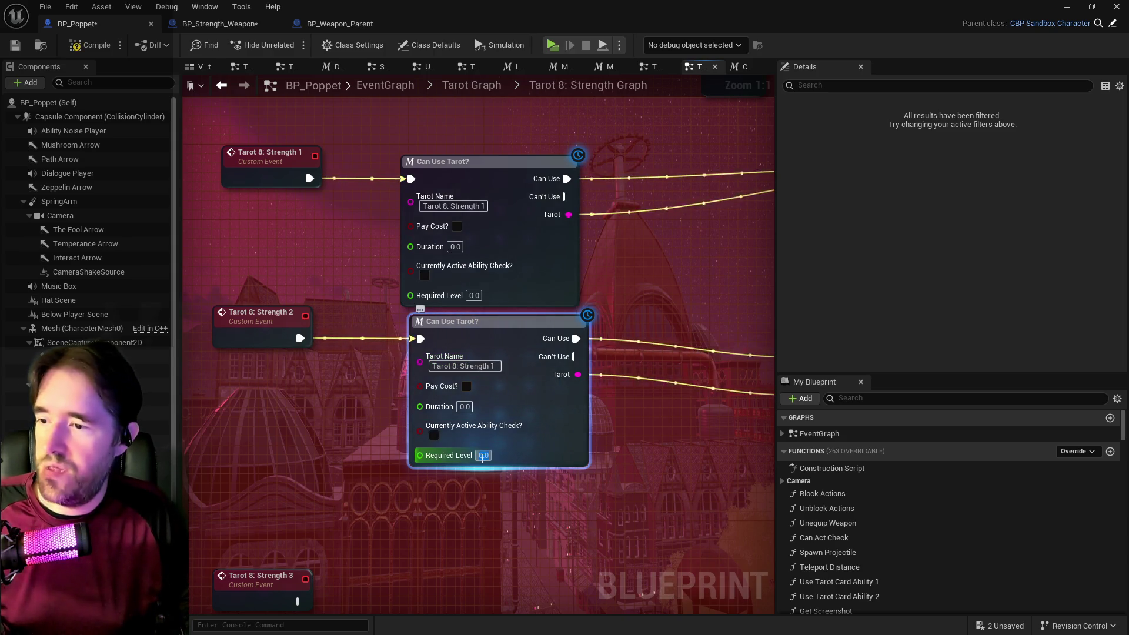
text(5)
key(Return)
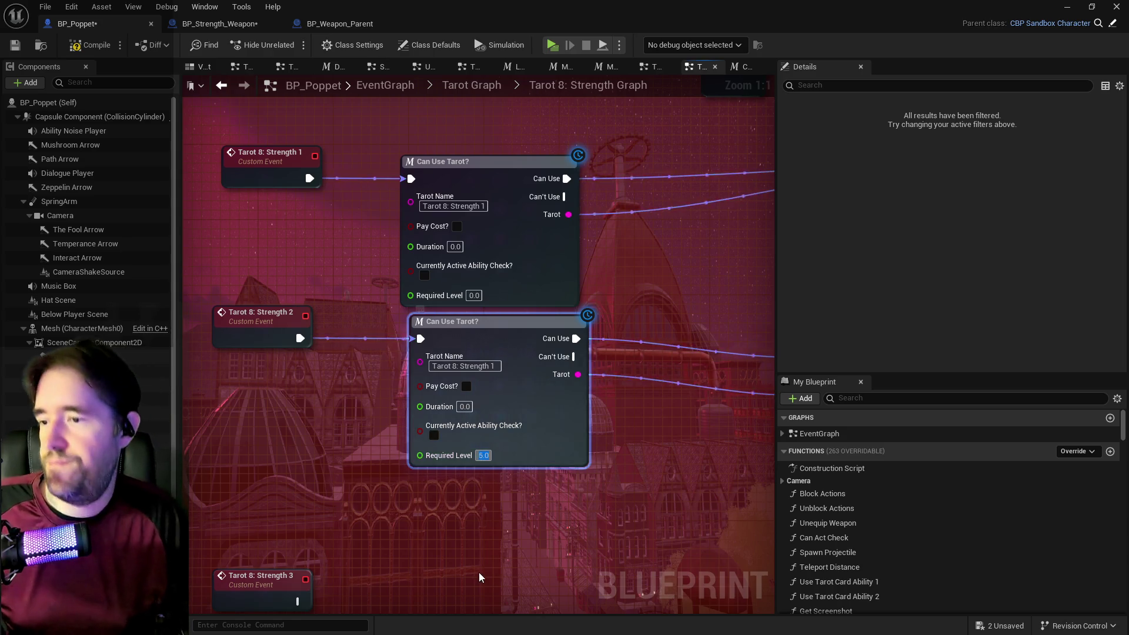
click(457, 549)
mouse_move(457, 549)
mouse_down()
mouse_move(412, 391)
mouse_move(476, 403)
mouse_up()
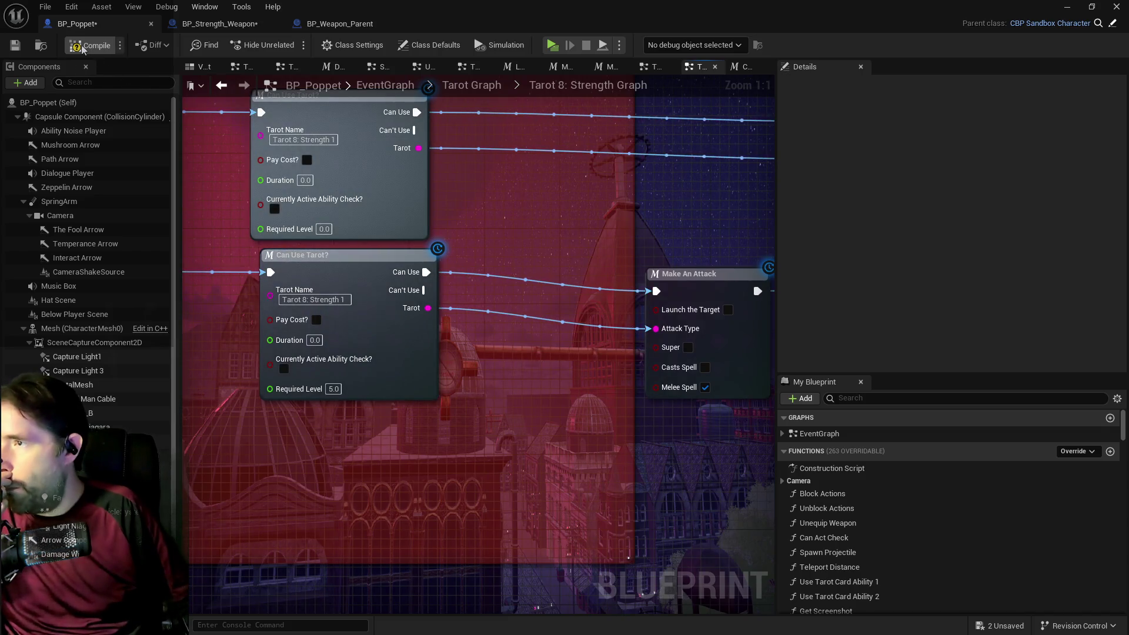
click(11, 53)
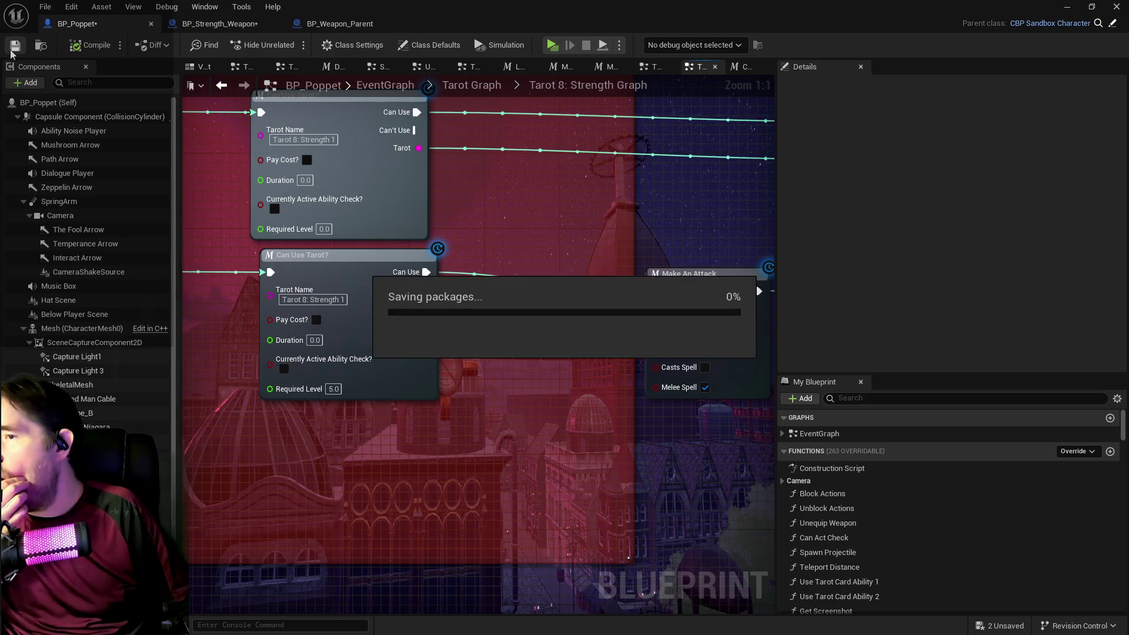
mouse_move(451, 385)
mouse_down()
mouse_move(519, 366)
mouse_move(406, 369)
mouse_up()
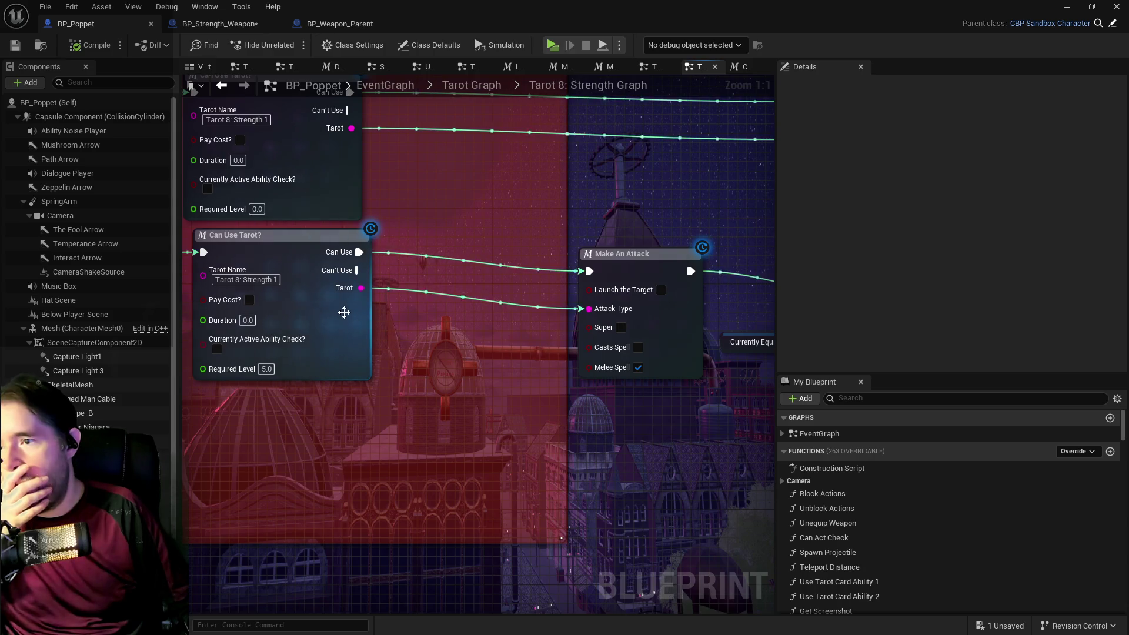
Drill from Make An Attack into the Melee Attack function and bring its Find nodes into view.
double_click(612, 261)
double_click(503, 297)
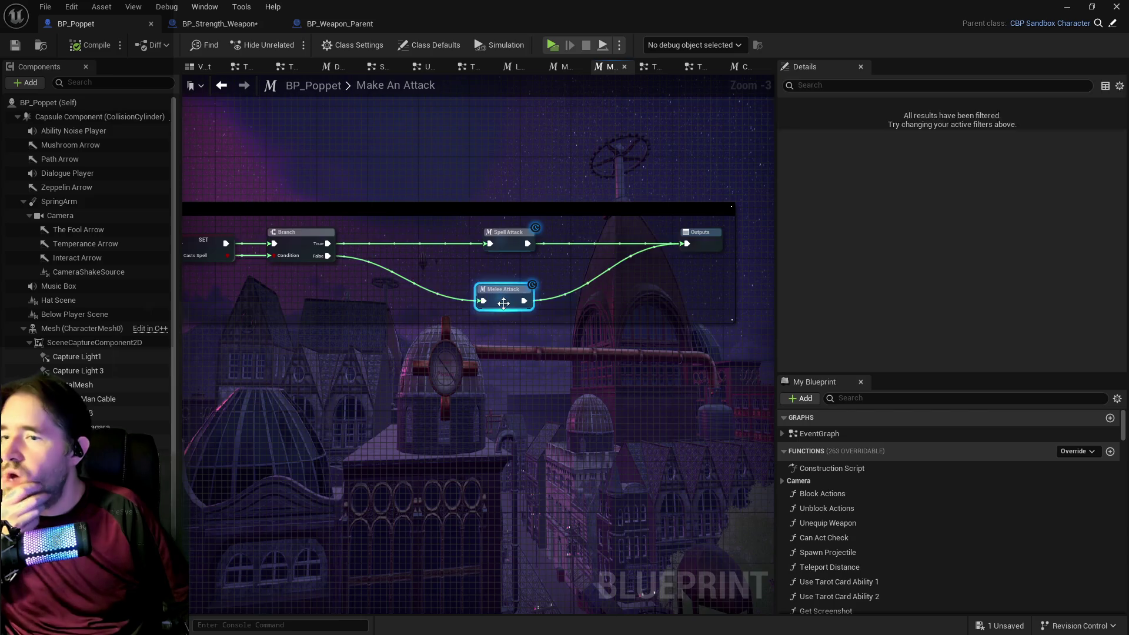
mouse_move(411, 307)
mouse_down()
mouse_move(504, 308)
mouse_move(466, 264)
mouse_move(494, 202)
mouse_up()
scroll(494, 202, up, 4)
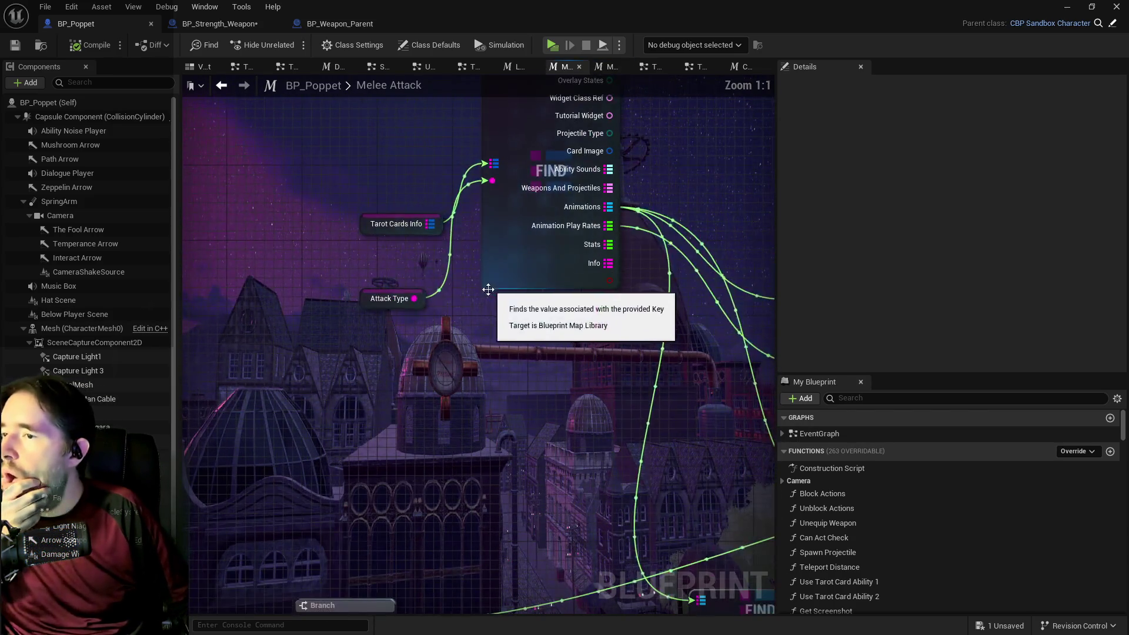
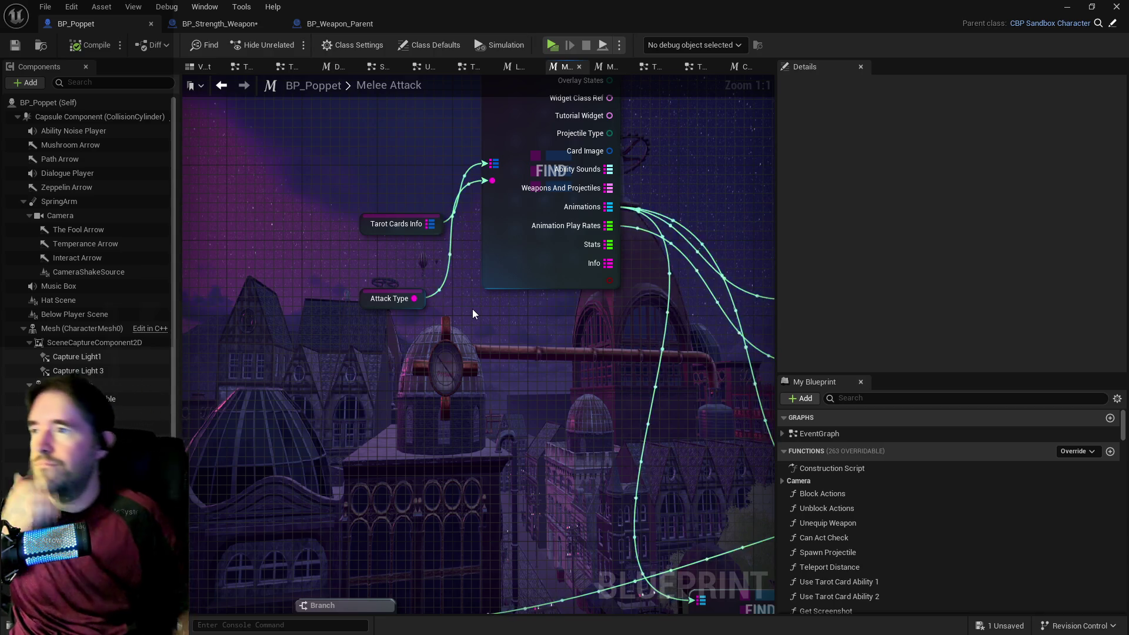
From the Tarot 8: Strength graph, open Can Use Tarot? and add a Float input after Required Level.
click(704, 69)
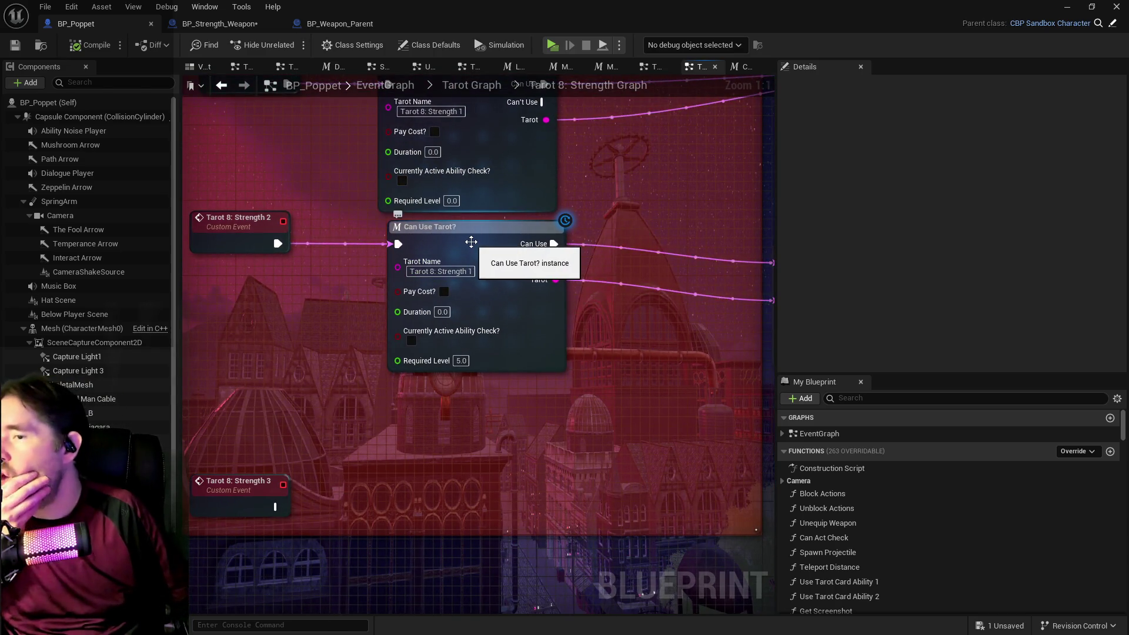
double_click(471, 241)
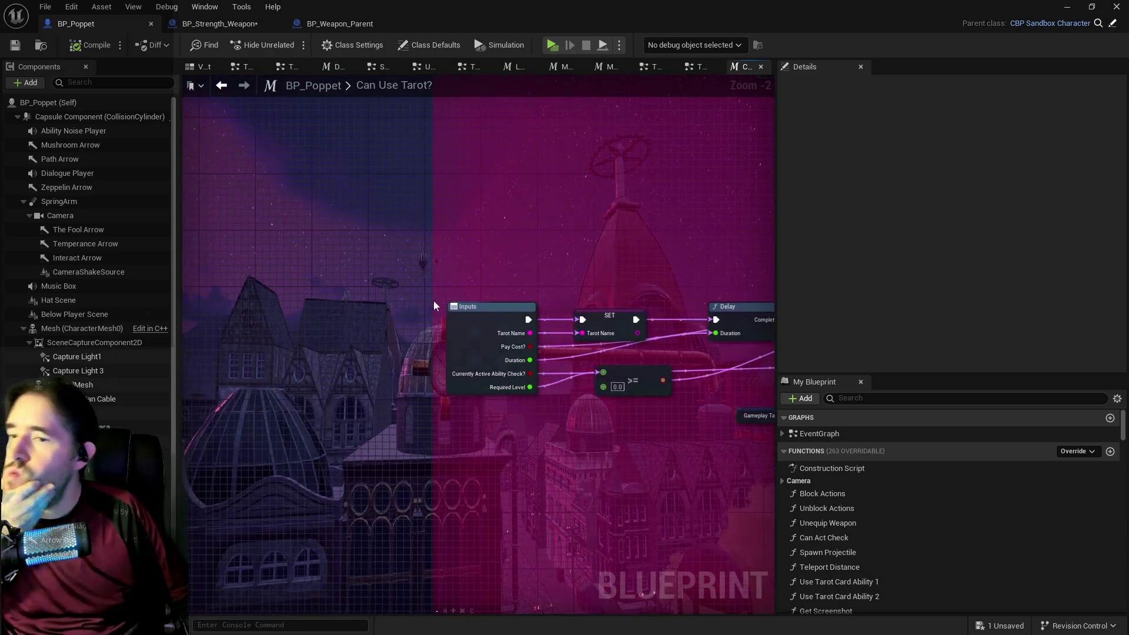
click(468, 328)
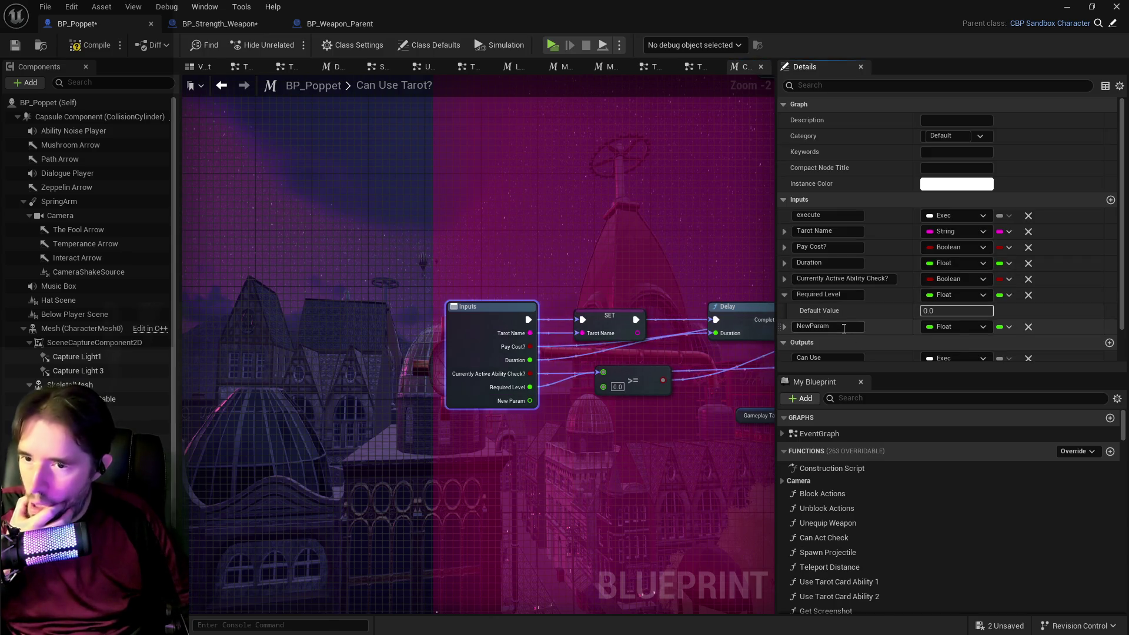
Change NewParam to a String input named Attack Type.
click(943, 330)
click(956, 418)
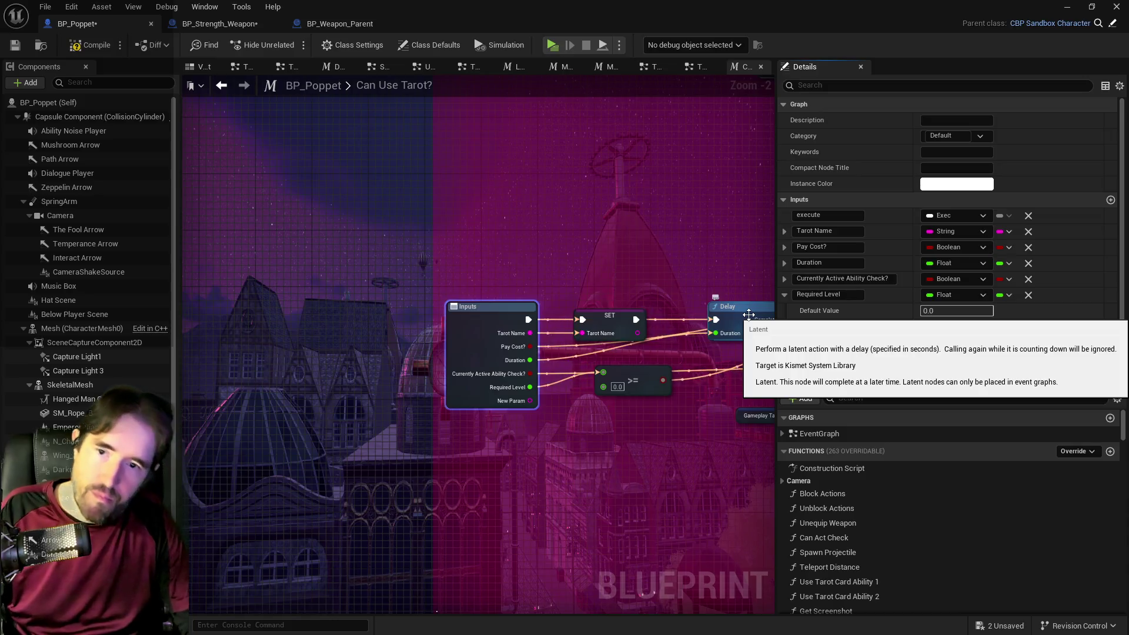
text(Attack Type)
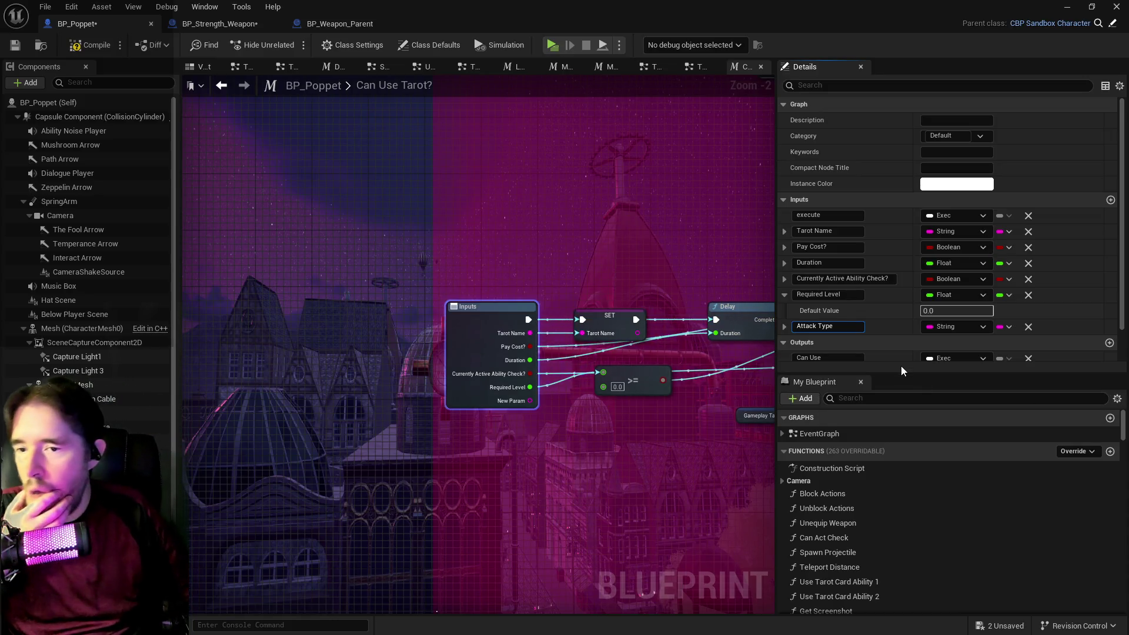
key(Return)
mouse_move(689, 279)
mouse_down()
mouse_move(638, 276)
mouse_move(486, 431)
mouse_move(475, 486)
mouse_move(483, 396)
mouse_move(527, 360)
mouse_move(521, 330)
mouse_move(236, 317)
mouse_up()
scroll(235, 318, down, 3)
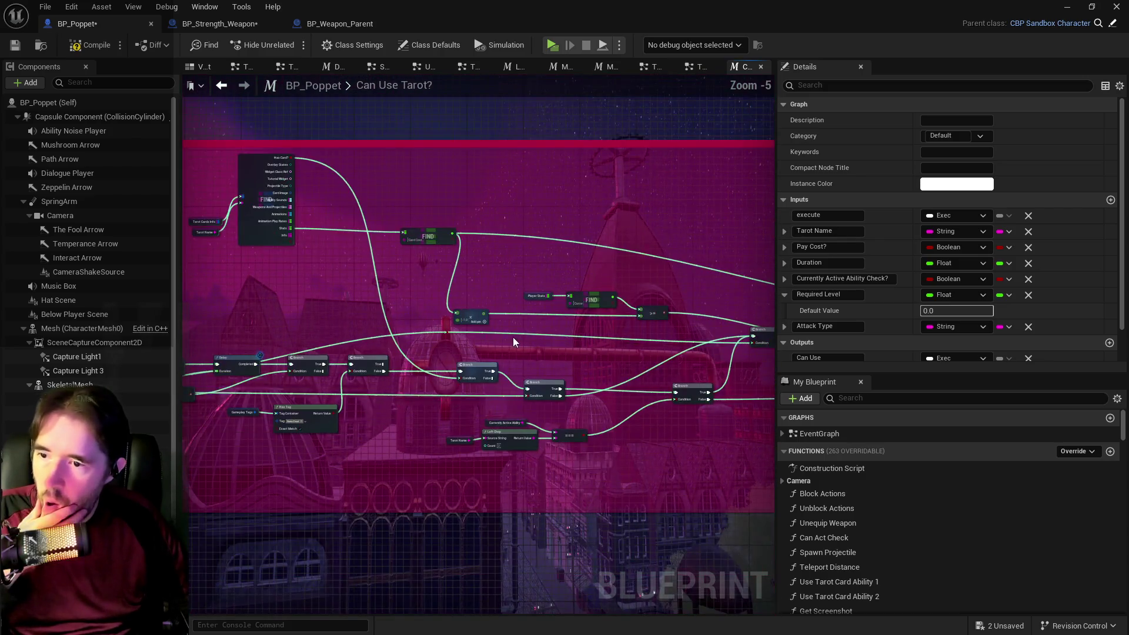
Survey the Can Use Tarot Card? logic, then move the Card Cost FIND node lower and left.
mouse_move(519, 339)
mouse_down()
mouse_move(447, 305)
mouse_move(365, 294)
mouse_move(277, 302)
mouse_move(363, 356)
mouse_move(587, 376)
mouse_move(587, 503)
mouse_up()
scroll(391, 373, up, 1)
drag(323, 277, 579, 275)
click(440, 361)
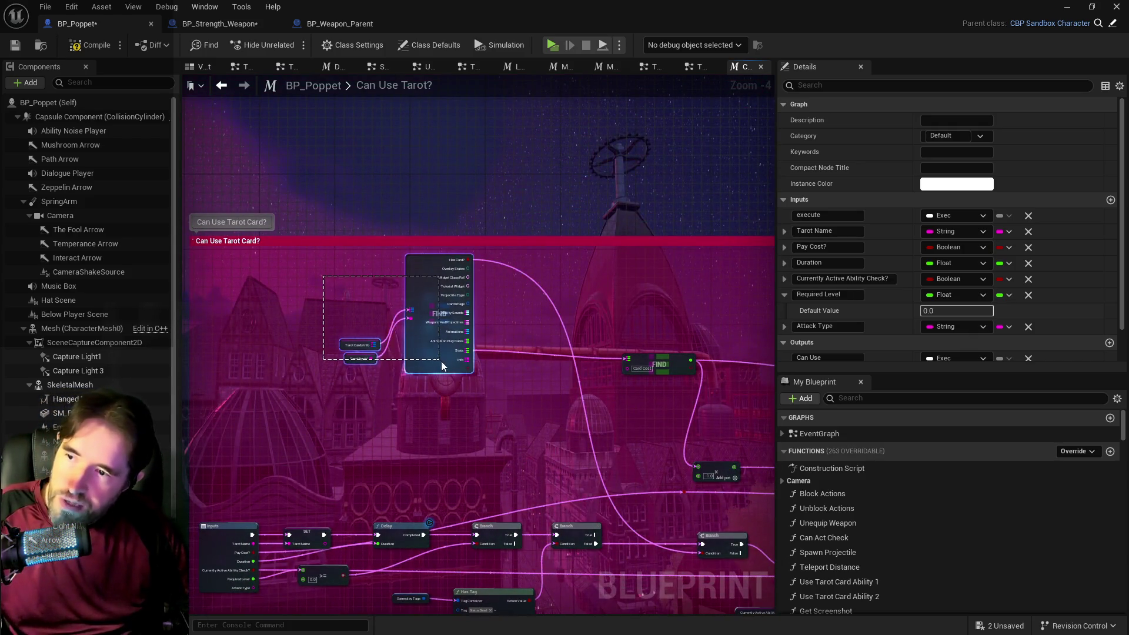
drag(535, 411, 186, 295)
drag(299, 292, 533, 297)
mouse_move(456, 295)
mouse_down()
mouse_move(438, 230)
mouse_move(442, 240)
mouse_move(611, 220)
mouse_move(450, 341)
mouse_move(297, 305)
mouse_move(198, 264)
mouse_up()
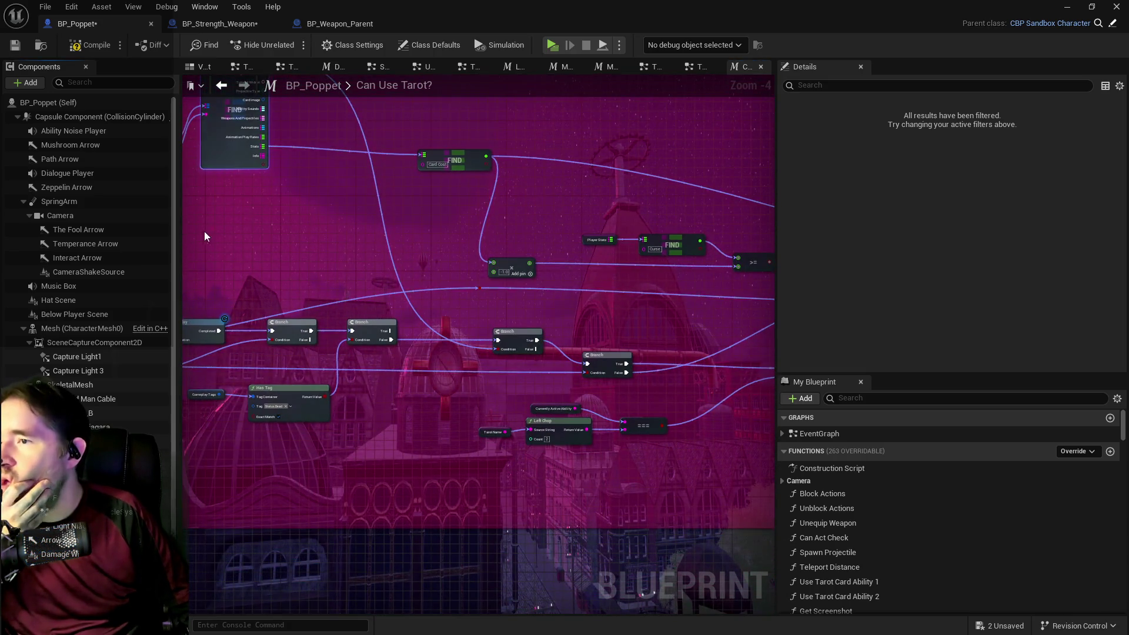
mouse_move(309, 268)
mouse_down()
mouse_move(487, 318)
mouse_move(480, 291)
mouse_move(366, 144)
mouse_move(363, 228)
mouse_move(254, 249)
mouse_up()
drag(385, 263, 210, 260)
mouse_move(489, 214)
mouse_down()
mouse_move(464, 267)
mouse_move(650, 212)
mouse_up()
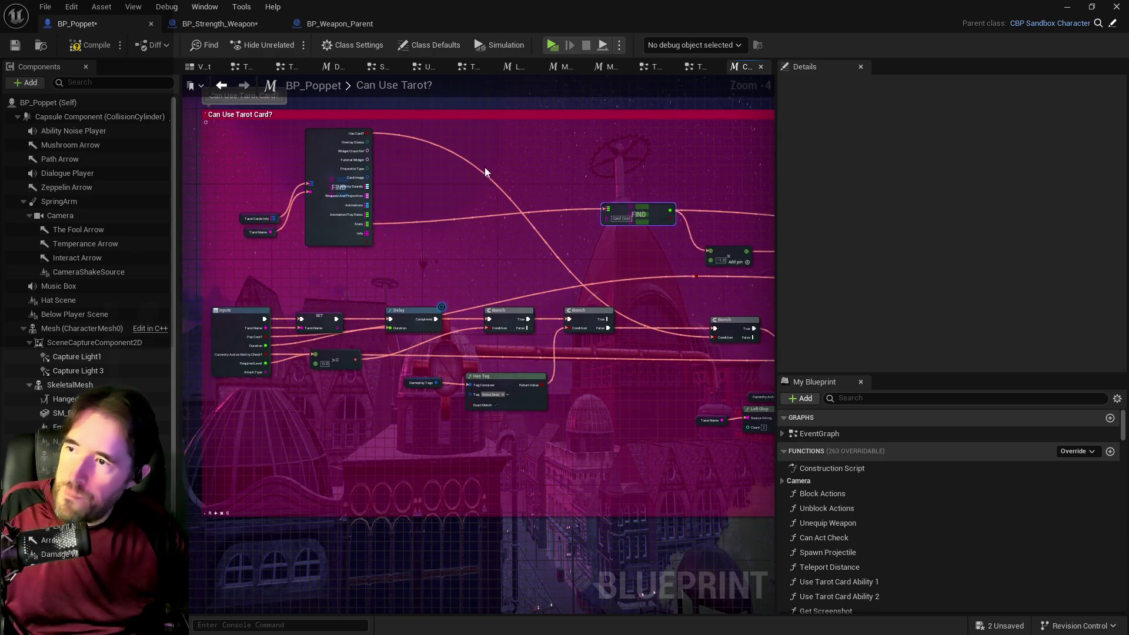
Paste the card info lookup nodes and inspect the Card Image, Widget Class Ref, Overlay States and Animations pin options.
key(ctrl+v)
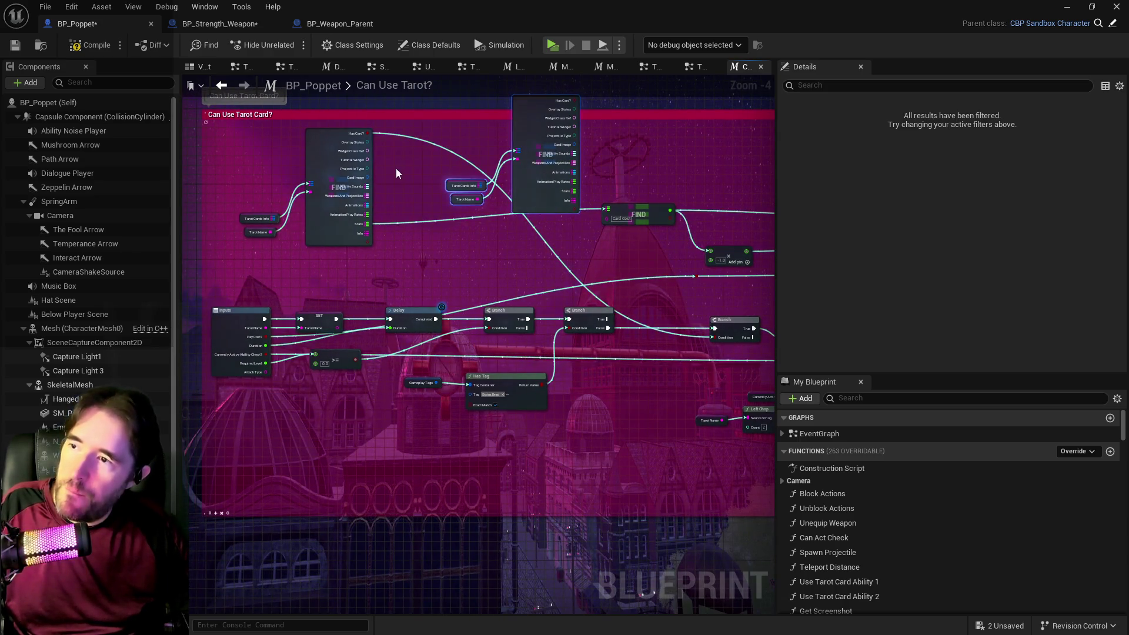
drag(364, 181, 388, 192)
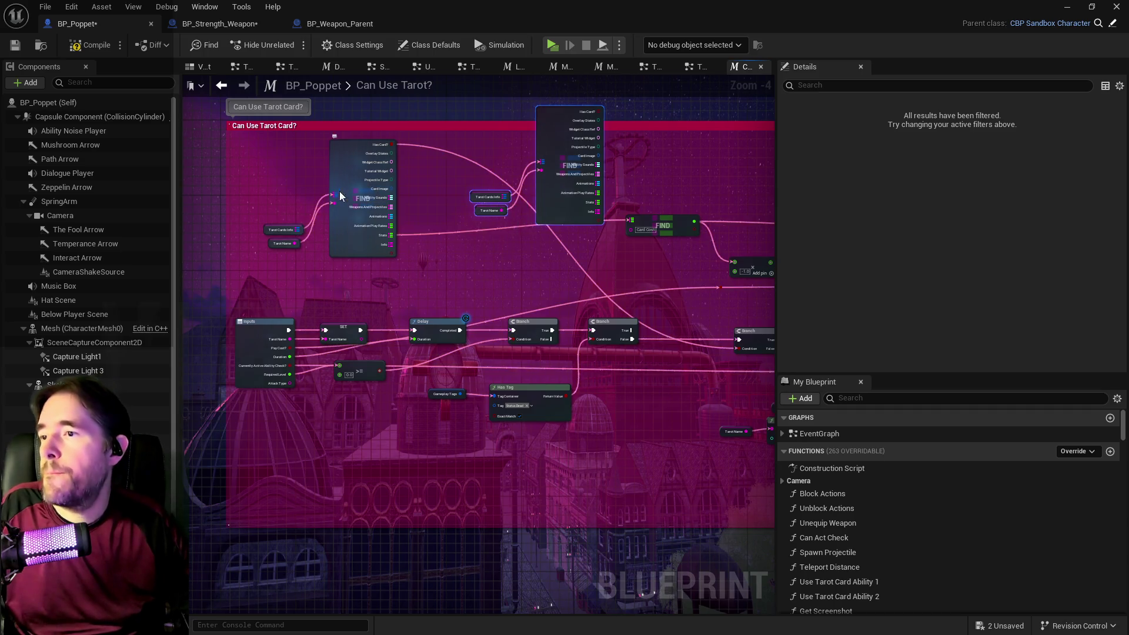
right_click(391, 189)
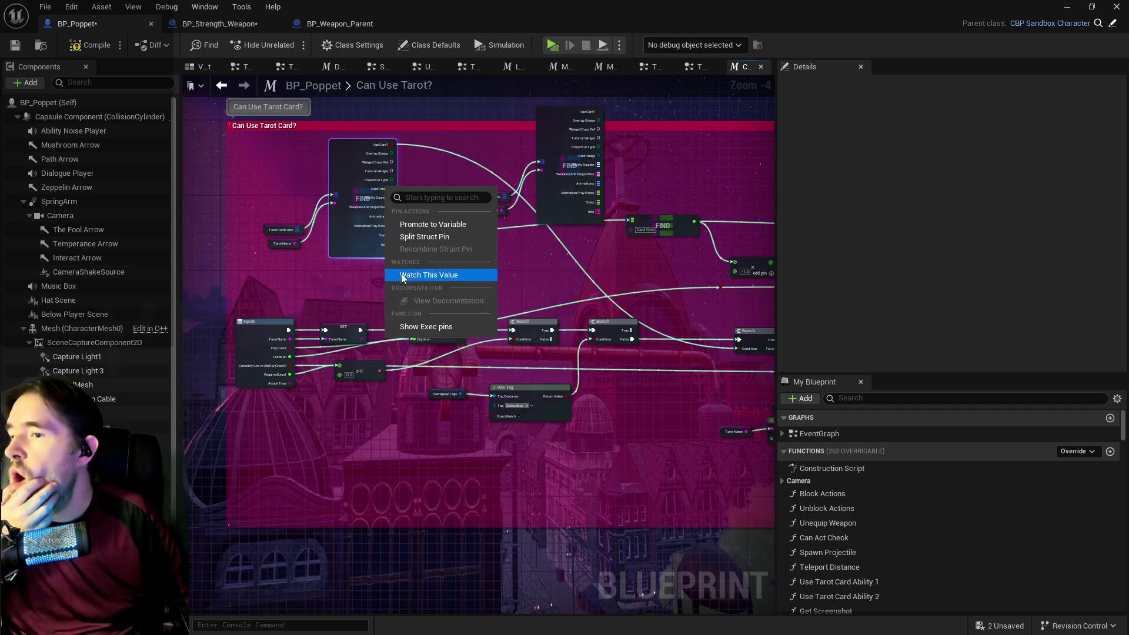
key(Escape)
scroll(364, 167, up, 2)
right_click(388, 165)
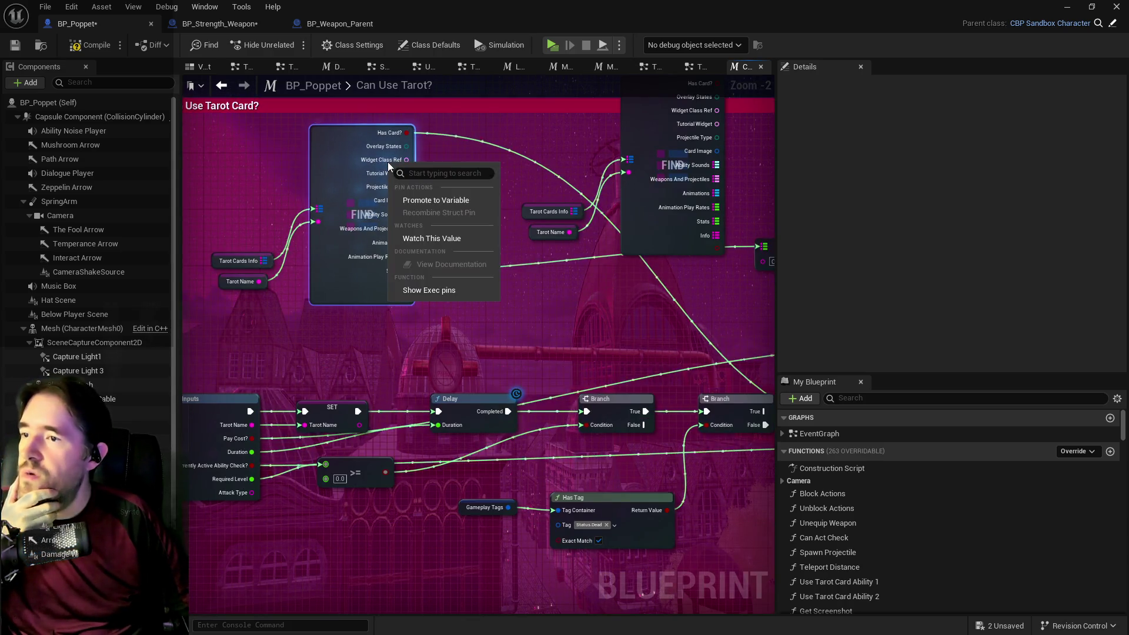
click(384, 146)
right_click(385, 146)
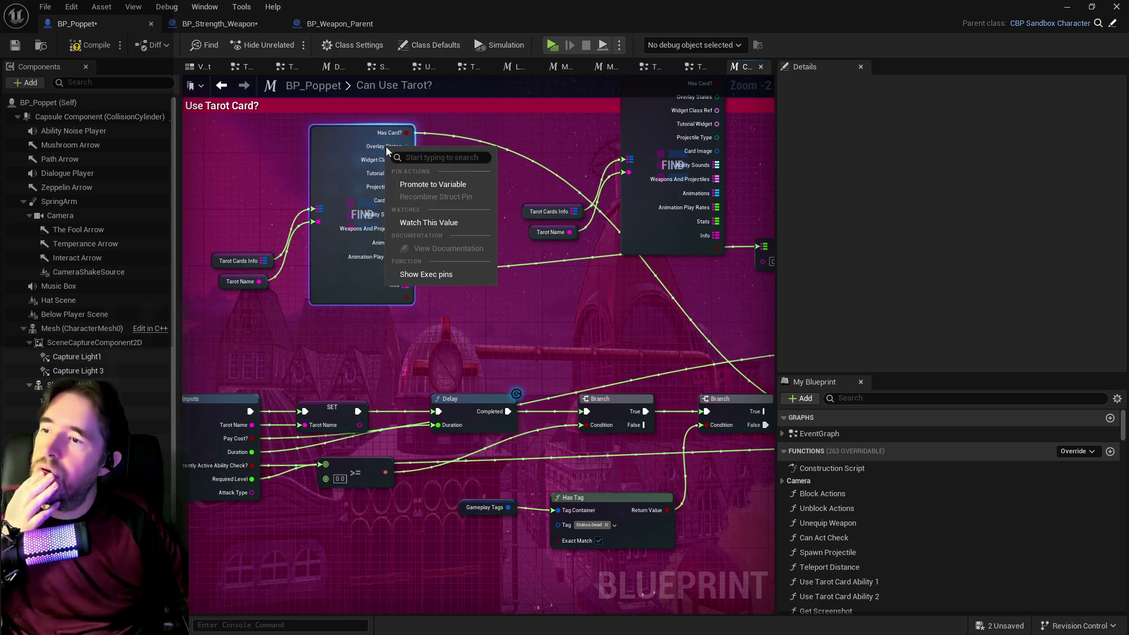
click(328, 185)
right_click(382, 245)
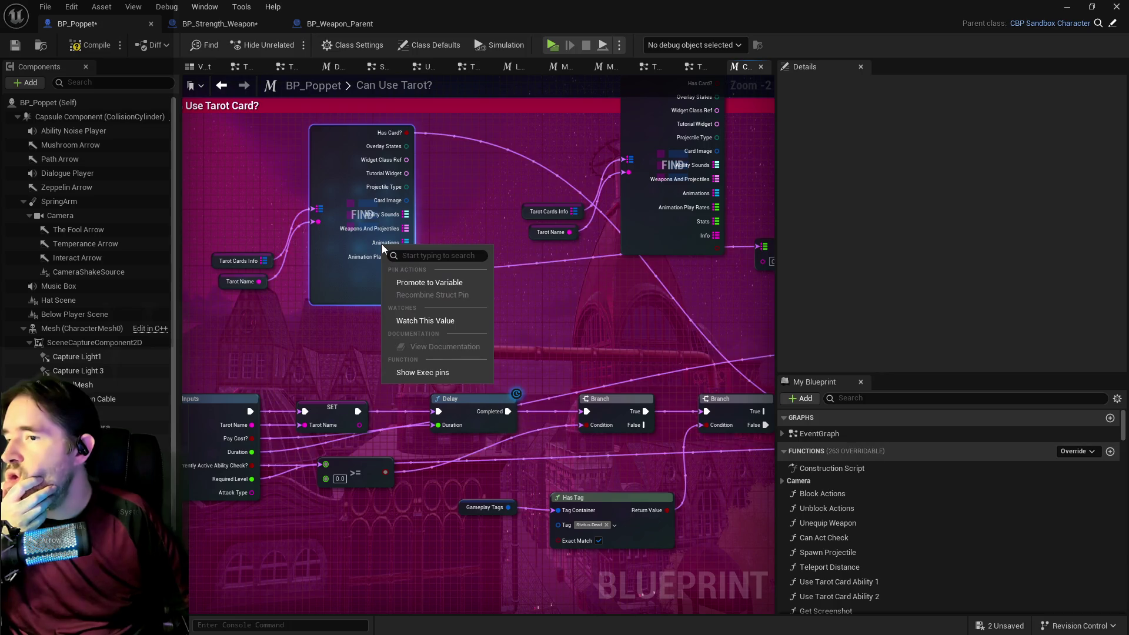
click(305, 302)
Box-select the Tarot nodes with the large break node and move the FIND lookup lower.
mouse_move(368, 320)
mouse_down()
mouse_move(309, 299)
mouse_move(364, 306)
mouse_move(398, 283)
mouse_up()
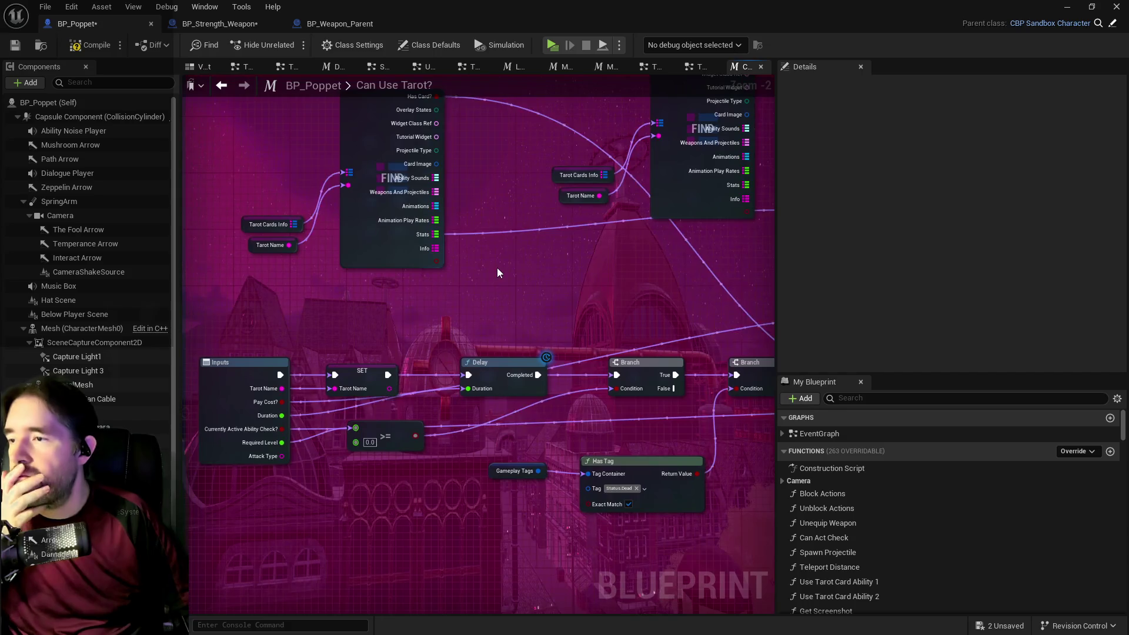
mouse_move(496, 267)
mouse_down()
mouse_move(270, 295)
mouse_move(109, 235)
mouse_move(218, 355)
mouse_up()
mouse_move(266, 175)
mouse_down()
mouse_move(306, 282)
mouse_move(273, 193)
mouse_move(347, 284)
mouse_up()
scroll(408, 287, down, 6)
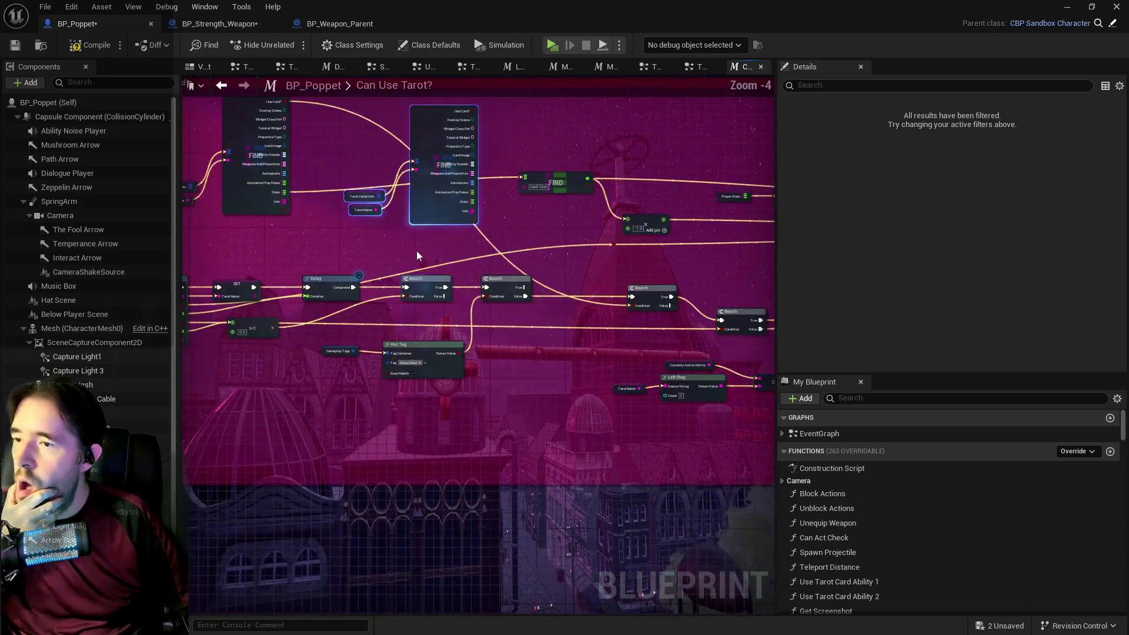
click(310, 279)
mouse_move(377, 304)
mouse_down()
mouse_move(508, 320)
mouse_move(540, 309)
mouse_move(434, 311)
mouse_up()
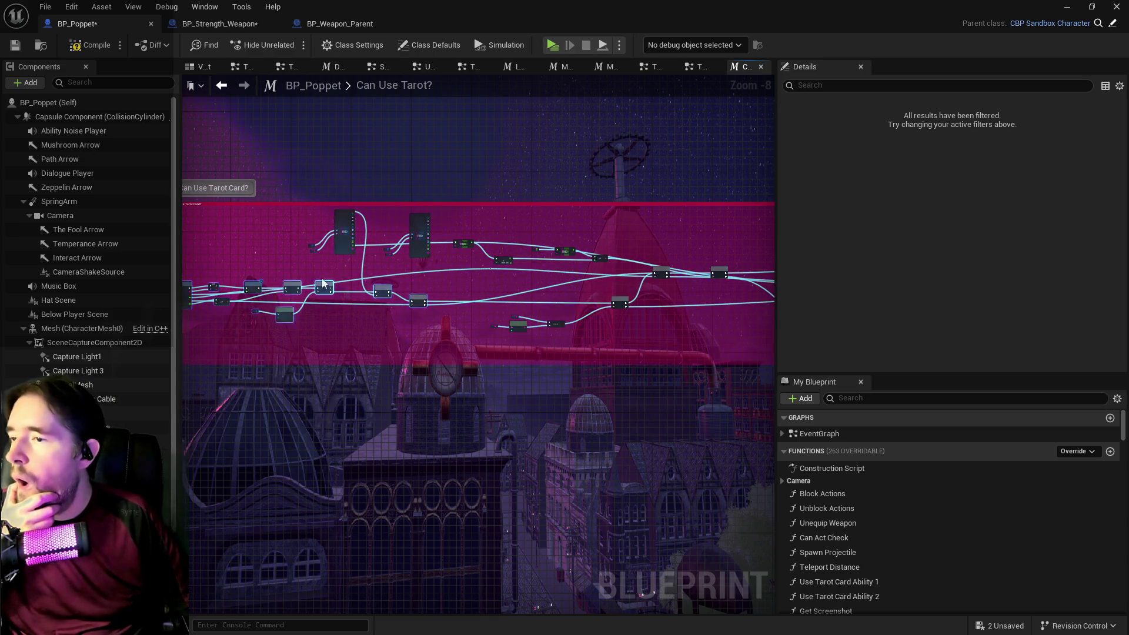
scroll(311, 214, up, 3)
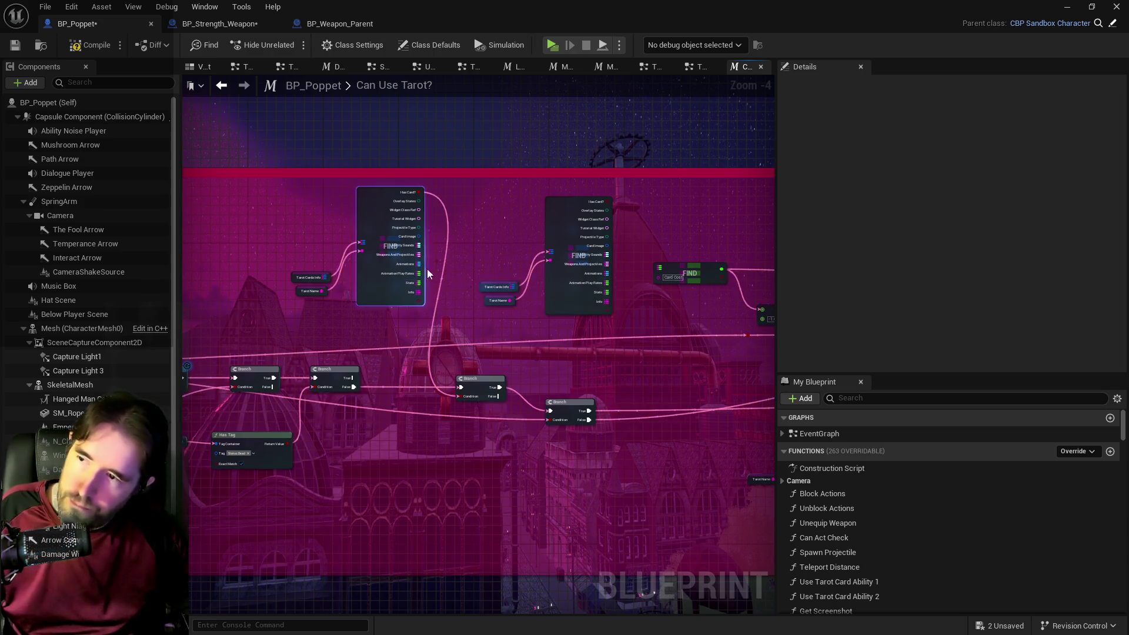
drag(362, 303, 359, 537)
List the actions available for the Attack Type input pin.
scroll(302, 515, up, 2)
mouse_move(571, 209)
mouse_down()
mouse_move(451, 289)
mouse_move(616, 292)
mouse_move(469, 318)
mouse_move(530, 361)
mouse_up()
drag(413, 407, 548, 353)
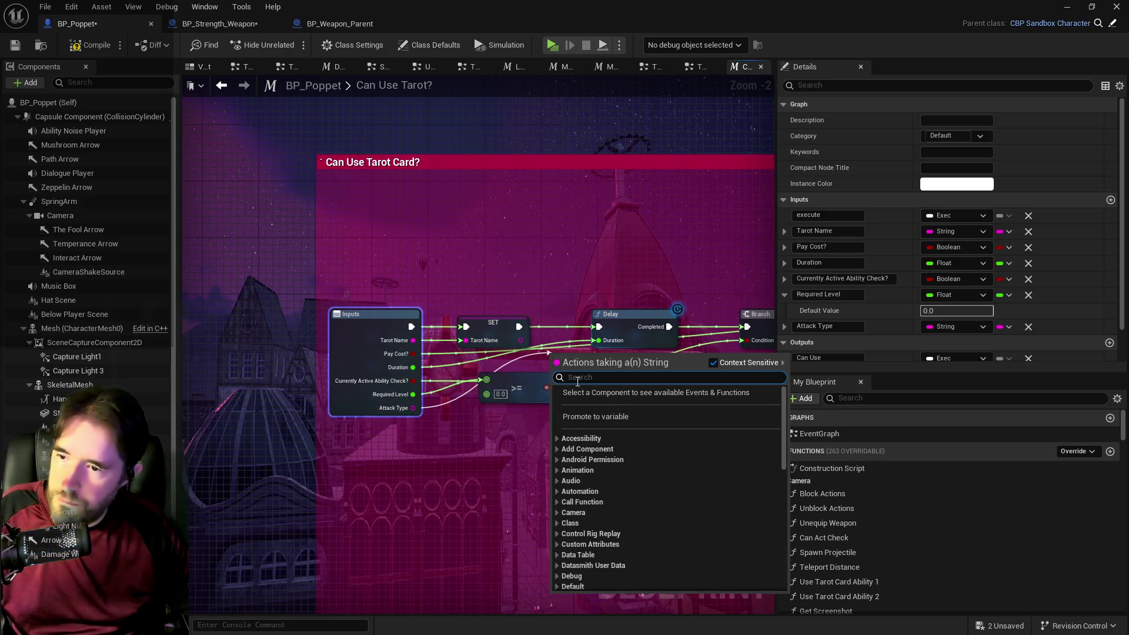
Promote Attack Type to a variable, then undo it from the Edit menu.
click(586, 411)
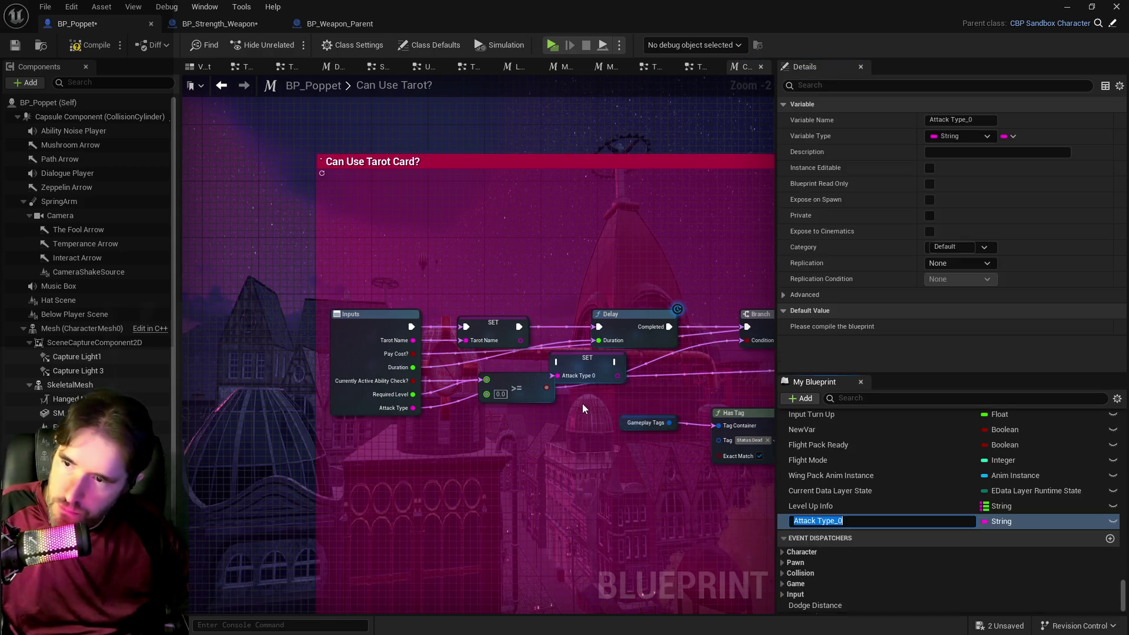
click(70, 7)
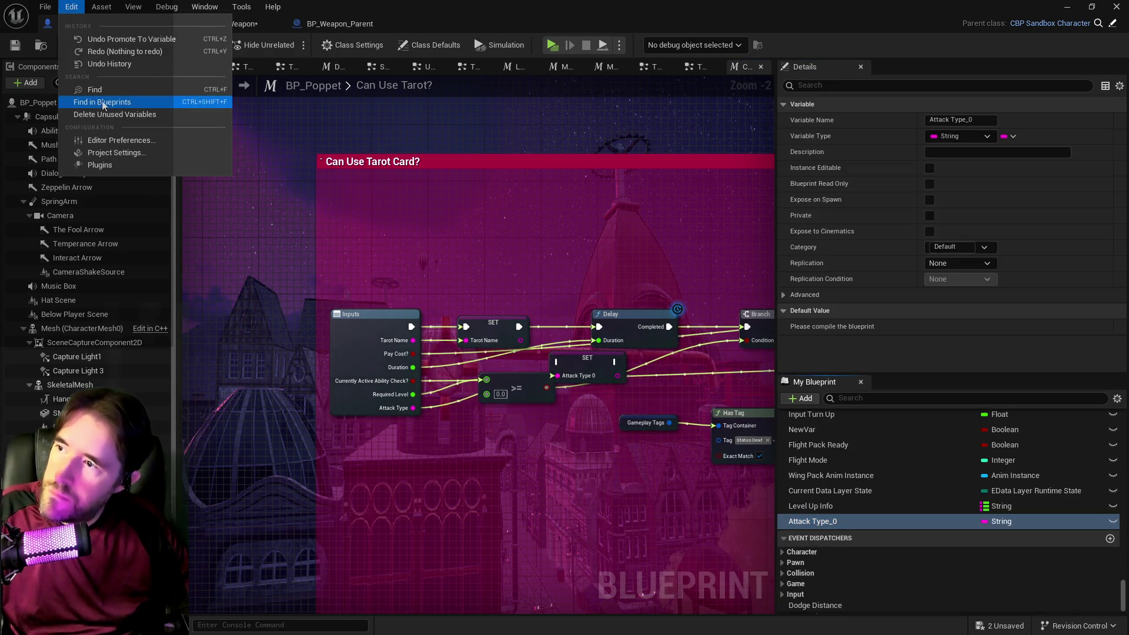
click(117, 38)
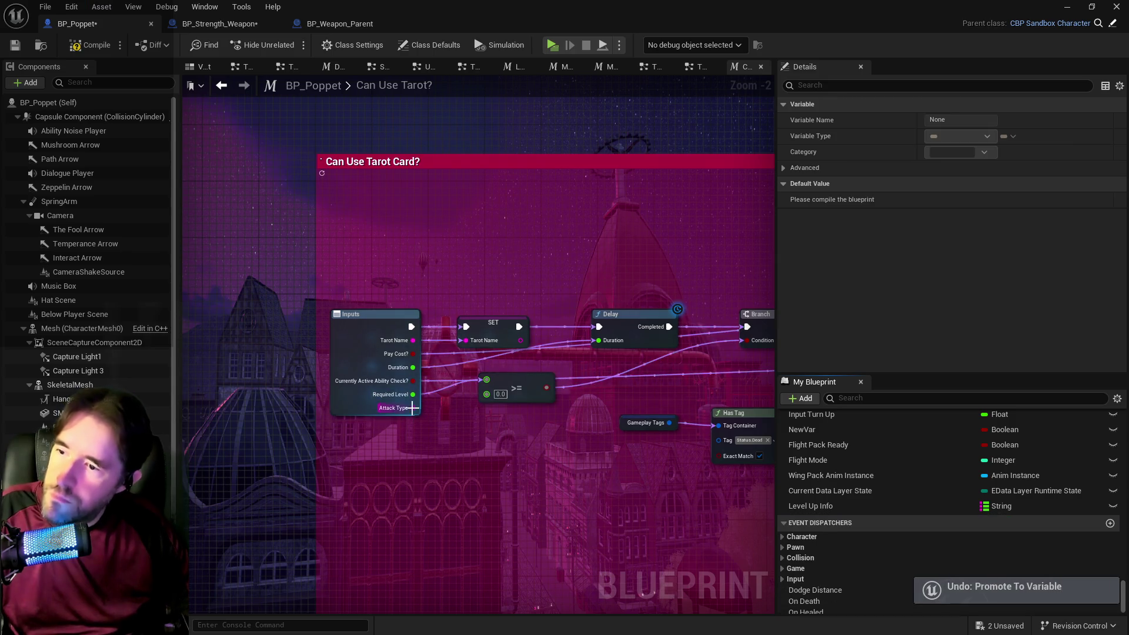
Add a SET Attack Type node and wire it between SET Tarot Name and the Delay.
drag(499, 363, 510, 358)
text(set attac)
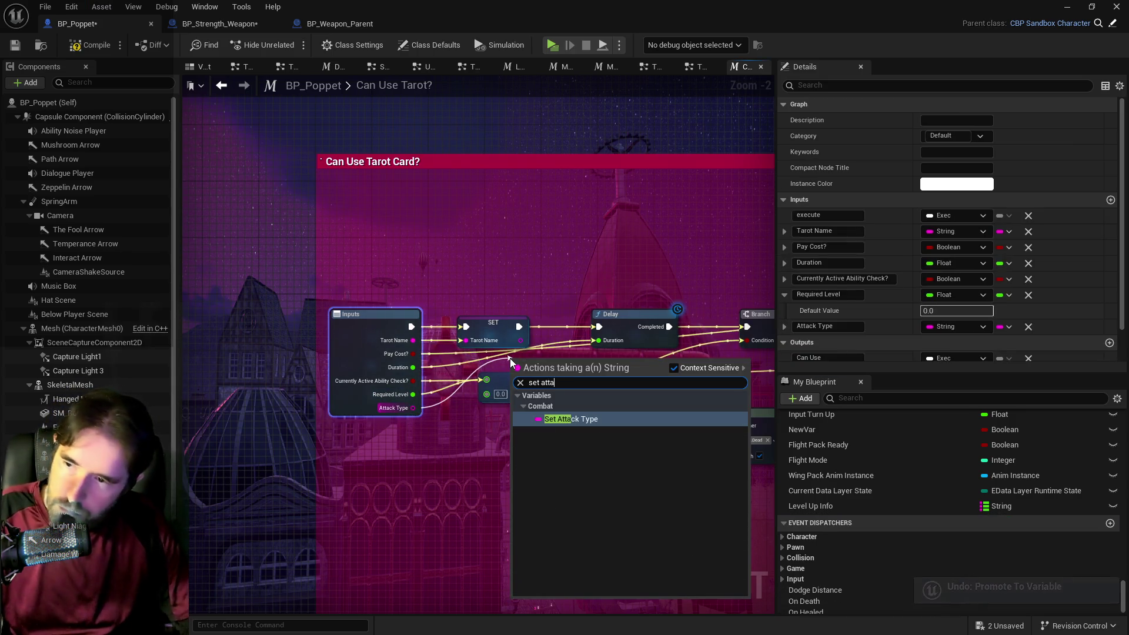
click(573, 419)
mouse_move(579, 380)
mouse_down()
mouse_move(579, 342)
mouse_move(647, 314)
mouse_up()
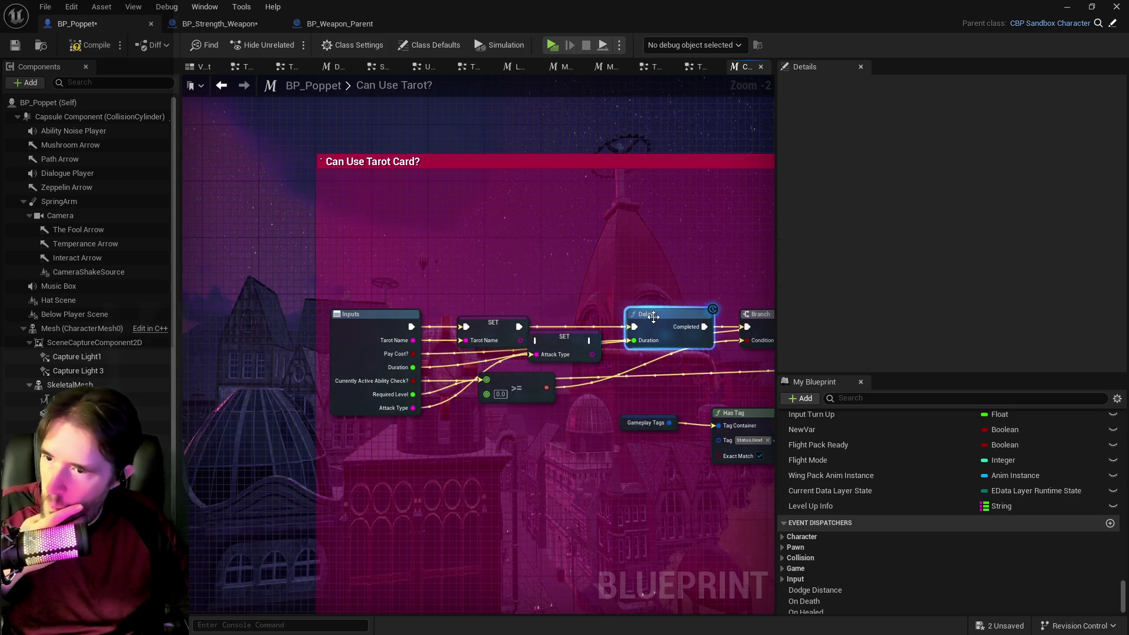
mouse_move(559, 341)
mouse_down()
mouse_move(573, 326)
mouse_move(550, 326)
mouse_up()
click(493, 322)
mouse_move(633, 326)
mouse_down()
mouse_move(602, 336)
mouse_move(339, 319)
mouse_move(698, 310)
mouse_move(398, 398)
mouse_move(411, 305)
mouse_move(416, 374)
mouse_move(506, 368)
mouse_up()
click(611, 327)
Rearrange the Branch, Update Stat and Not Enough Curse nodes in the graph.
mouse_move(362, 245)
mouse_down()
mouse_move(460, 273)
mouse_move(454, 368)
mouse_move(483, 343)
mouse_move(386, 356)
mouse_up()
mouse_move(488, 335)
mouse_down()
mouse_move(383, 327)
mouse_move(742, 333)
mouse_move(609, 325)
mouse_move(481, 343)
mouse_move(446, 247)
mouse_move(183, 214)
mouse_move(733, 306)
mouse_up()
drag(587, 391, 338, 386)
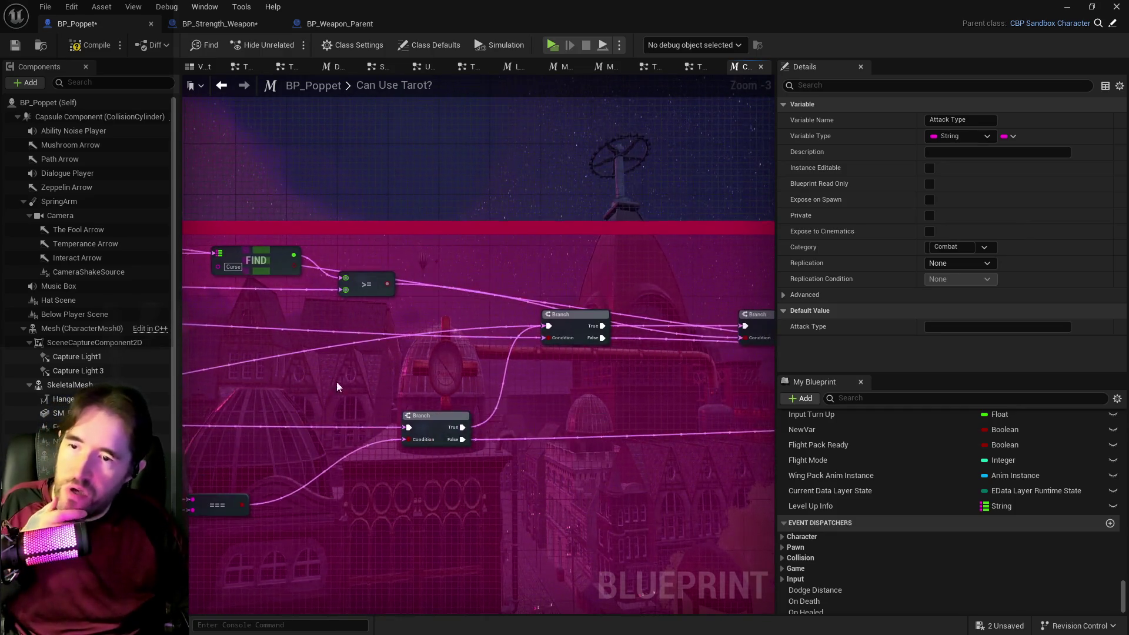
mouse_move(585, 324)
mouse_down()
mouse_move(572, 354)
mouse_move(541, 364)
mouse_move(549, 379)
mouse_move(579, 254)
mouse_up()
mouse_move(752, 326)
mouse_down()
mouse_move(469, 361)
mouse_move(413, 330)
mouse_move(278, 290)
mouse_up()
scroll(277, 291, down, 1)
mouse_move(380, 293)
mouse_down()
mouse_move(415, 214)
mouse_move(731, 214)
mouse_up()
mouse_move(705, 380)
mouse_down()
mouse_move(564, 355)
mouse_move(633, 409)
mouse_up()
mouse_move(633, 409)
mouse_down()
mouse_move(622, 267)
mouse_move(559, 376)
mouse_up()
drag(579, 278, 592, 205)
drag(597, 371, 587, 310)
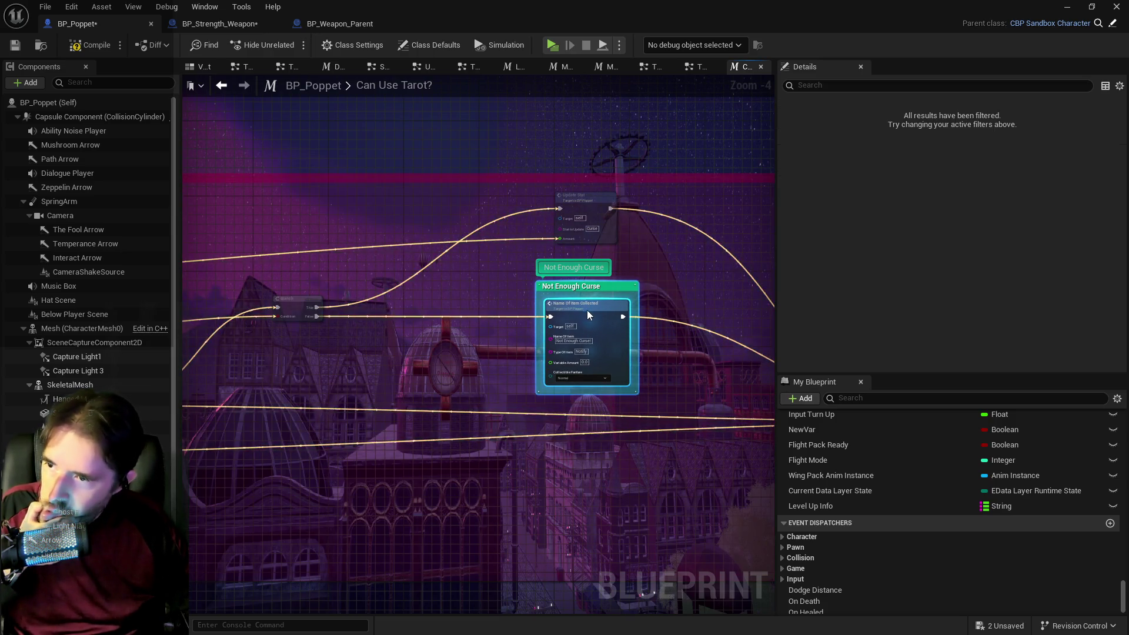
Select the Card Cost and Add nodes, undo three edits, and zoom to the Find node.
drag(189, 393, 442, 385)
mouse_move(234, 263)
mouse_down()
mouse_move(544, 372)
mouse_move(593, 368)
mouse_move(629, 341)
mouse_move(800, 292)
mouse_move(647, 238)
mouse_move(559, 299)
mouse_up()
key(ctrl+z)
key(ctrl+z)
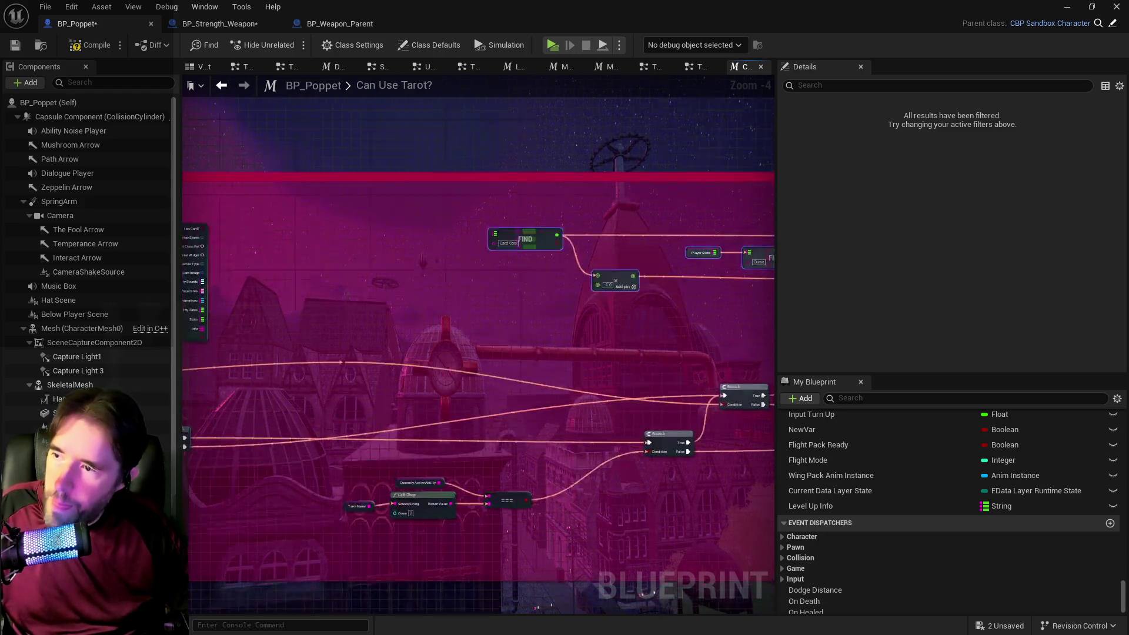
key(ctrl+z)
key(ctrl+z)
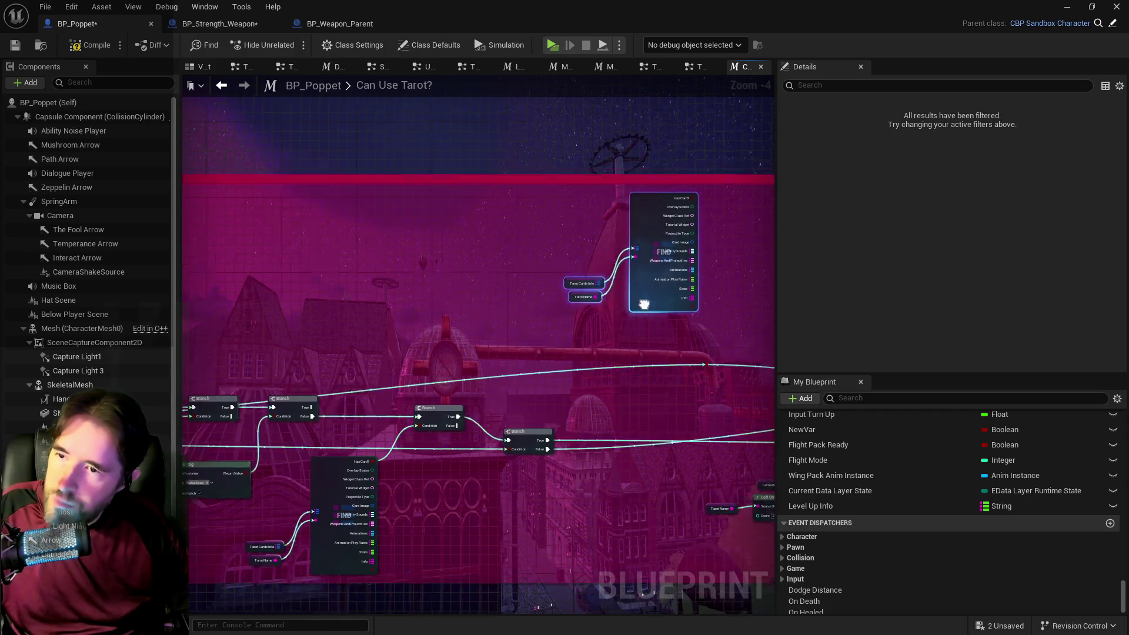
scroll(242, 258, up, 3)
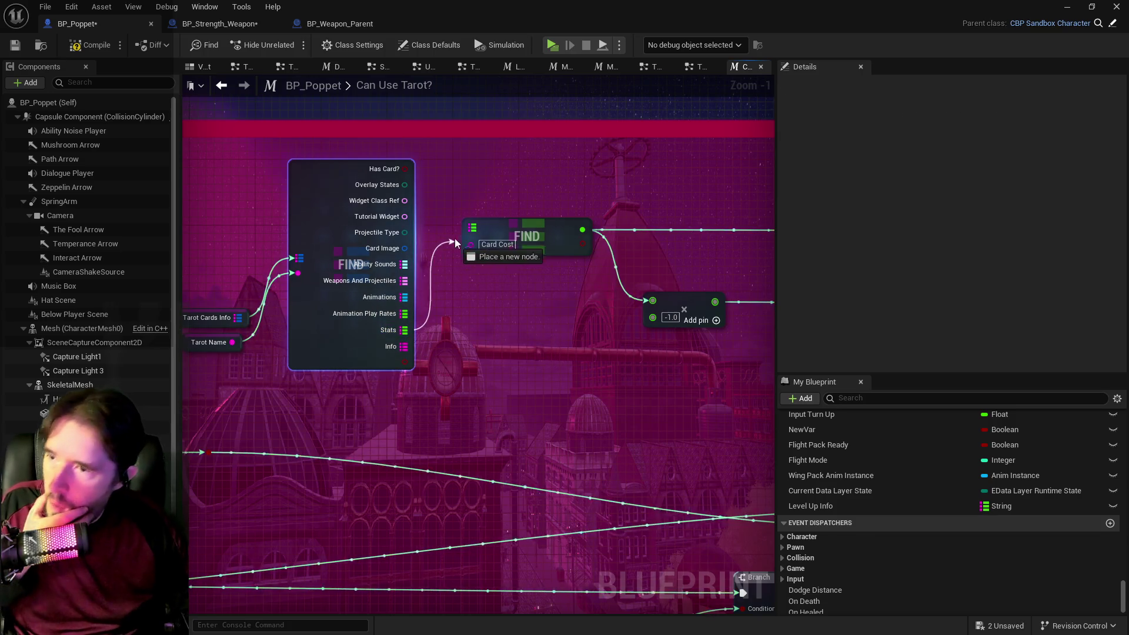
key(ctrl+z)
scroll(494, 388, down, 3)
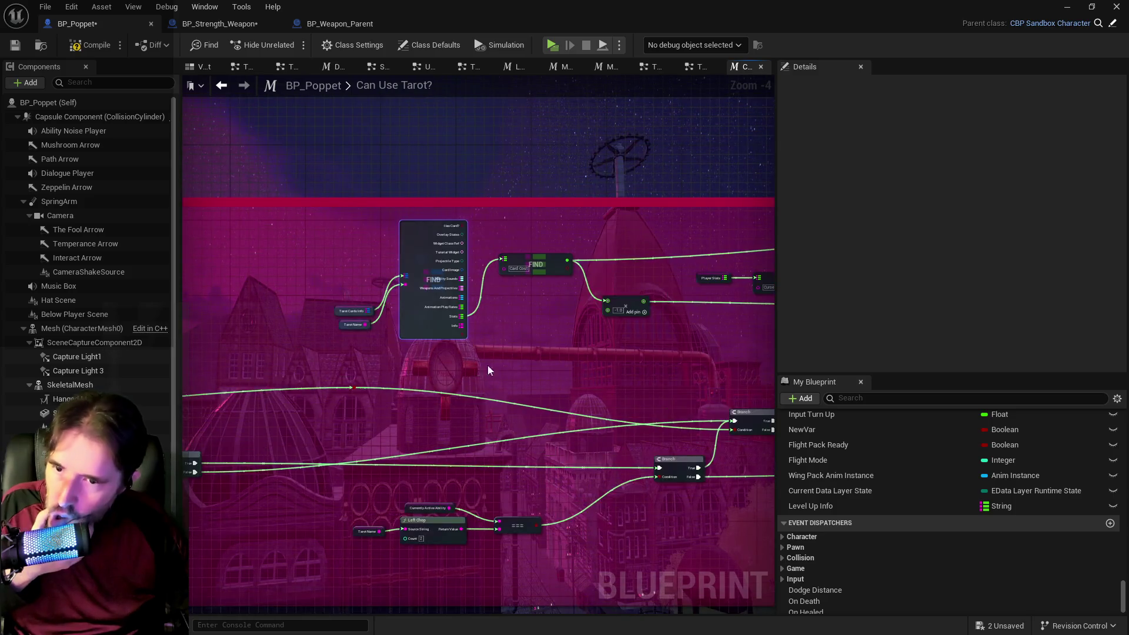
scroll(361, 346, up, 5)
scroll(852, 469, up, 3)
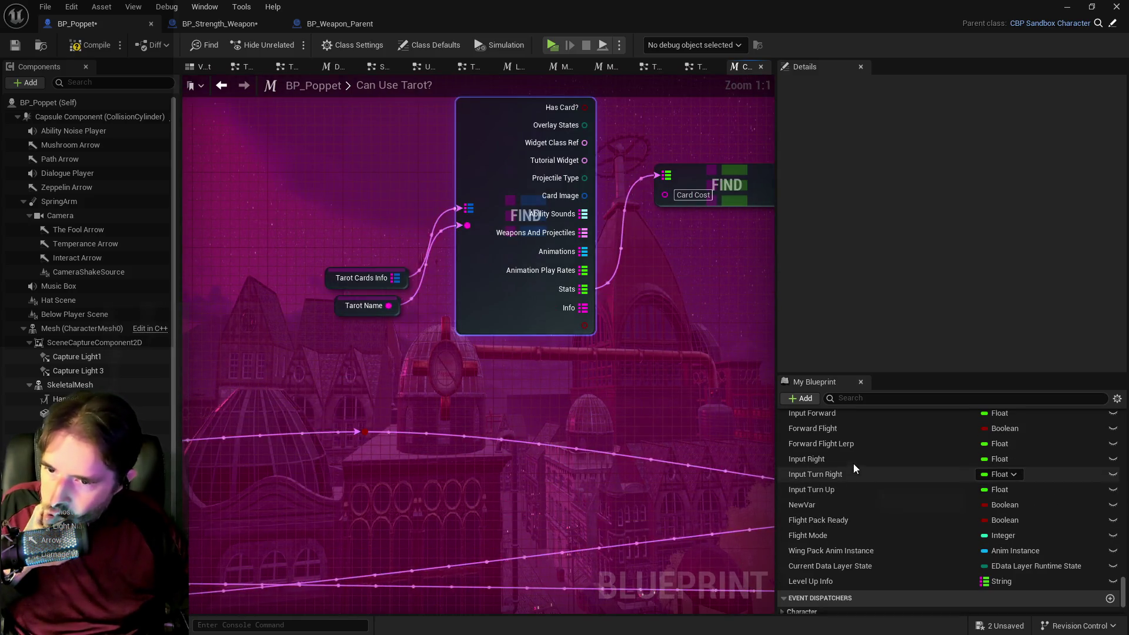
Replace the Tarot Name getter on the Find node with an Attack Type getter.
click(873, 397)
text(attack)
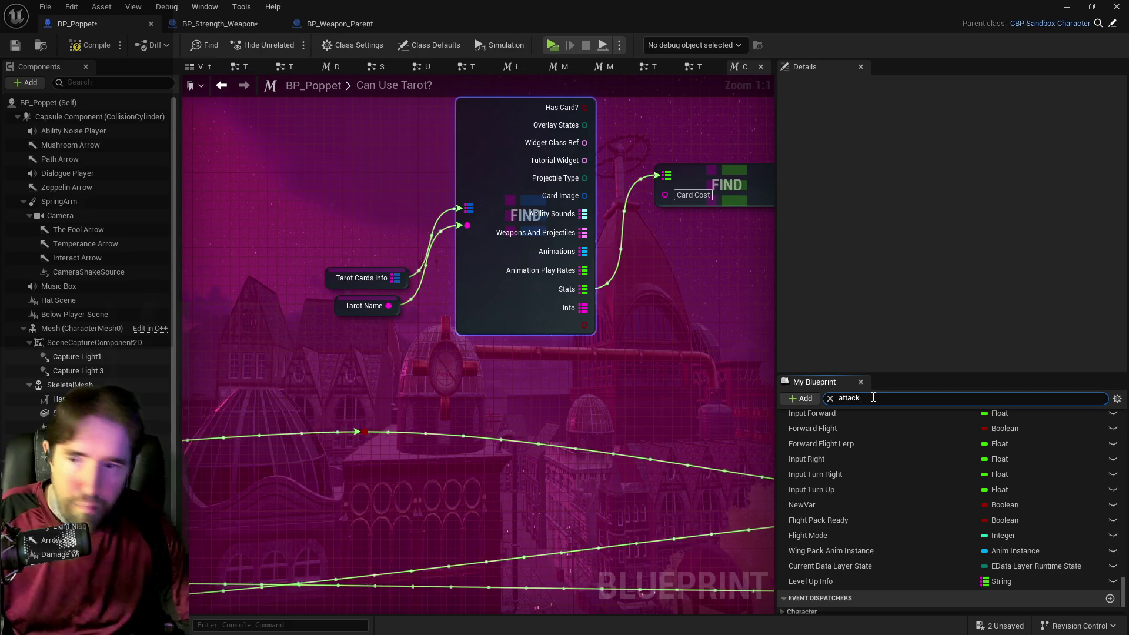
mouse_move(815, 500)
mouse_down()
mouse_move(362, 359)
mouse_move(623, 294)
mouse_move(629, 253)
mouse_move(297, 345)
mouse_move(485, 274)
mouse_move(467, 225)
mouse_up()
click(353, 369)
click(387, 307)
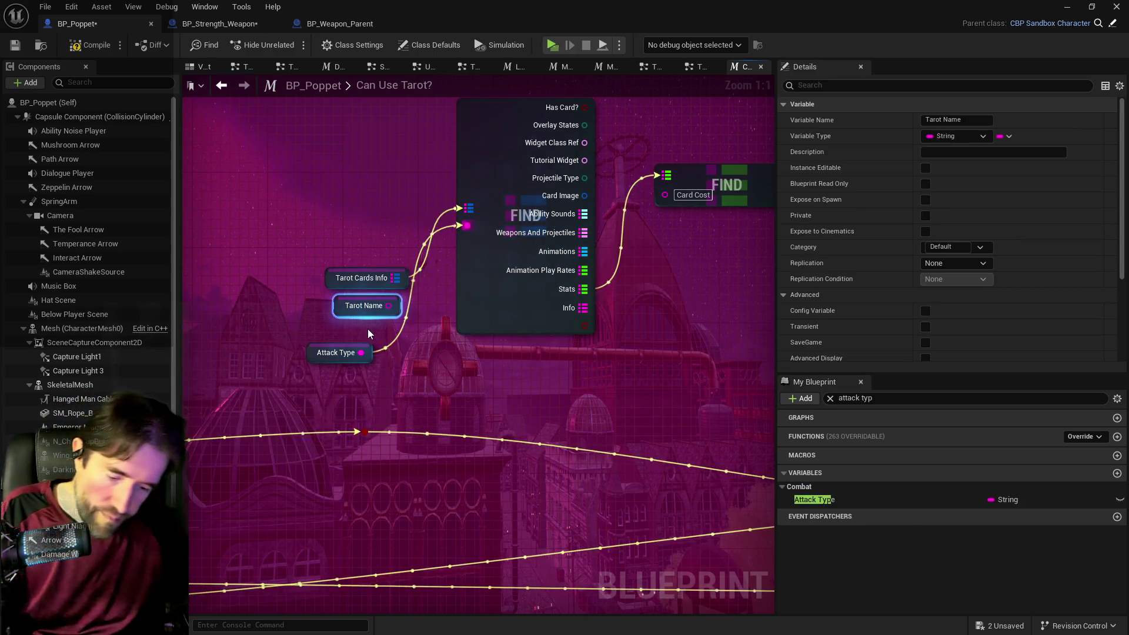
key(Delete)
drag(317, 355, 354, 318)
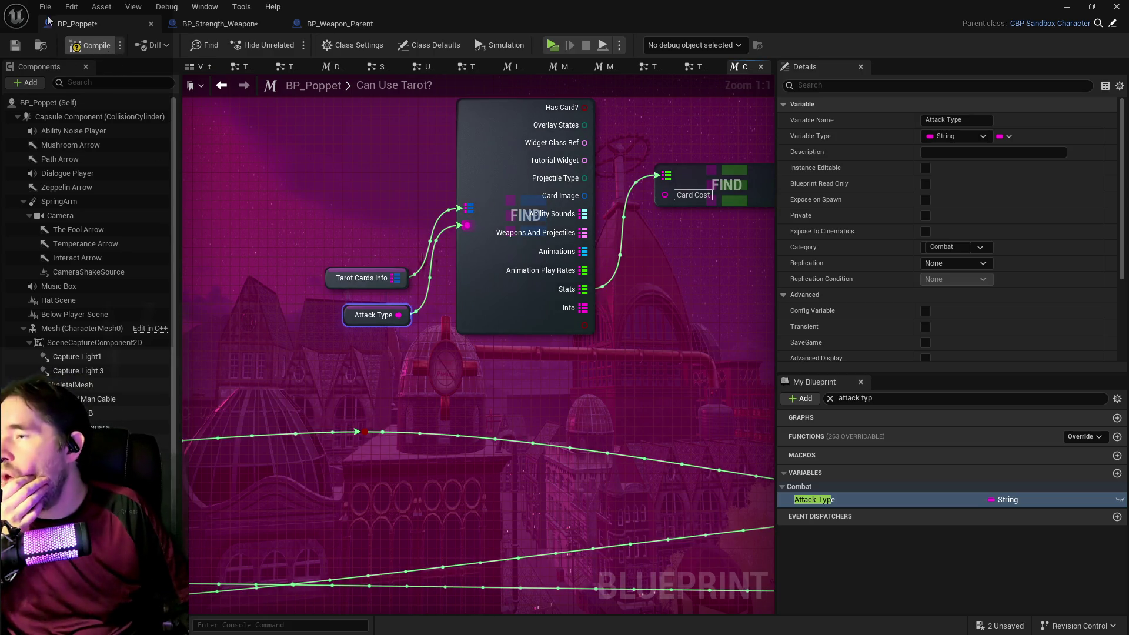
Compile the blueprint and Save All modified assets.
key(F7)
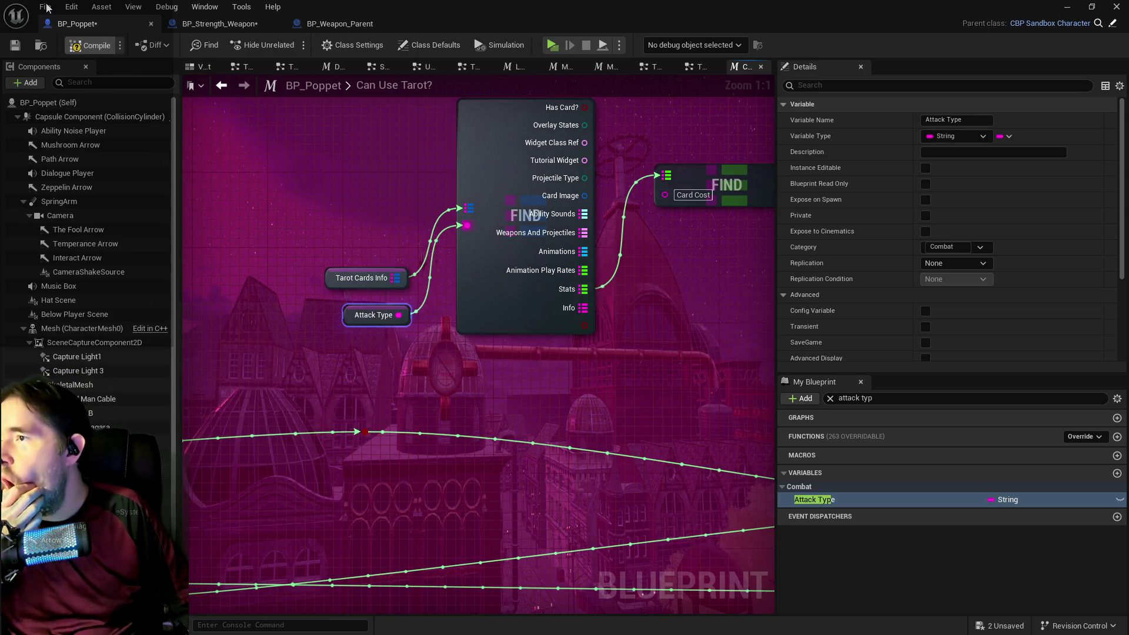
click(46, 8)
click(59, 88)
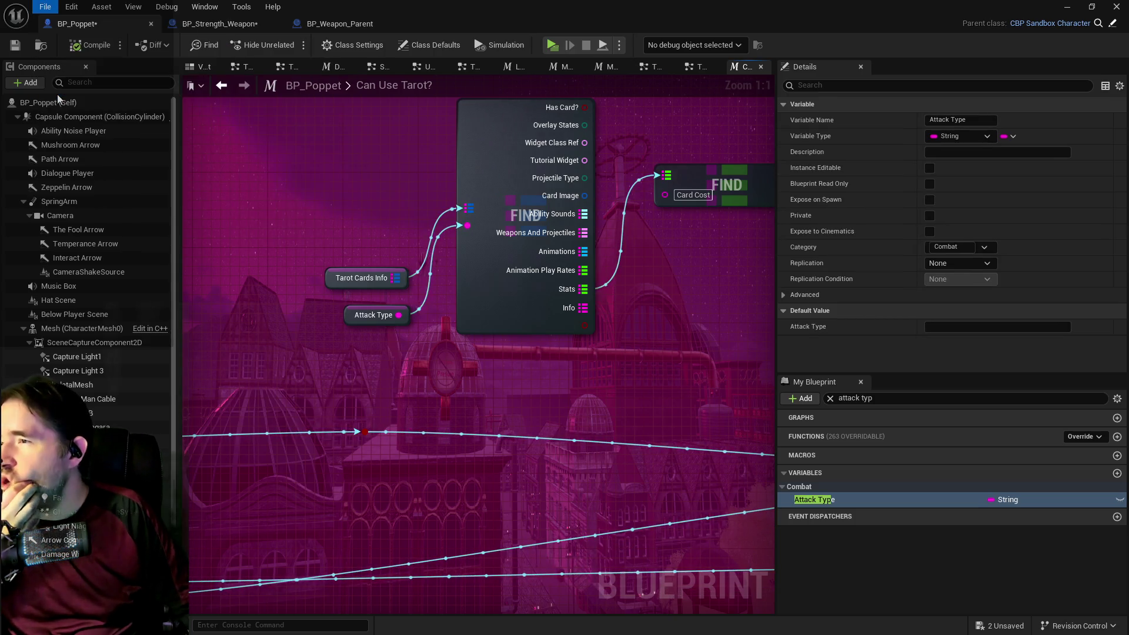
click(693, 69)
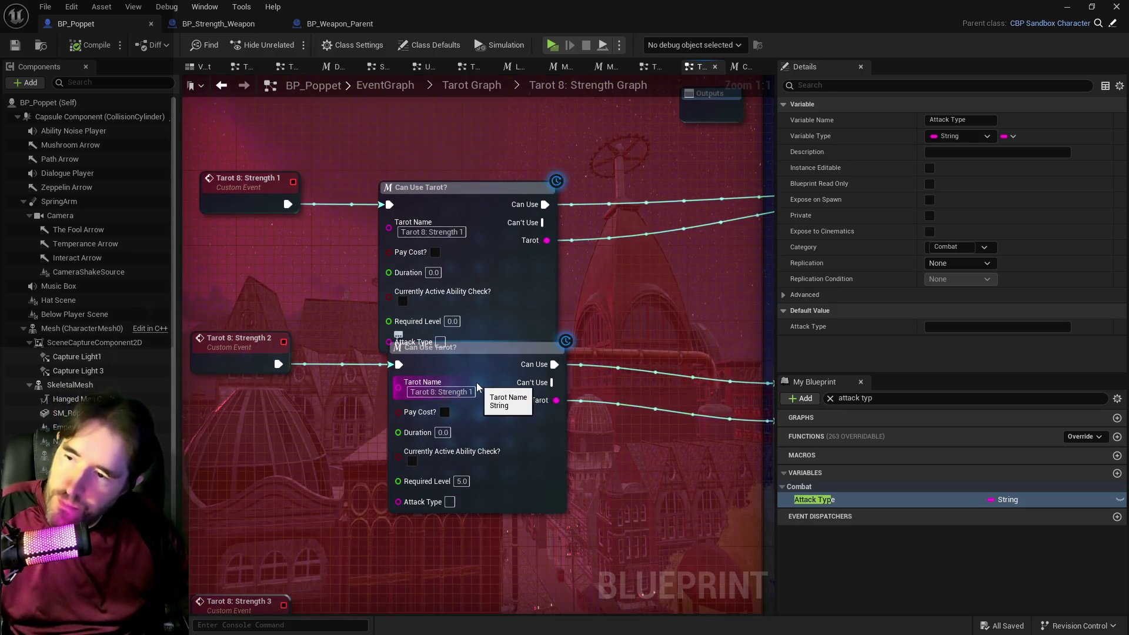
Copy 'Tarot 8: Strength 1' into the lower check's Attack Type and separate the overlapping nodes.
click(470, 392)
click(470, 392)
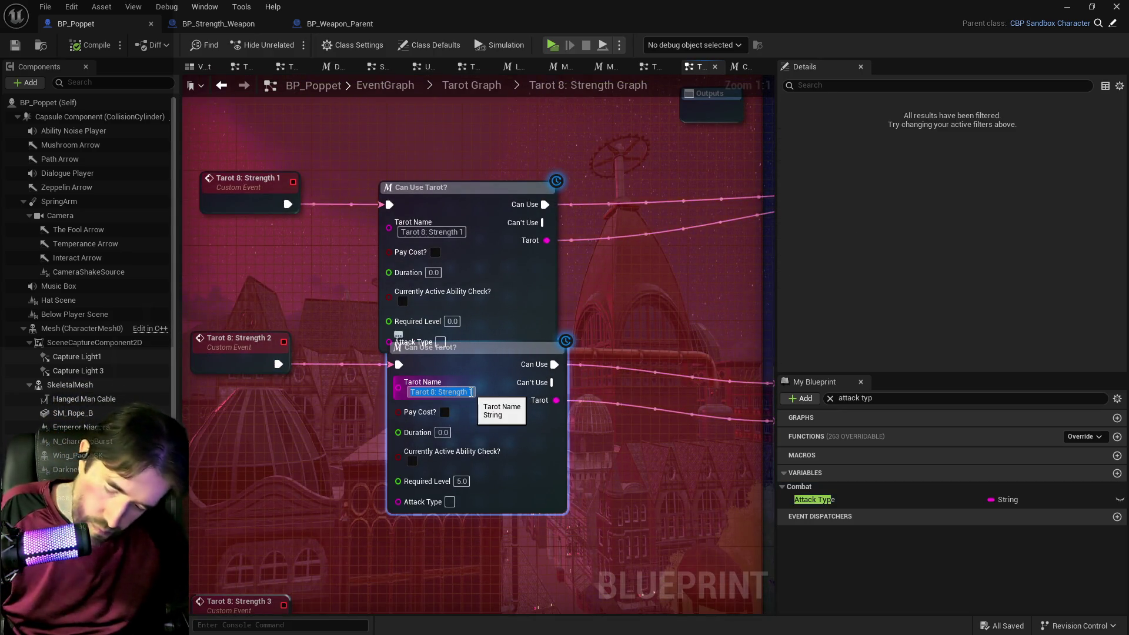
key(ctrl+c)
click(449, 501)
key(ctrl+v)
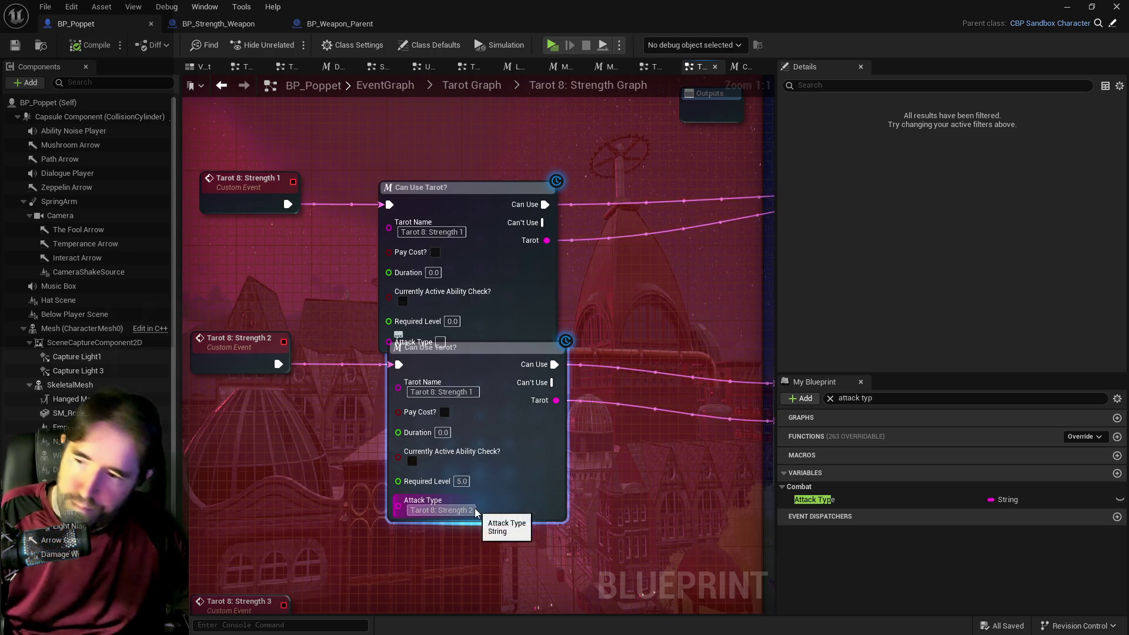
drag(459, 372, 458, 399)
drag(256, 341, 255, 380)
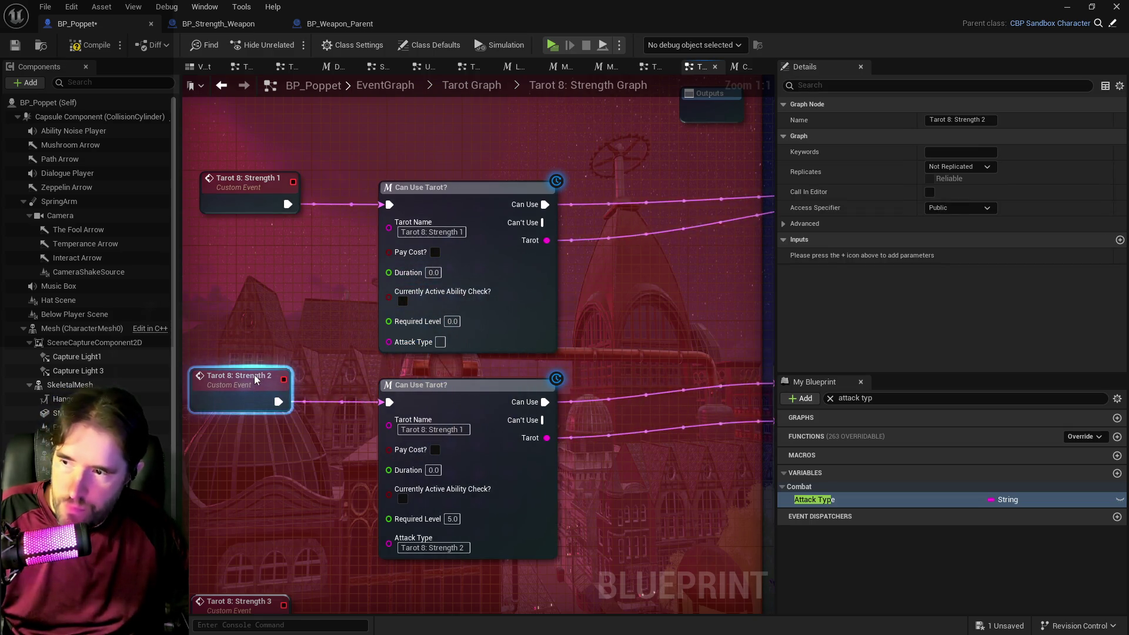
Inspect the Attack Type variable and Make An Attack nodes, then select the lower Can Use Tarot? check.
click(439, 344)
drag(671, 351, 374, 293)
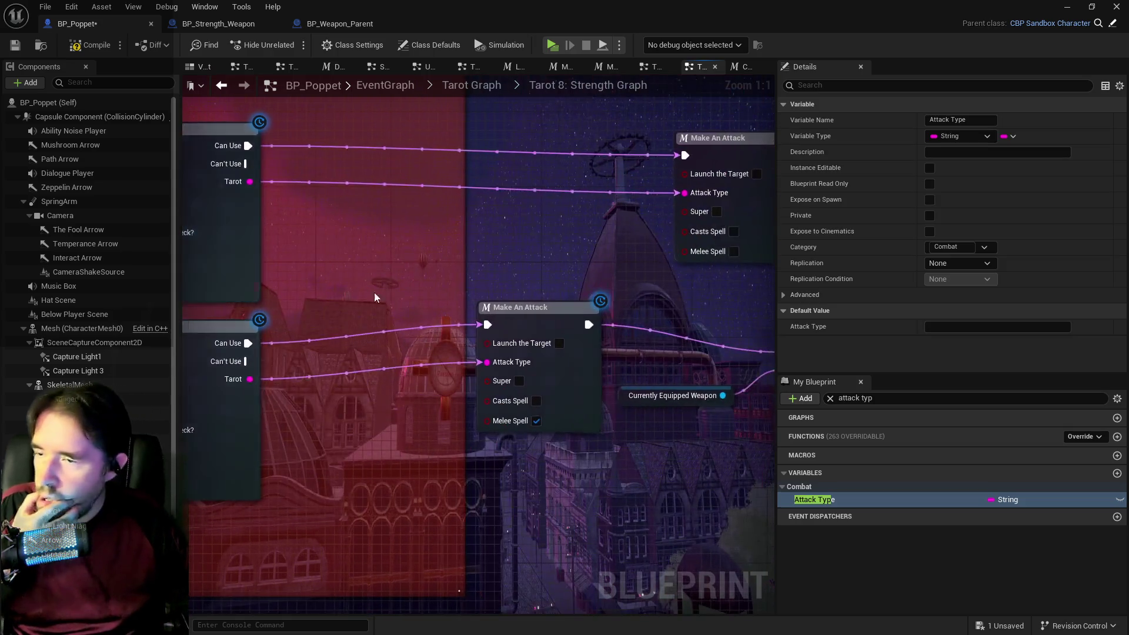
click(514, 330)
mouse_move(514, 331)
mouse_down()
mouse_move(376, 335)
mouse_move(769, 348)
mouse_up()
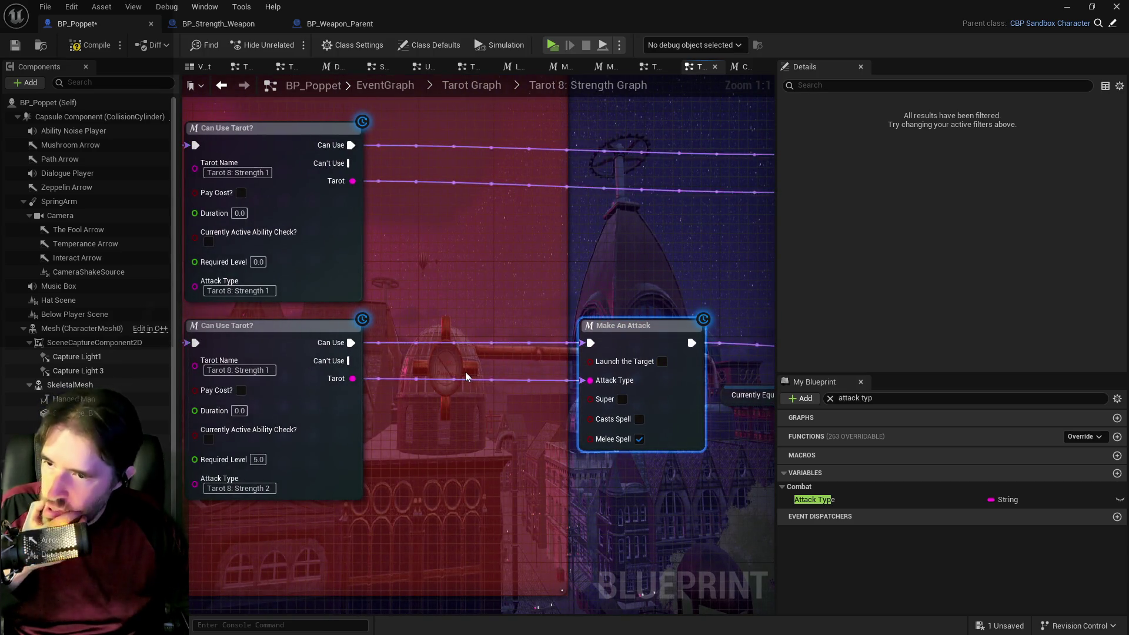
click(326, 386)
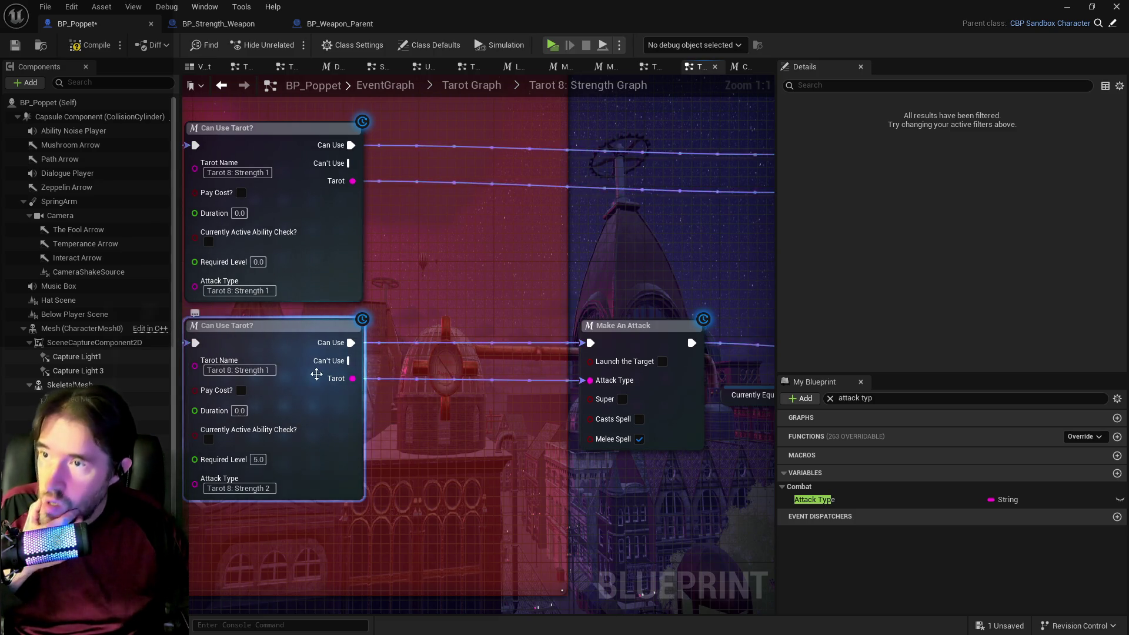
Open the Can Use Tarot? function and select its Outputs node.
double_click(314, 376)
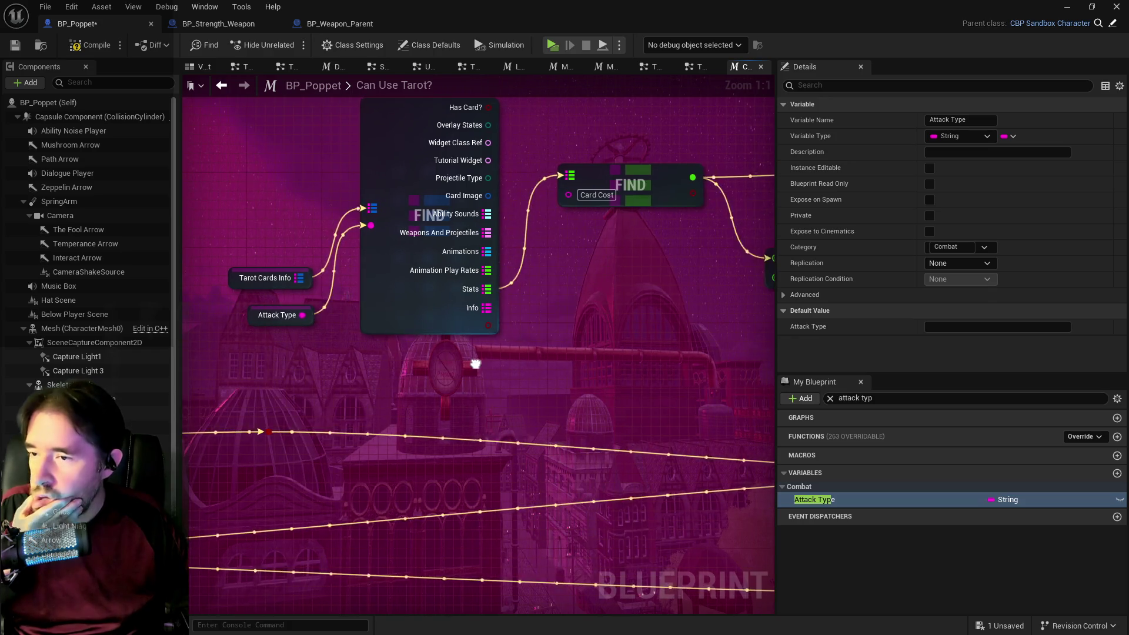
scroll(386, 317, down, 4)
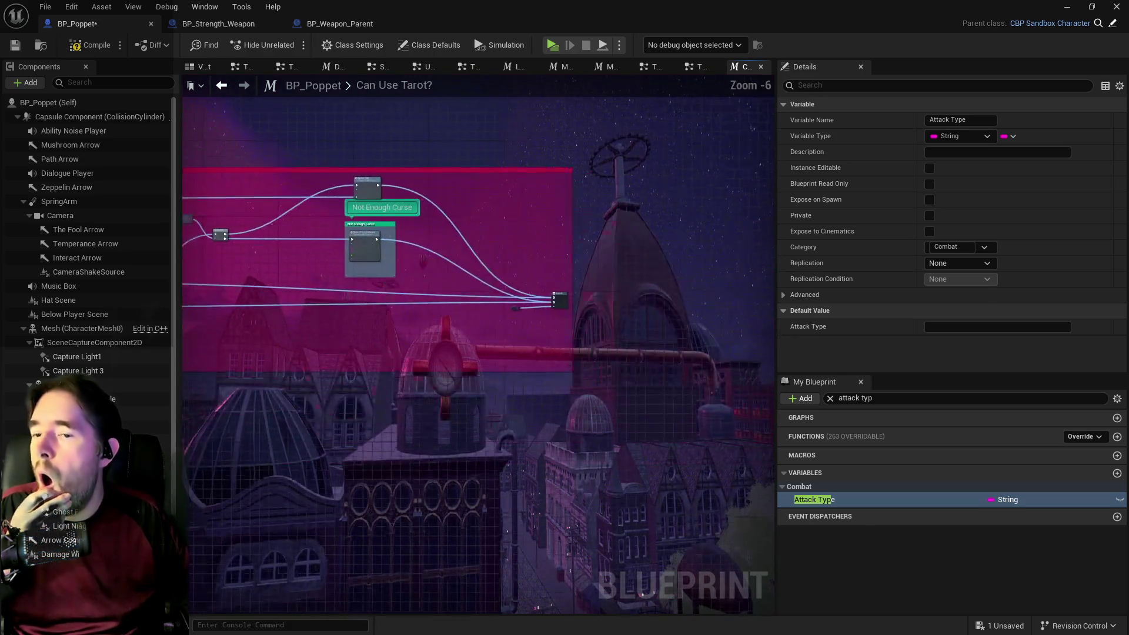
scroll(535, 294, up, 1)
drag(679, 370, 591, 359)
click(588, 353)
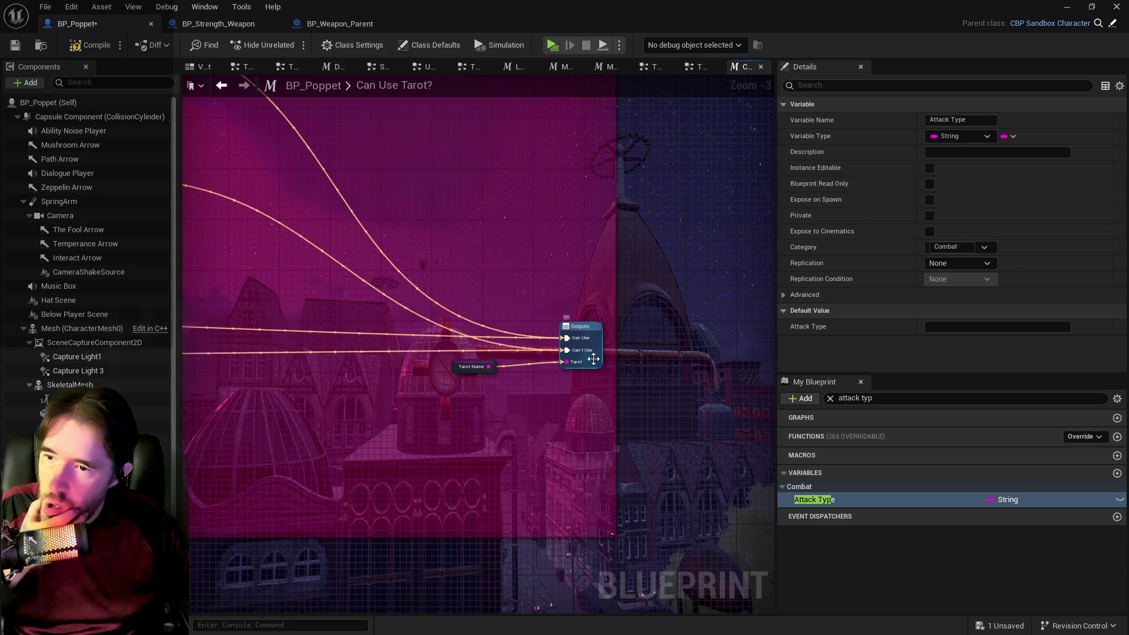
Rename the Tarot output to Attack To Use.
scroll(945, 334, down, 2)
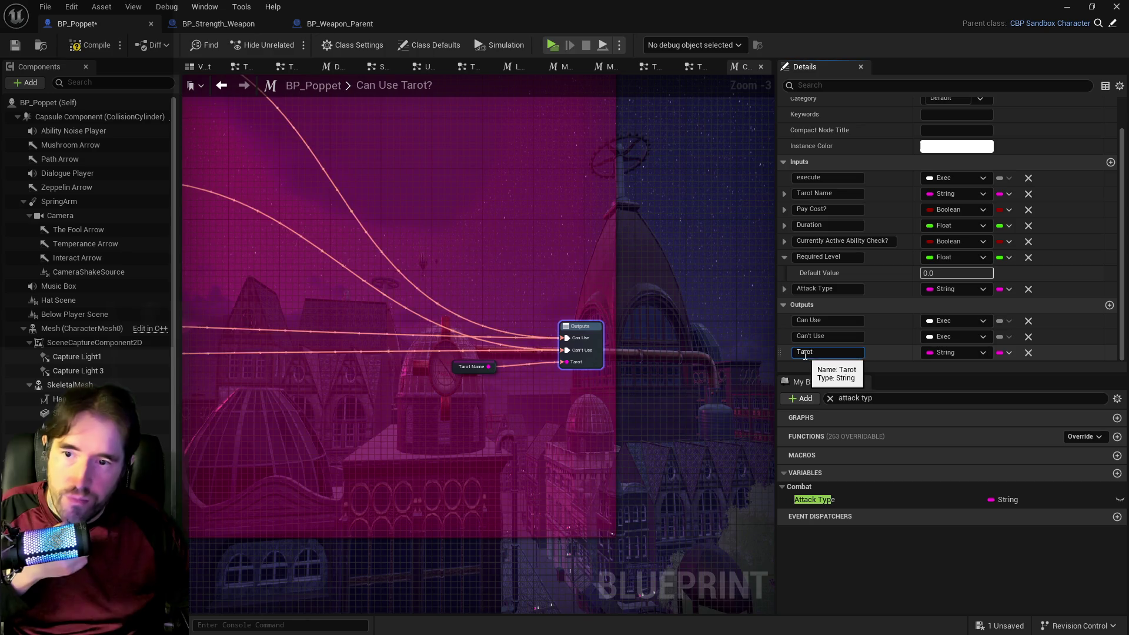
double_click(804, 353)
key(BackSpace)
text(Attack To Use)
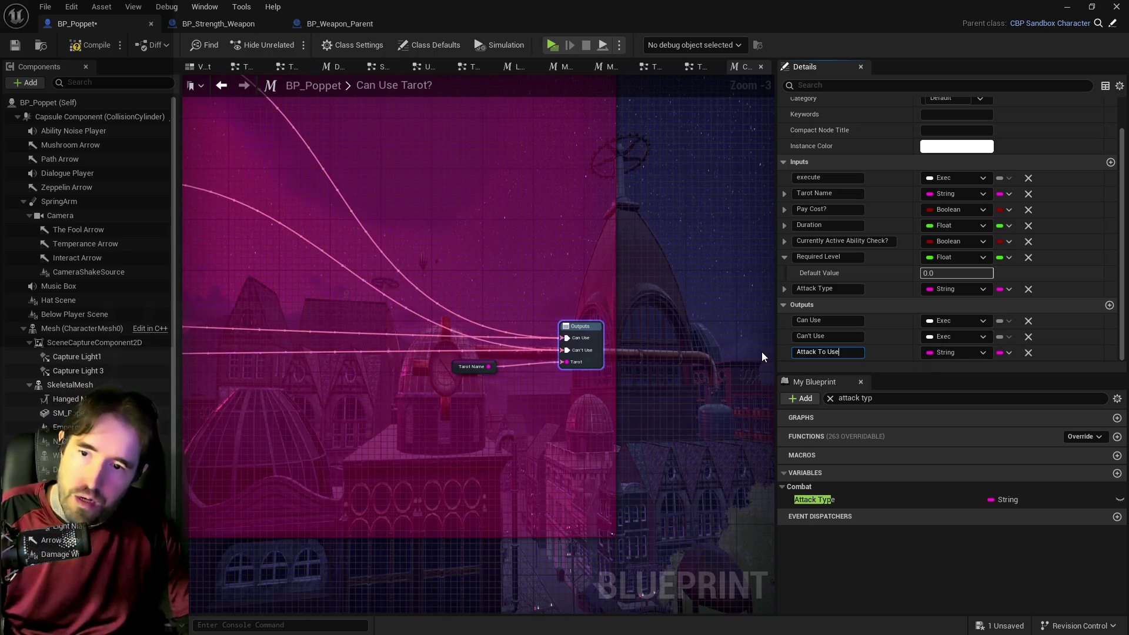
key(Return)
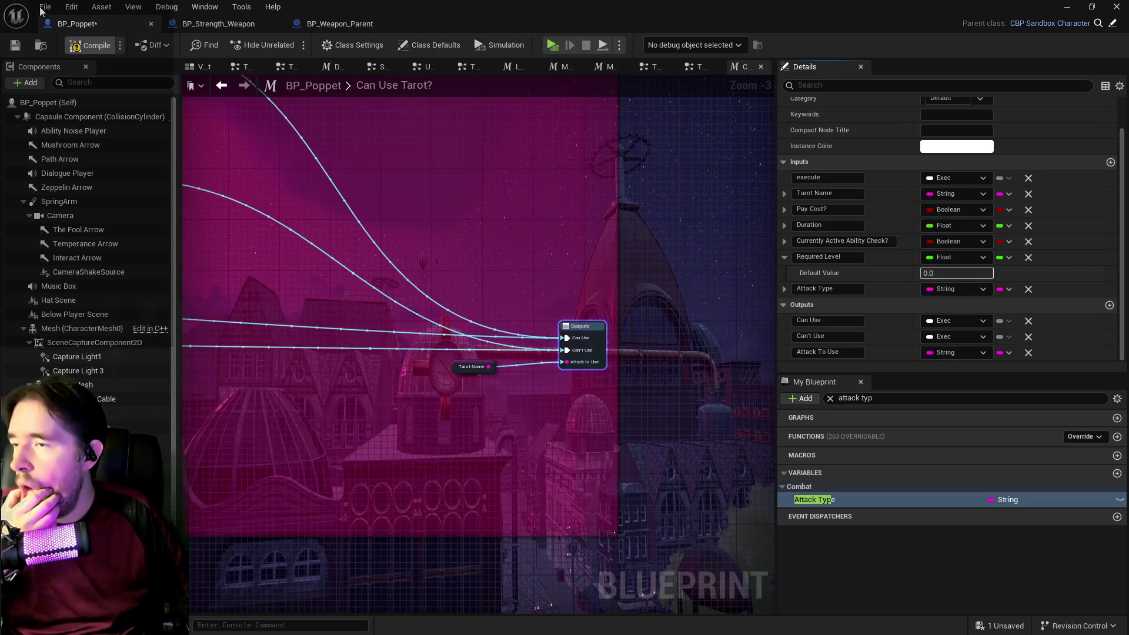
Compile, Save All, and run a quick standalone play test of Poppet_Quest.
key(F7)
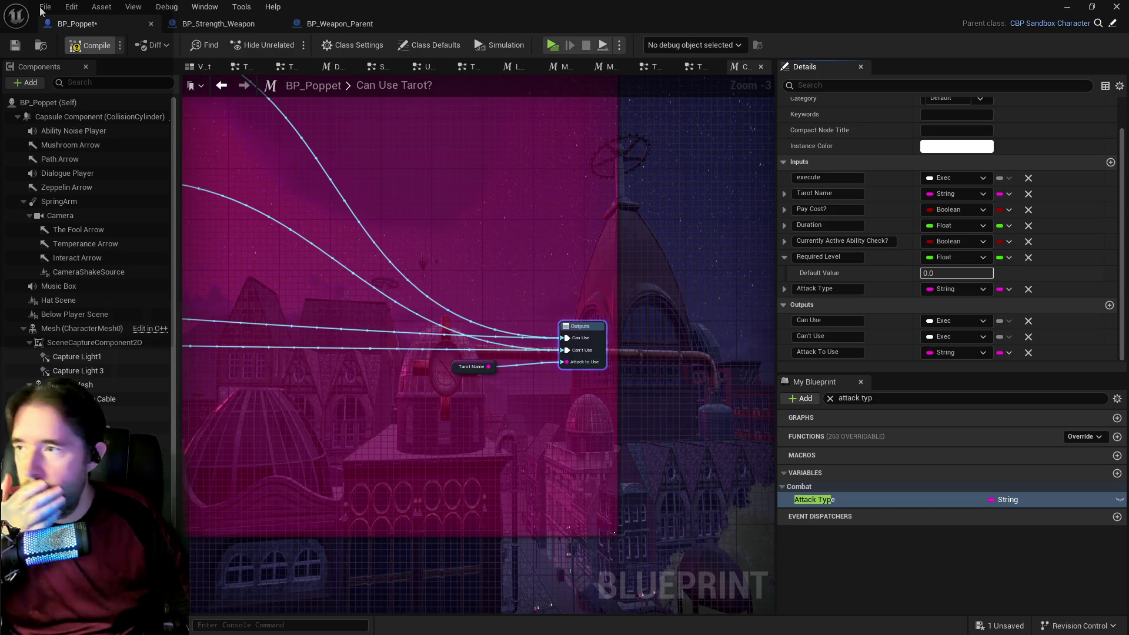
click(41, 8)
click(62, 91)
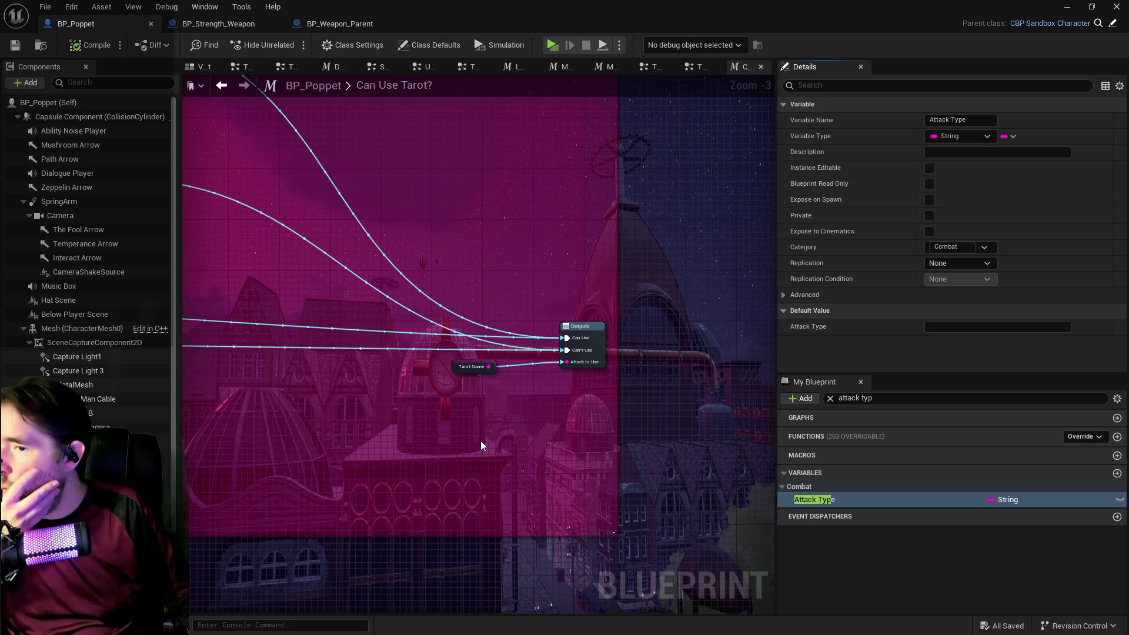
drag(481, 440, 415, 412)
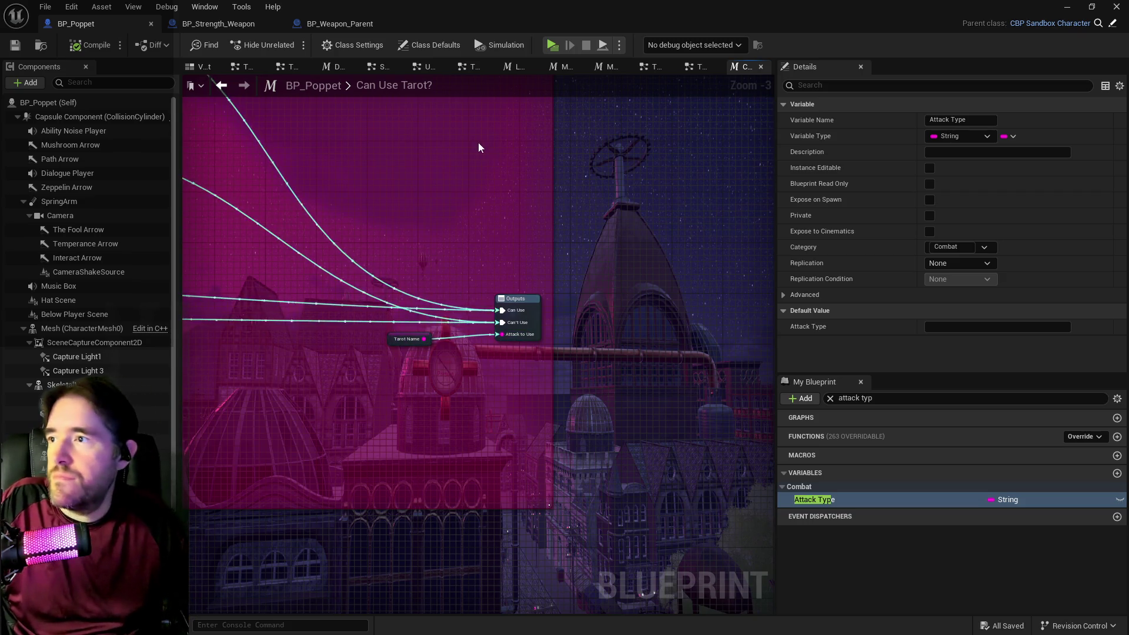
click(555, 48)
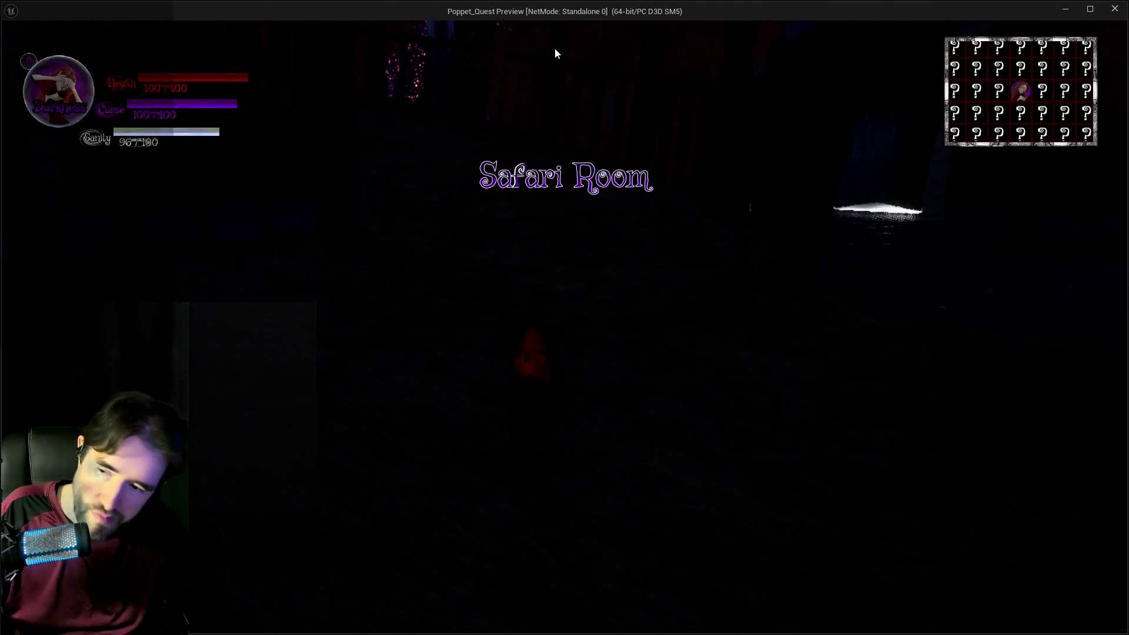
key(Escape)
click(234, 22)
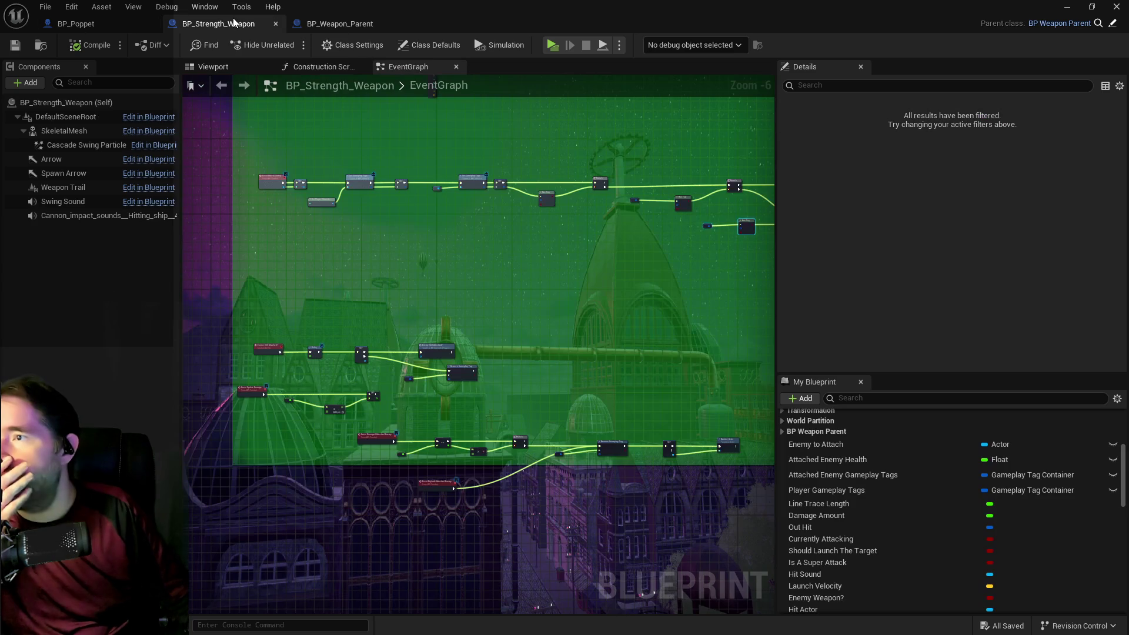
Reposition the Has Tag node and frame the Has Tag checks.
scroll(469, 370, up, 2)
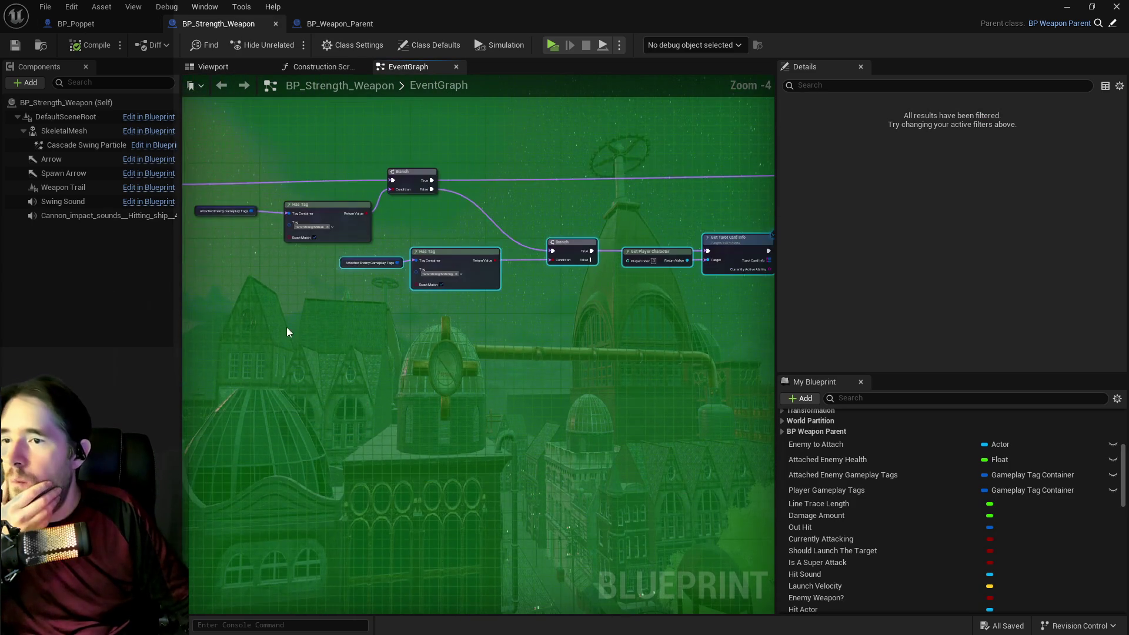
scroll(375, 276, up, 3)
scroll(354, 263, down, 3)
scroll(395, 232, up, 1)
scroll(395, 231, down, 1)
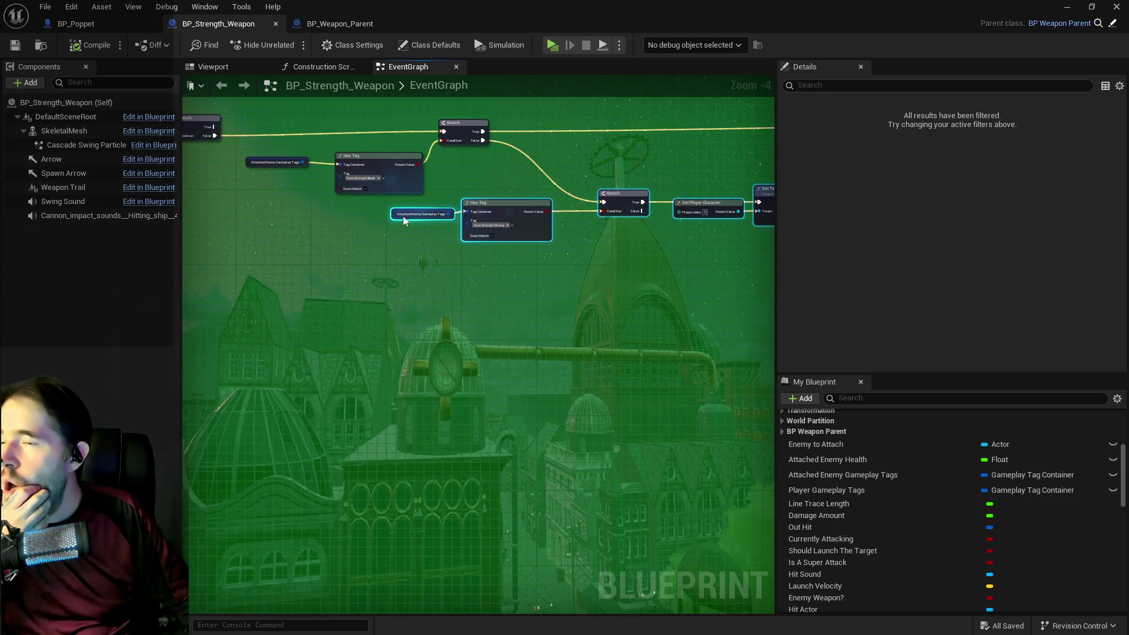
drag(373, 162, 296, 224)
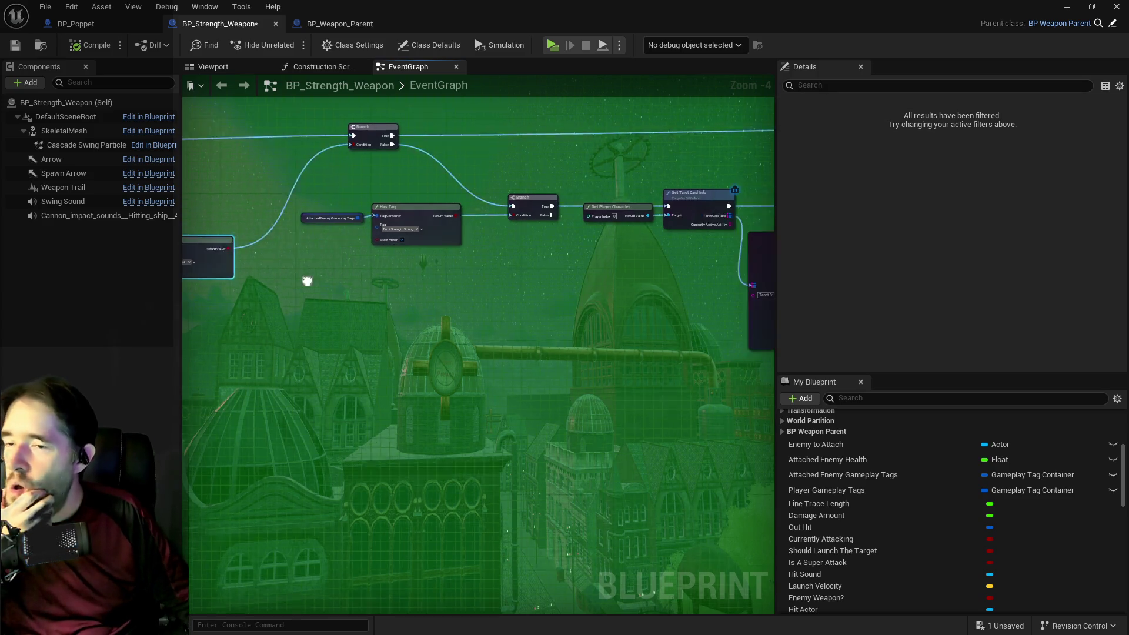
scroll(492, 274, up, 2)
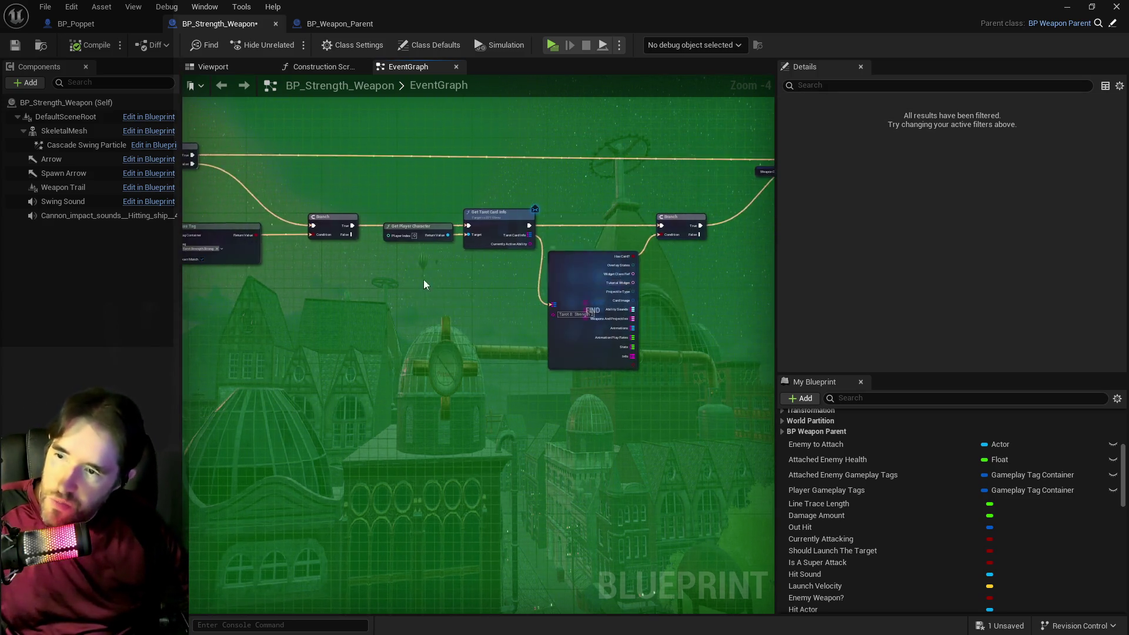
mouse_move(397, 279)
mouse_down()
mouse_move(291, 265)
mouse_move(410, 334)
mouse_move(485, 305)
mouse_move(612, 303)
mouse_move(578, 294)
mouse_move(642, 358)
mouse_move(689, 365)
mouse_move(524, 340)
mouse_up()
scroll(414, 333, down, 2)
scroll(373, 304, up, 1)
scroll(372, 304, up, 1)
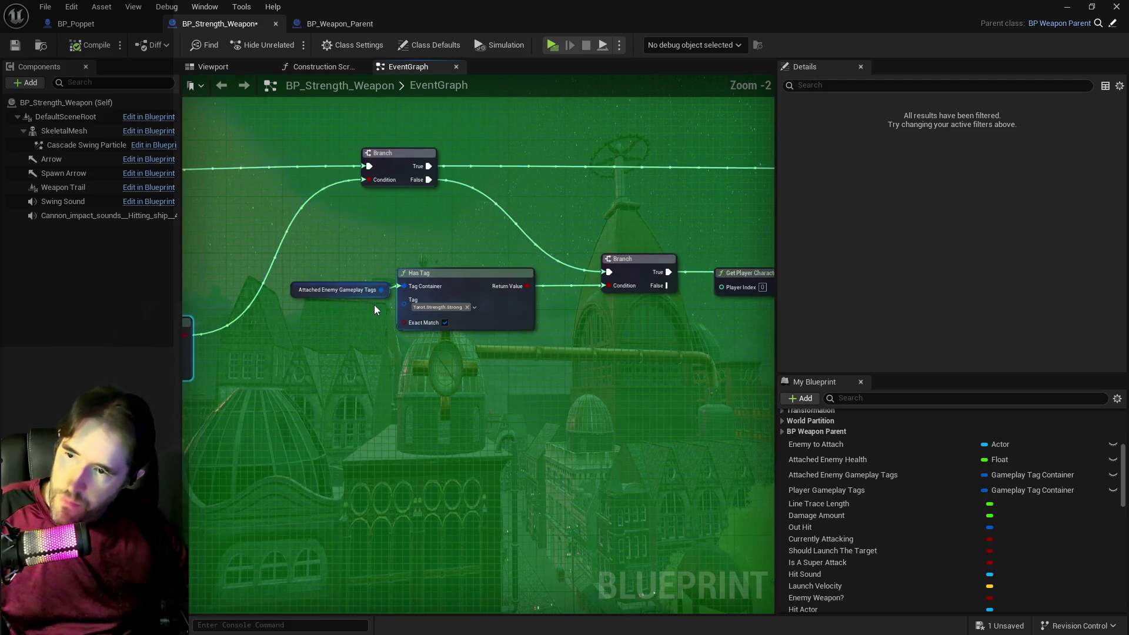
Switch the second Has Tag check from Tarot.Strength.Weak to Tarot.Strength.Immune and move it up.
mouse_move(313, 241)
mouse_down()
mouse_move(591, 311)
mouse_move(422, 235)
mouse_move(483, 246)
mouse_move(654, 243)
mouse_up()
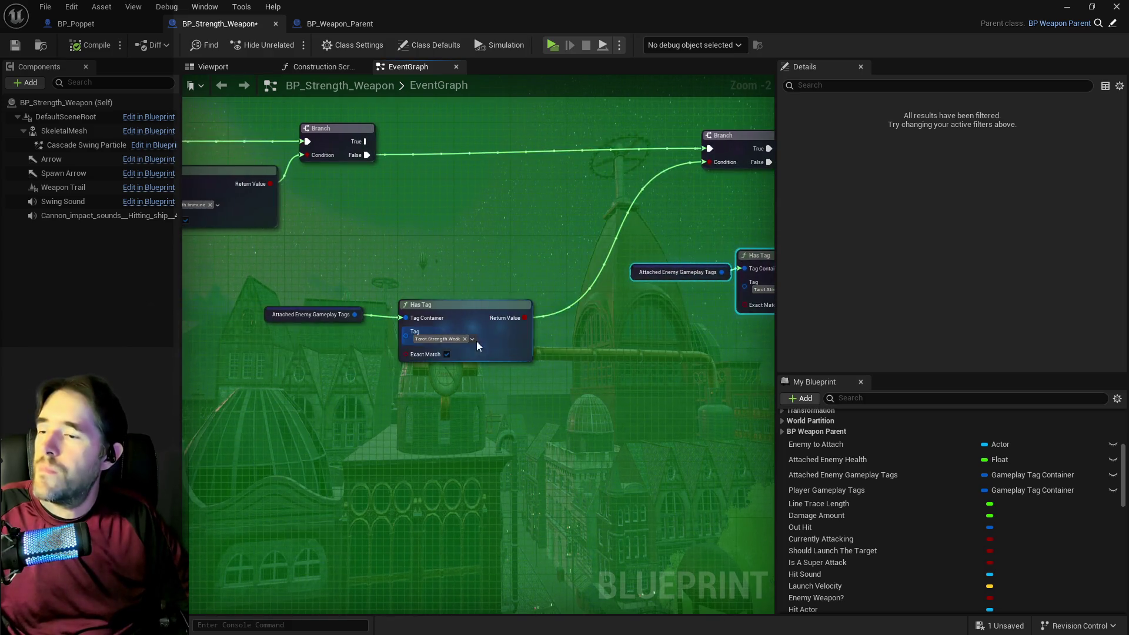
click(440, 340)
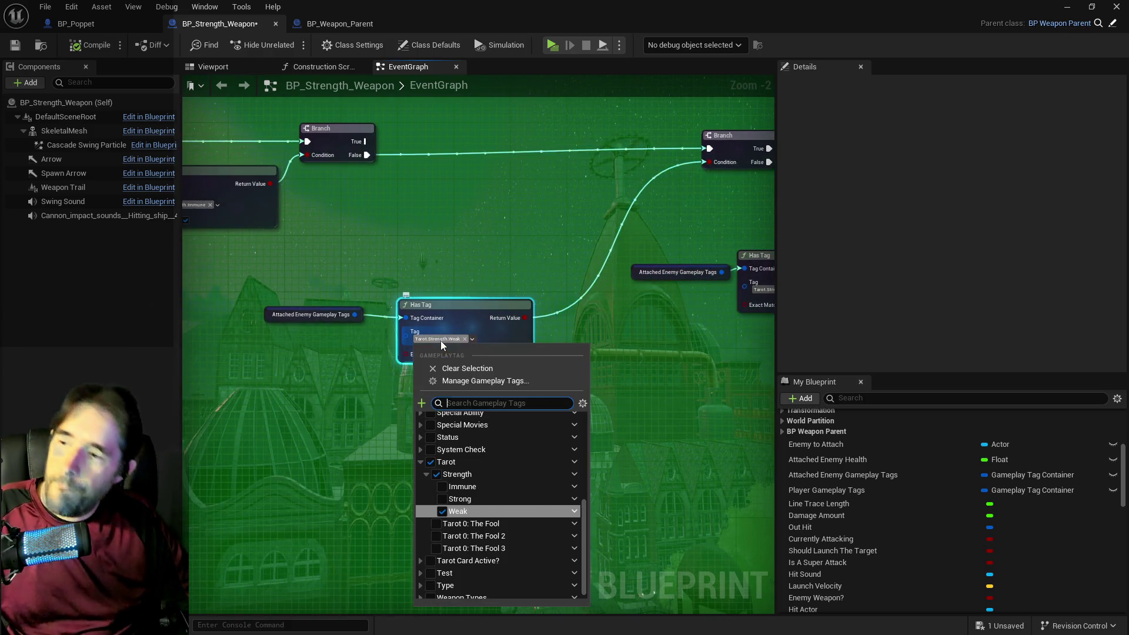
click(442, 487)
click(663, 362)
scroll(662, 358, down, 1)
drag(662, 358, 478, 231)
scroll(413, 251, down, 1)
mouse_move(408, 308)
mouse_down()
mouse_move(495, 185)
mouse_move(495, 153)
mouse_move(320, 225)
mouse_move(443, 241)
mouse_move(799, 244)
mouse_move(535, 254)
mouse_move(525, 231)
mouse_move(203, 282)
mouse_move(701, 291)
mouse_move(424, 318)
mouse_move(383, 266)
mouse_up()
Wire the Branch False output to the lower Branch and move Has Tag and its getter below it.
drag(289, 233, 410, 295)
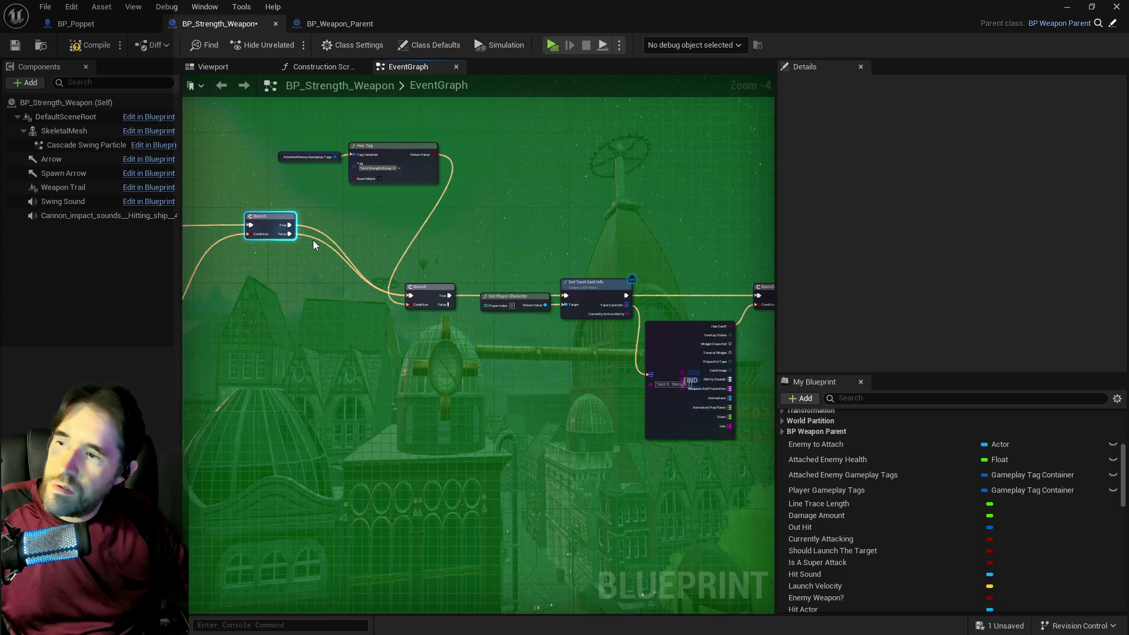
drag(331, 287, 327, 335)
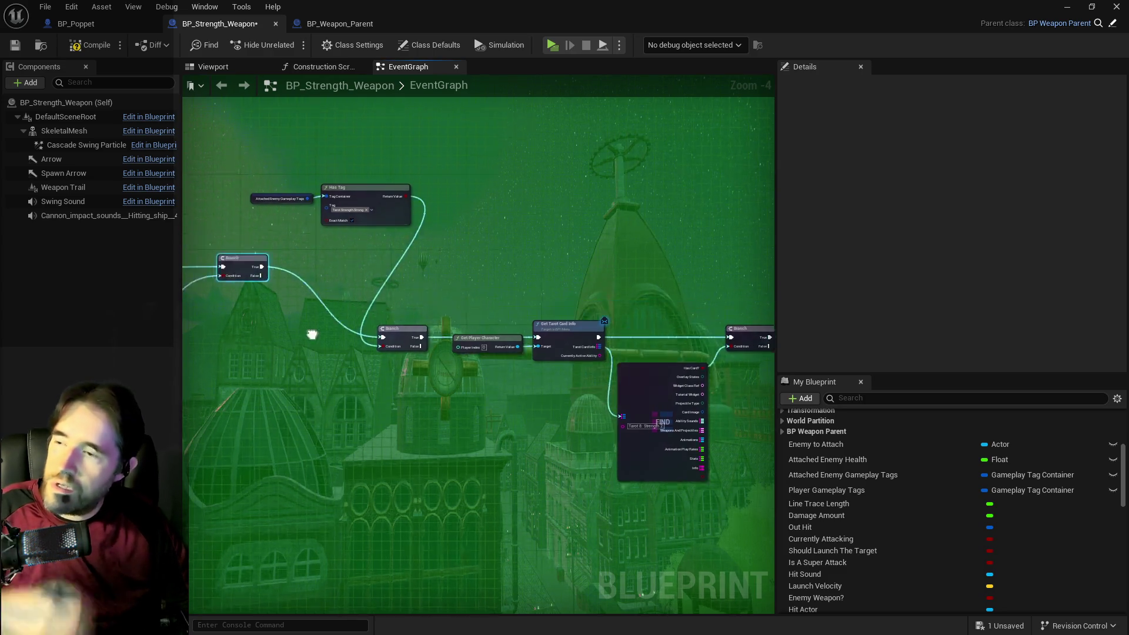
drag(356, 216, 336, 394)
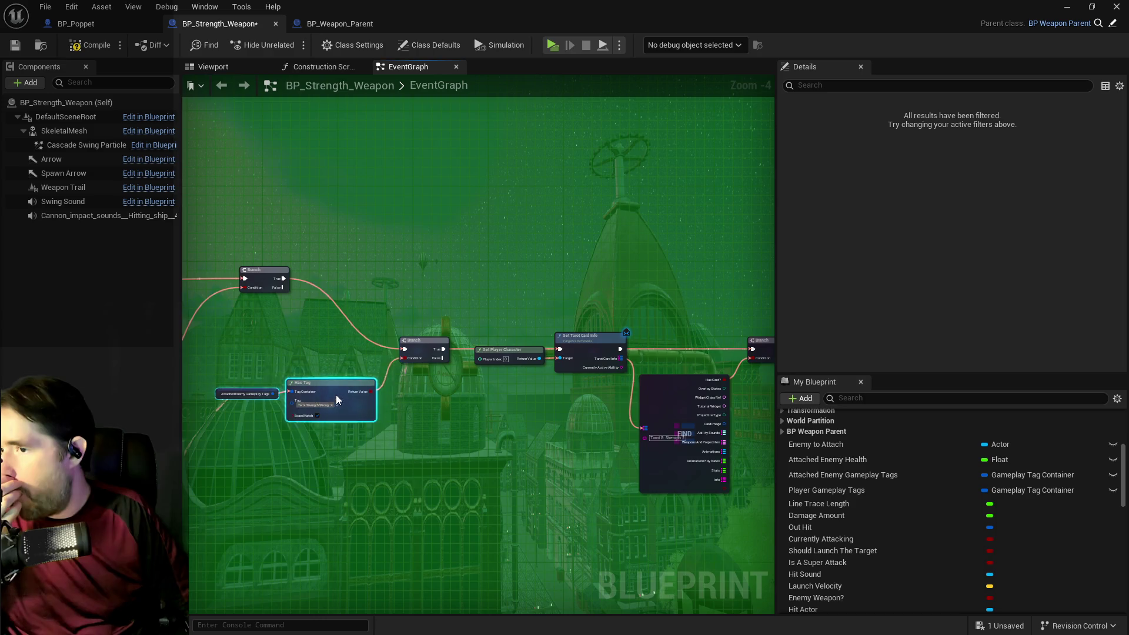
drag(487, 351, 420, 322)
Move the card-info nodes and right-hand Branch up above the left Branch.
scroll(420, 322, down, 1)
mouse_move(366, 280)
mouse_down()
mouse_move(617, 403)
mouse_move(634, 344)
mouse_move(623, 279)
mouse_move(637, 237)
mouse_move(640, 283)
mouse_move(633, 264)
mouse_up()
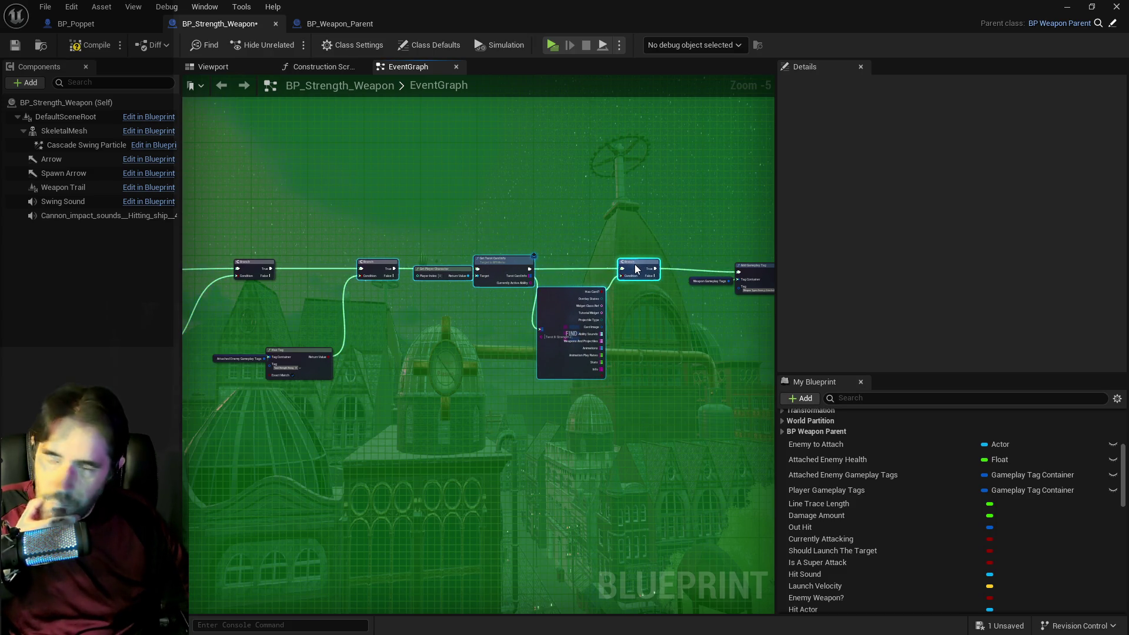
scroll(633, 263, up, 1)
scroll(574, 268, up, 1)
scroll(491, 325, down, 1)
drag(366, 236, 633, 362)
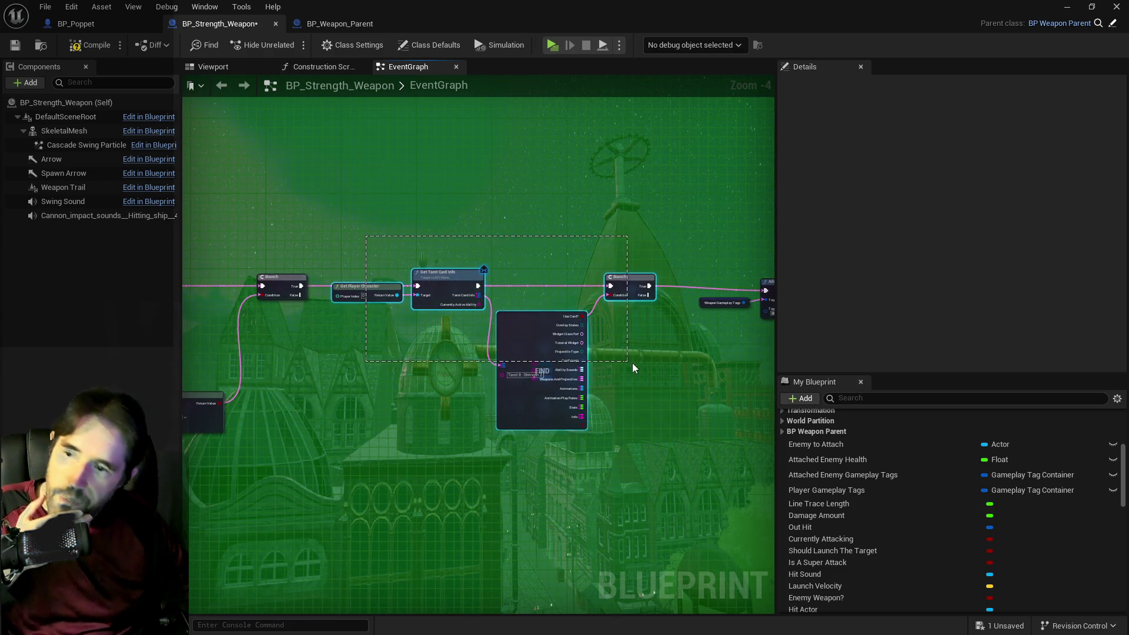
drag(617, 287, 616, 165)
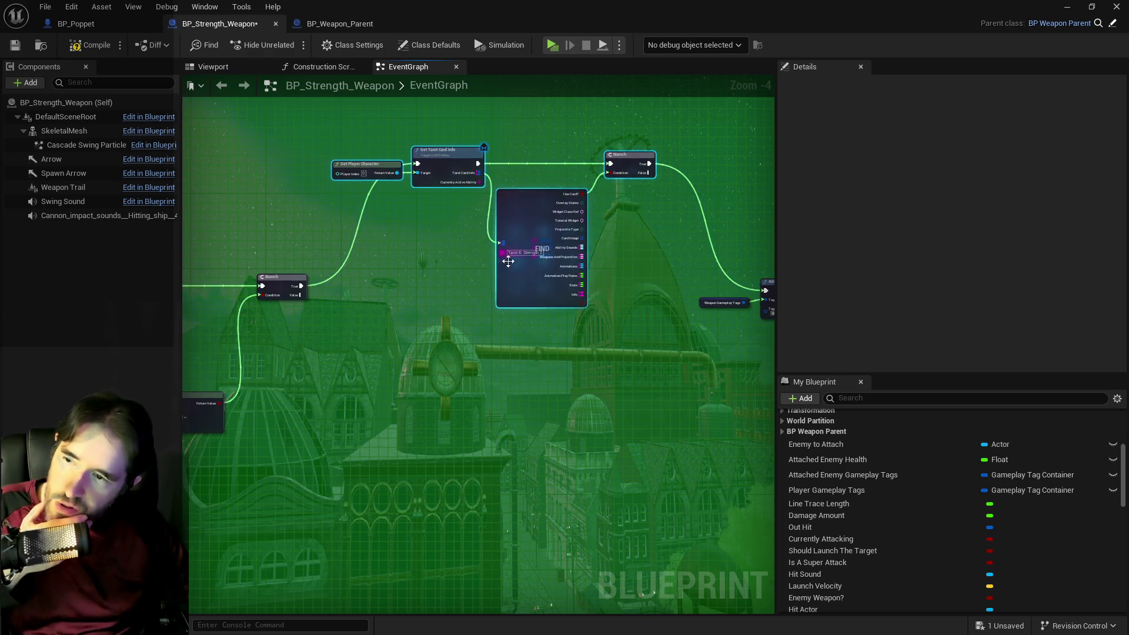
scroll(463, 294, up, 1)
mouse_move(463, 294)
mouse_down()
mouse_move(445, 341)
mouse_move(369, 368)
mouse_up()
scroll(446, 341, down, 1)
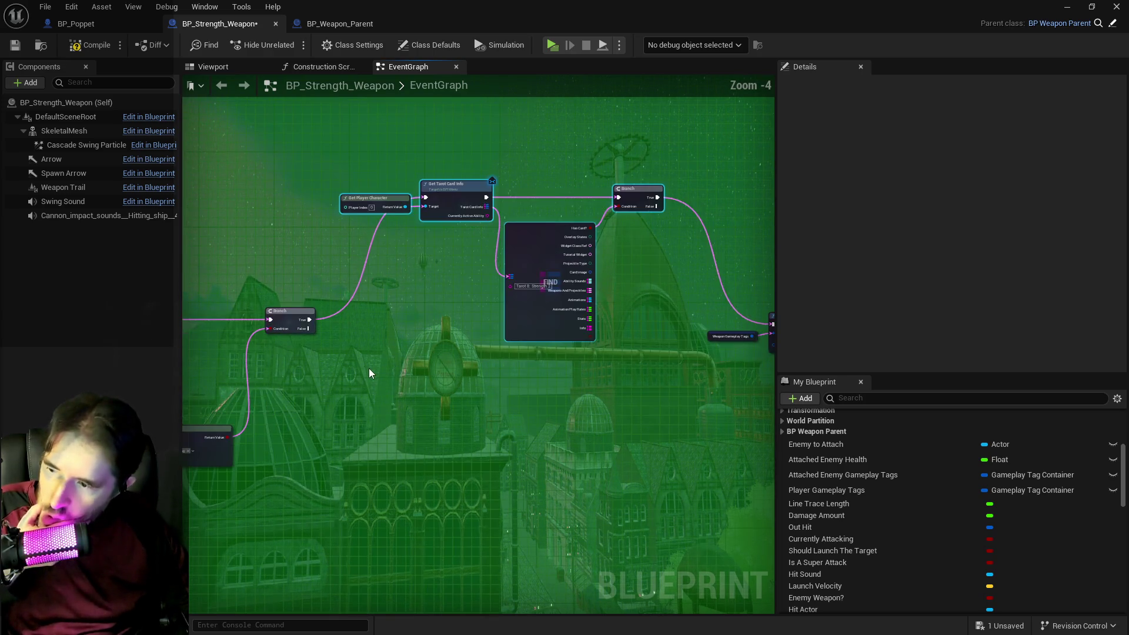
Connect the Branch's False path directly into Add Gameplay Tag.
mouse_move(313, 330)
mouse_down()
mouse_move(713, 337)
mouse_move(761, 326)
mouse_move(693, 327)
mouse_up()
mouse_move(489, 316)
mouse_down()
mouse_move(579, 334)
mouse_move(489, 315)
mouse_move(775, 262)
mouse_move(725, 290)
mouse_move(466, 355)
mouse_up()
scroll(700, 300, up, 2)
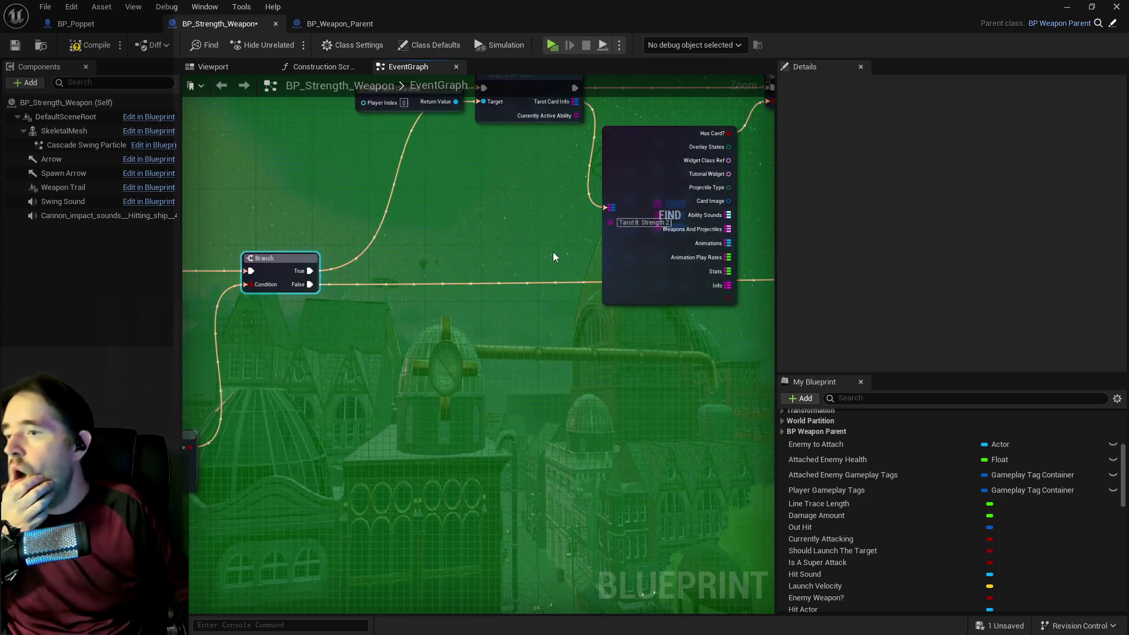
scroll(328, 299, down, 1)
mouse_move(260, 246)
mouse_down()
mouse_move(813, 246)
mouse_move(521, 247)
mouse_up()
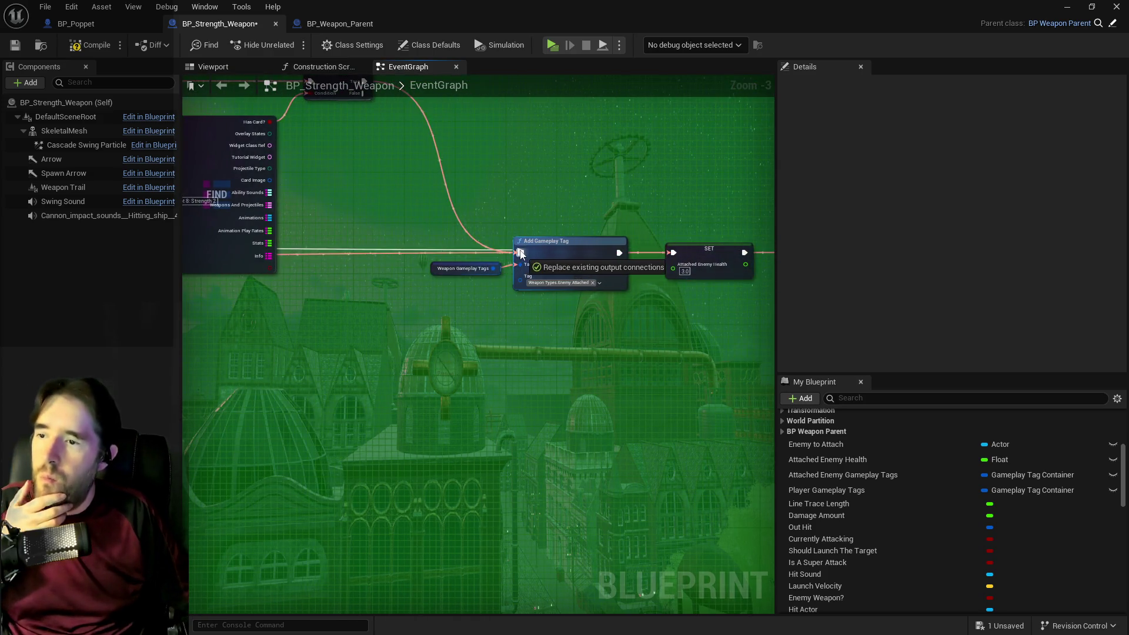
Compile and save BP_Strength_Weapon.
click(95, 49)
click(46, 7)
click(82, 91)
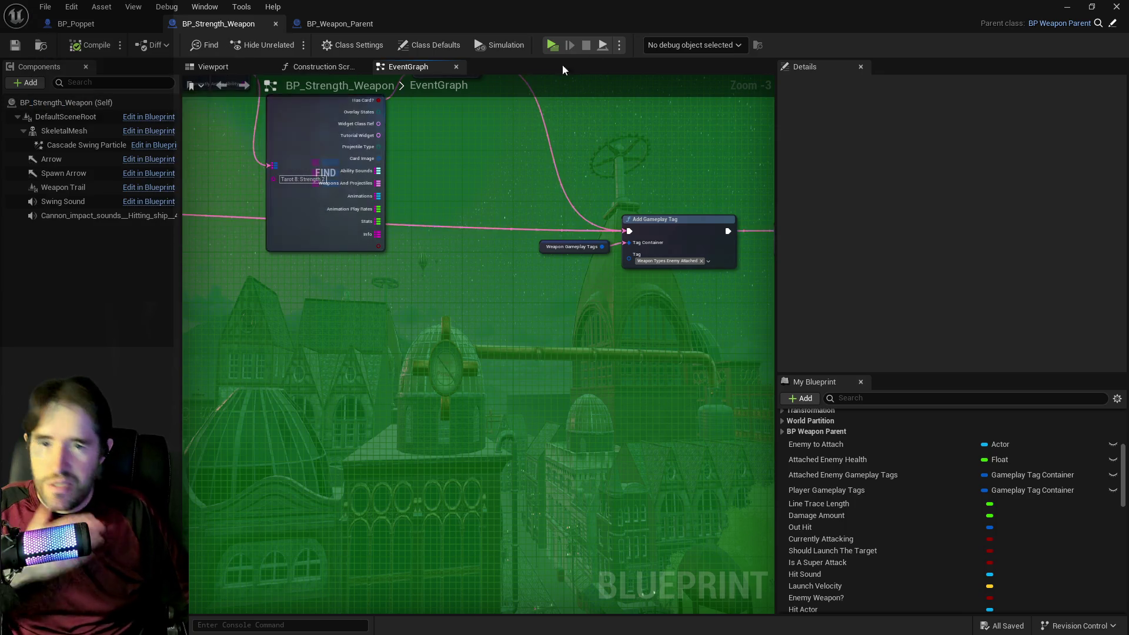
click(1068, 8)
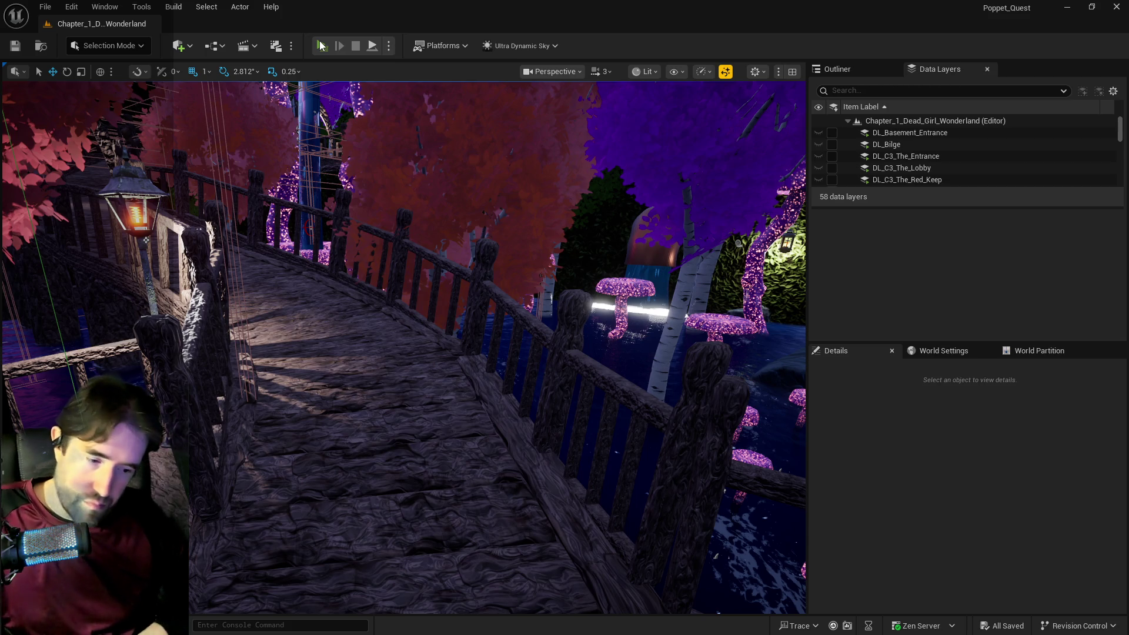
click(320, 45)
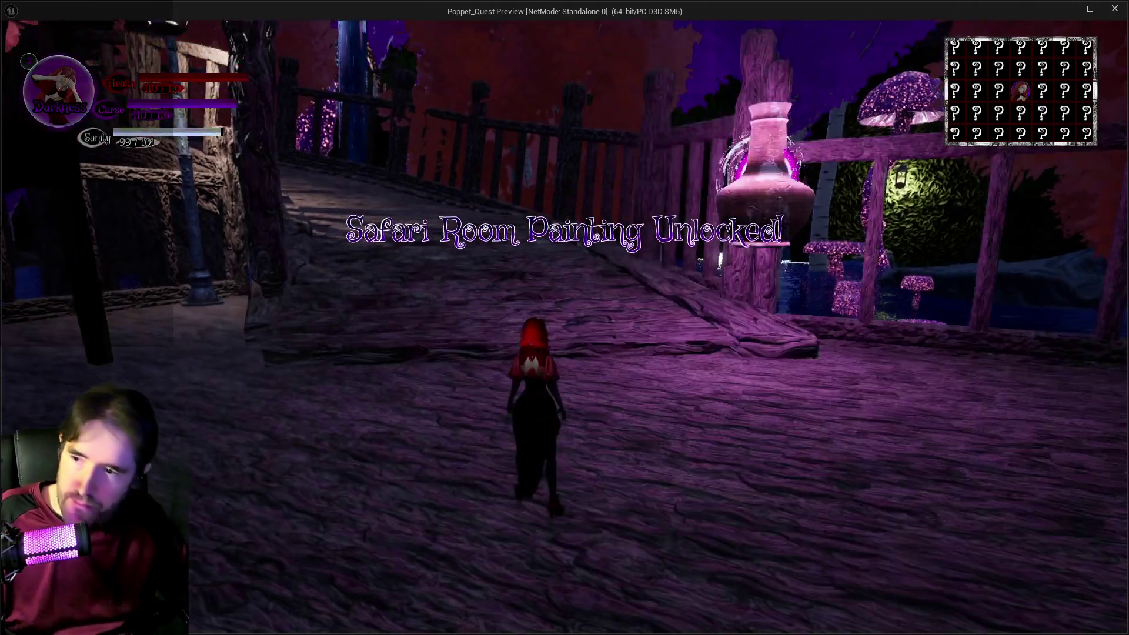
key(Tab)
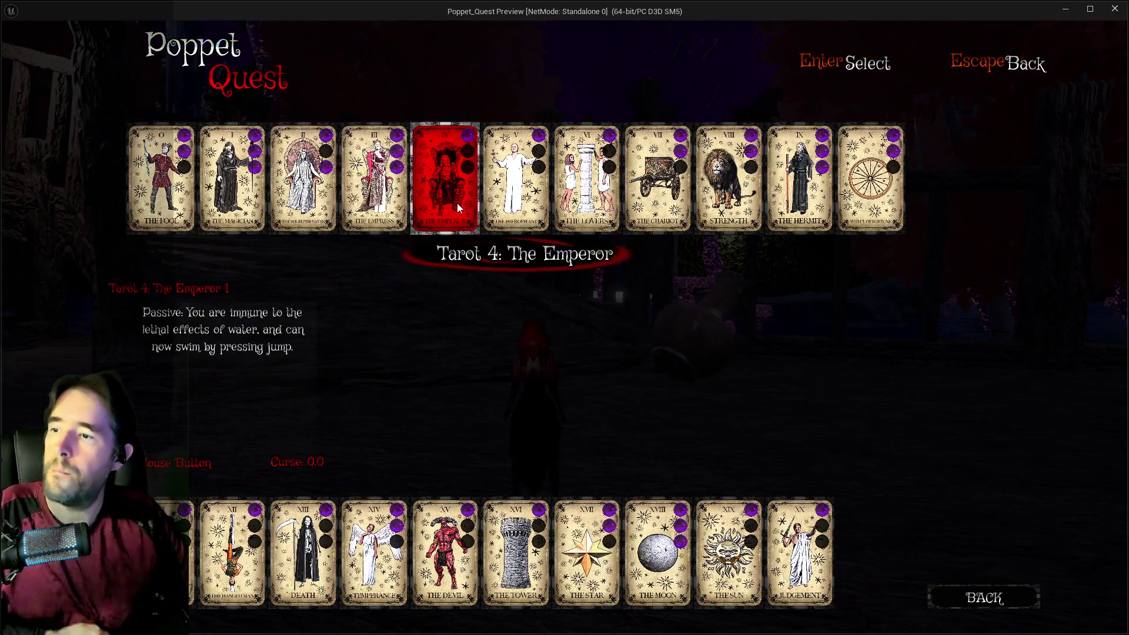
click(718, 179)
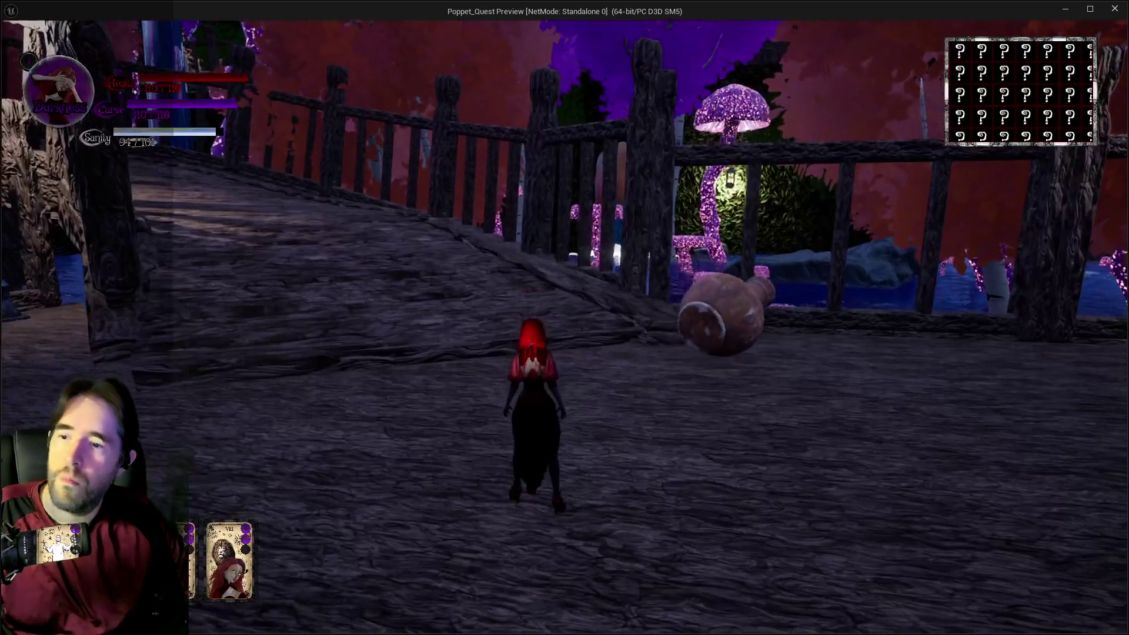
key(w)
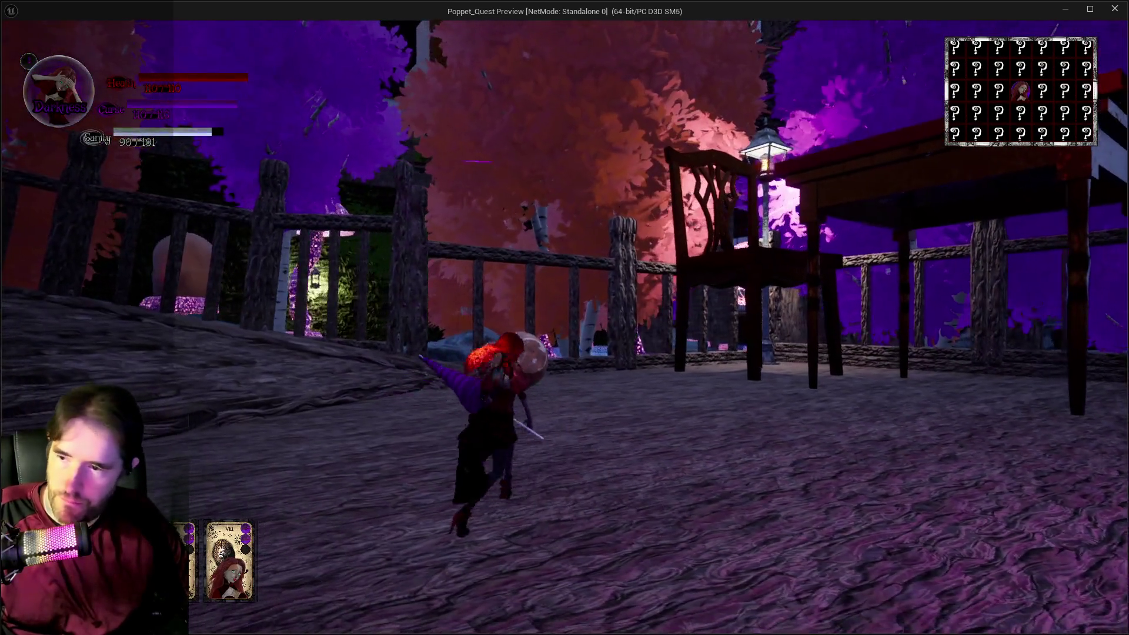
key(w)
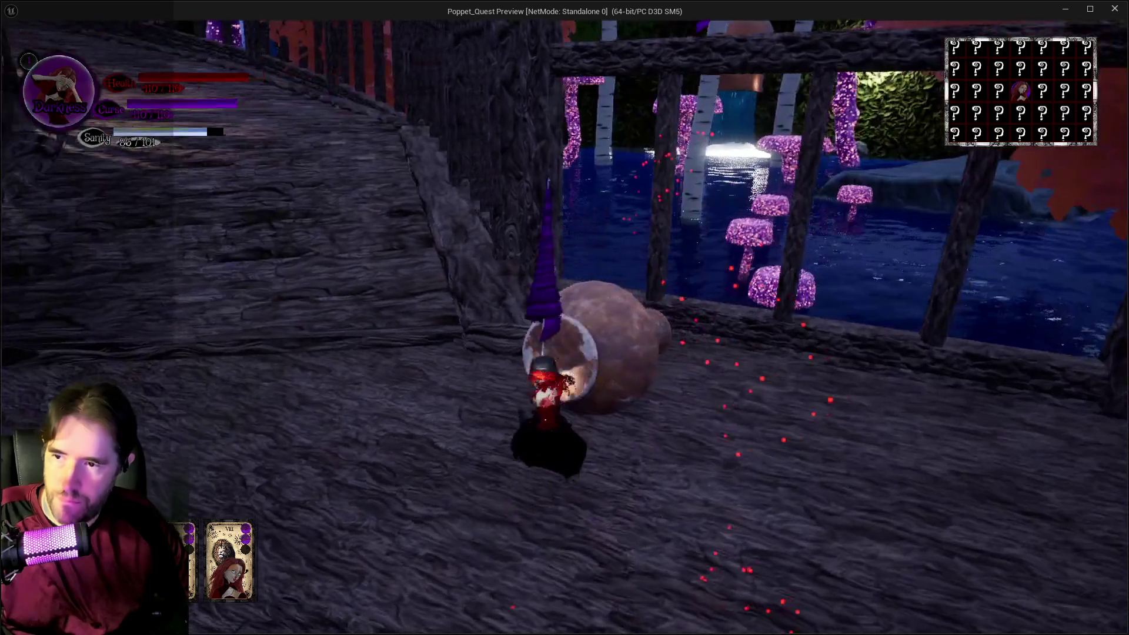
key(w)
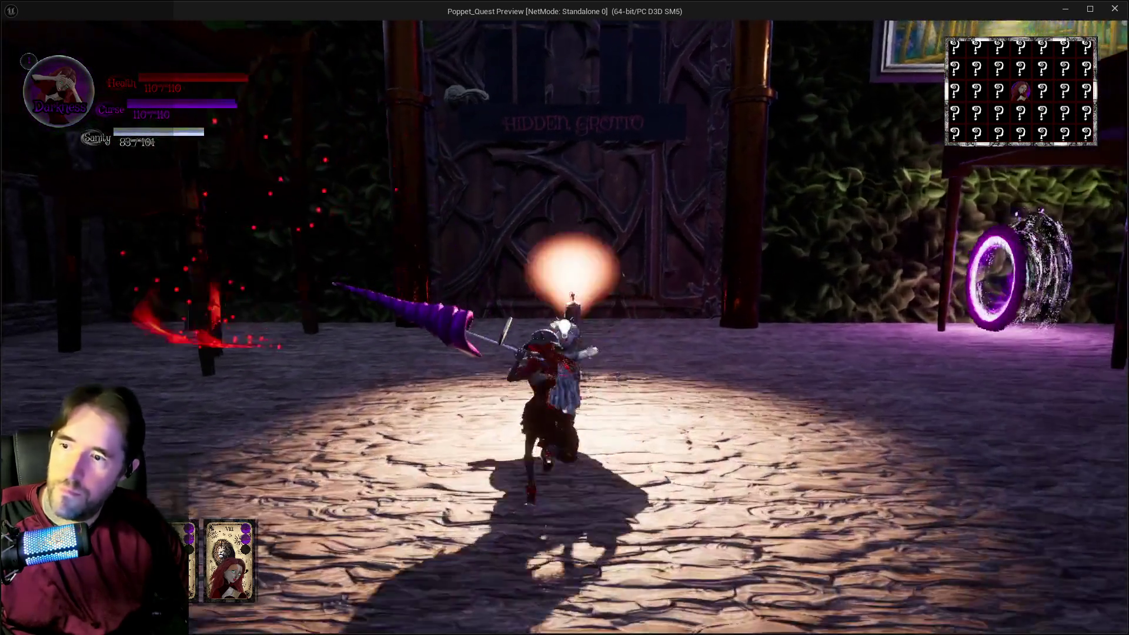
key(w)
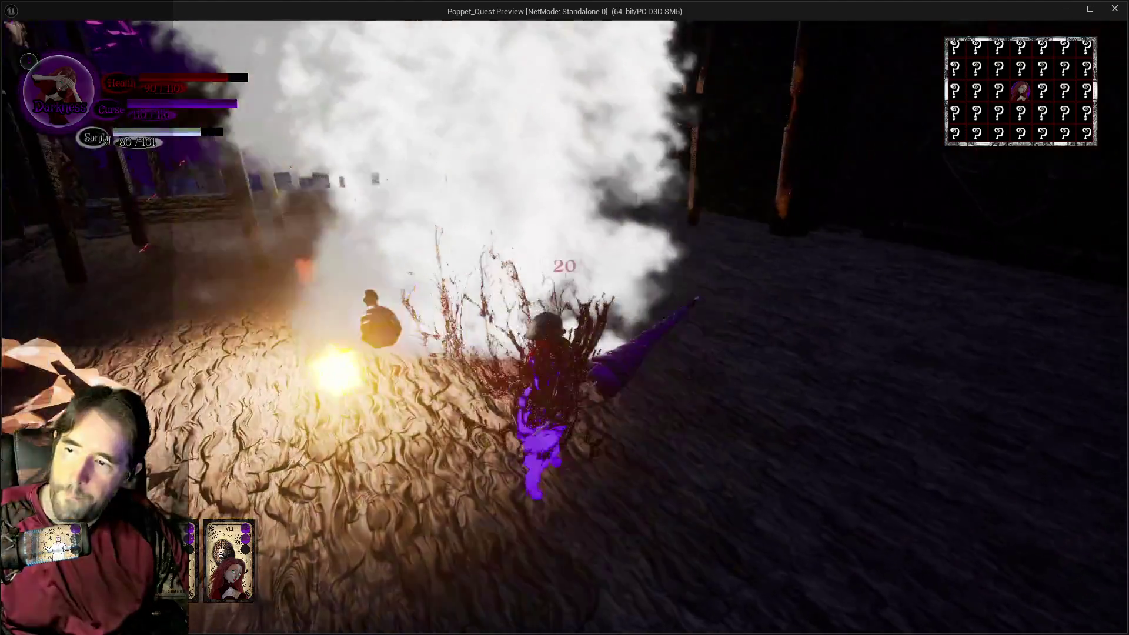
key(w)
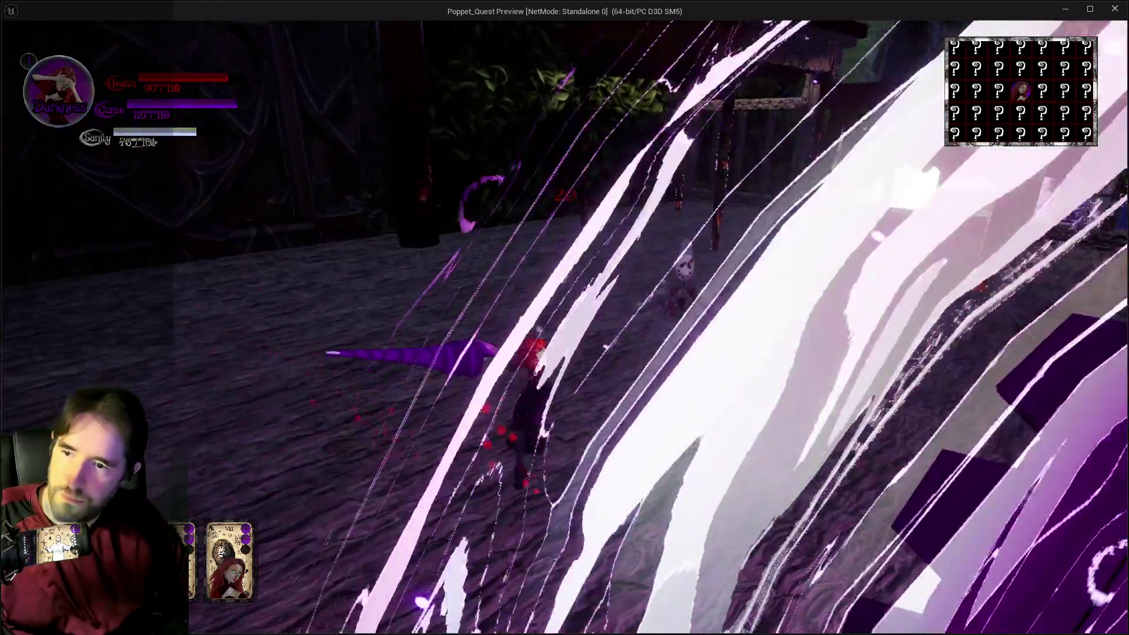
key(w)
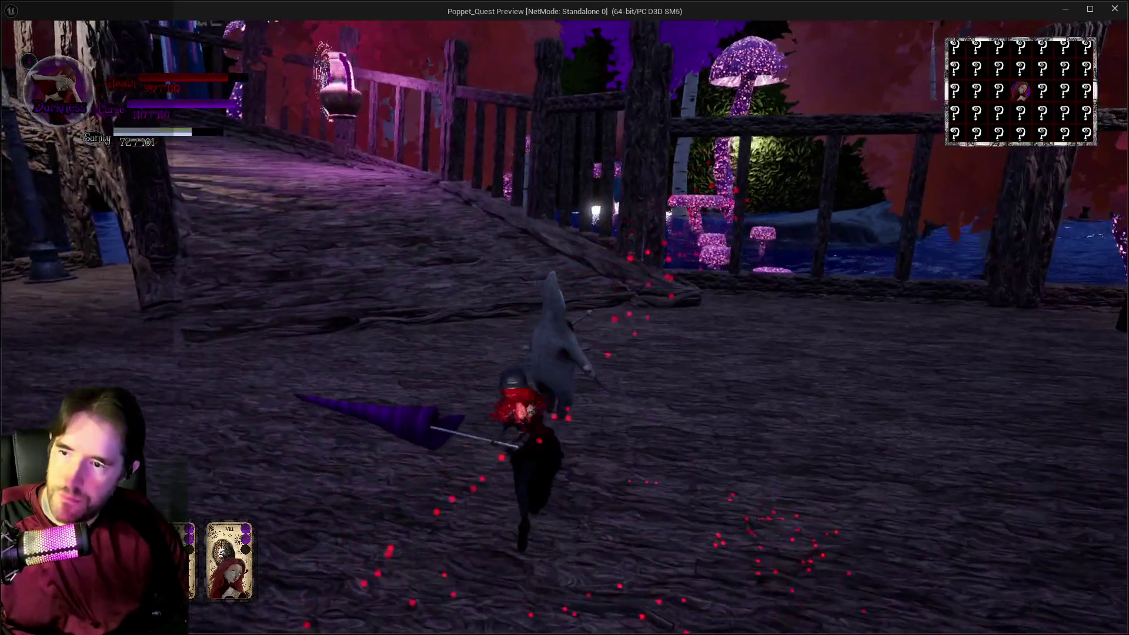
key(w)
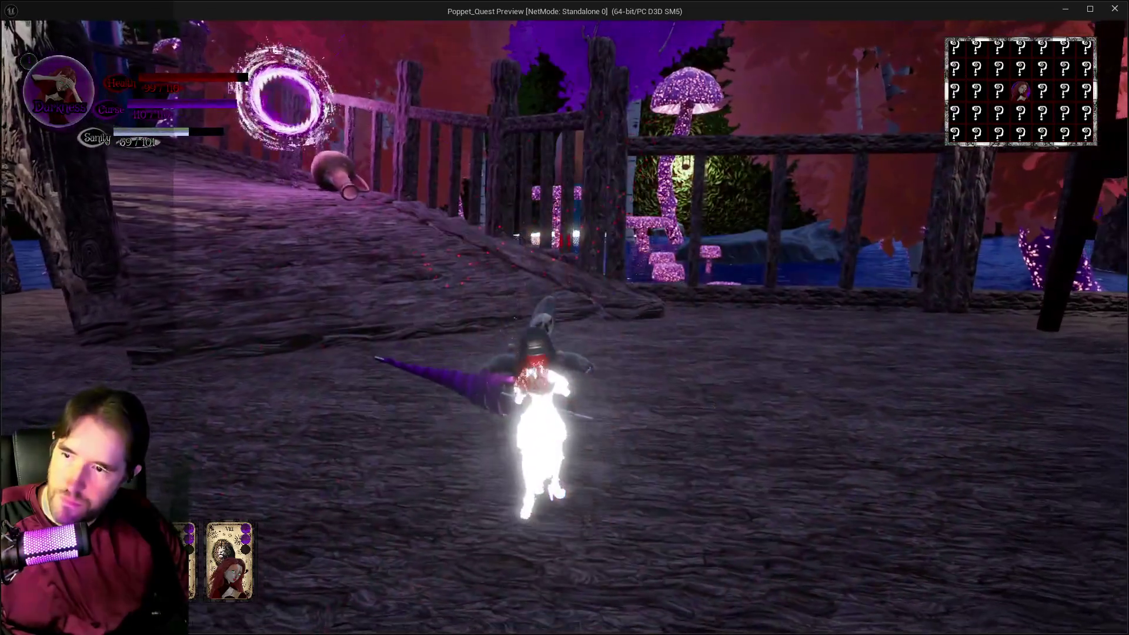
key(w)
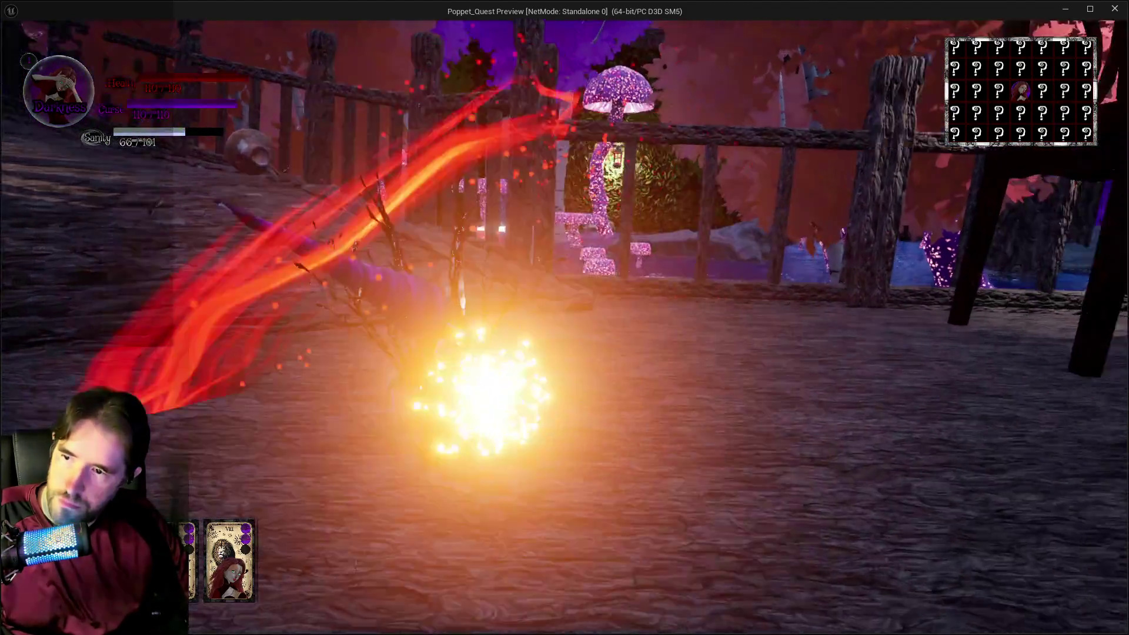
key(w)
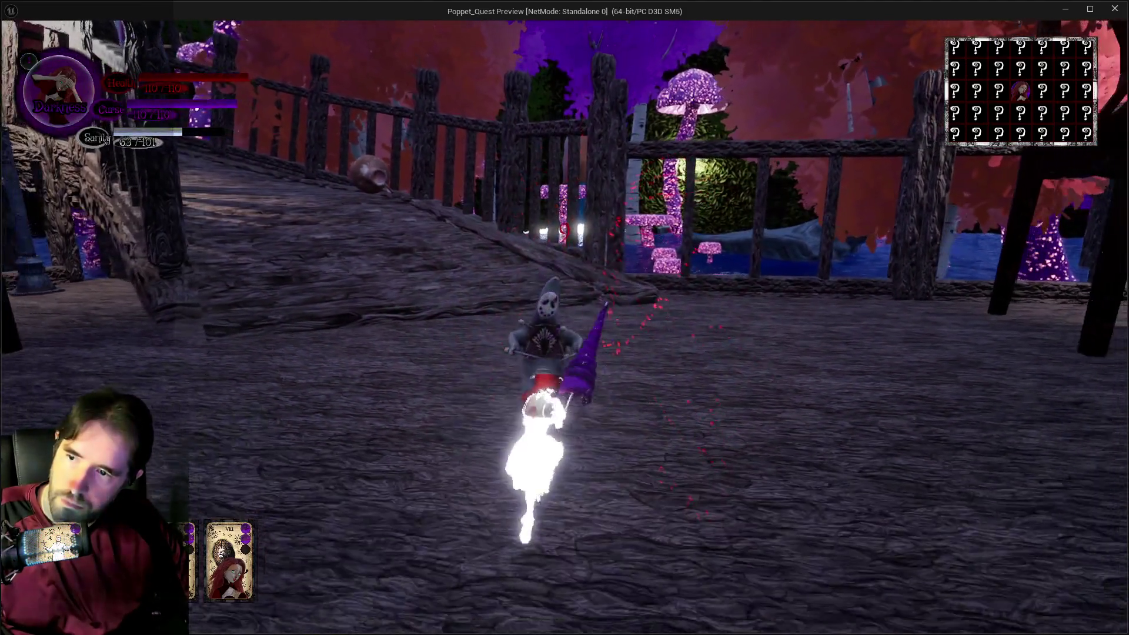
key(alt+Tab)
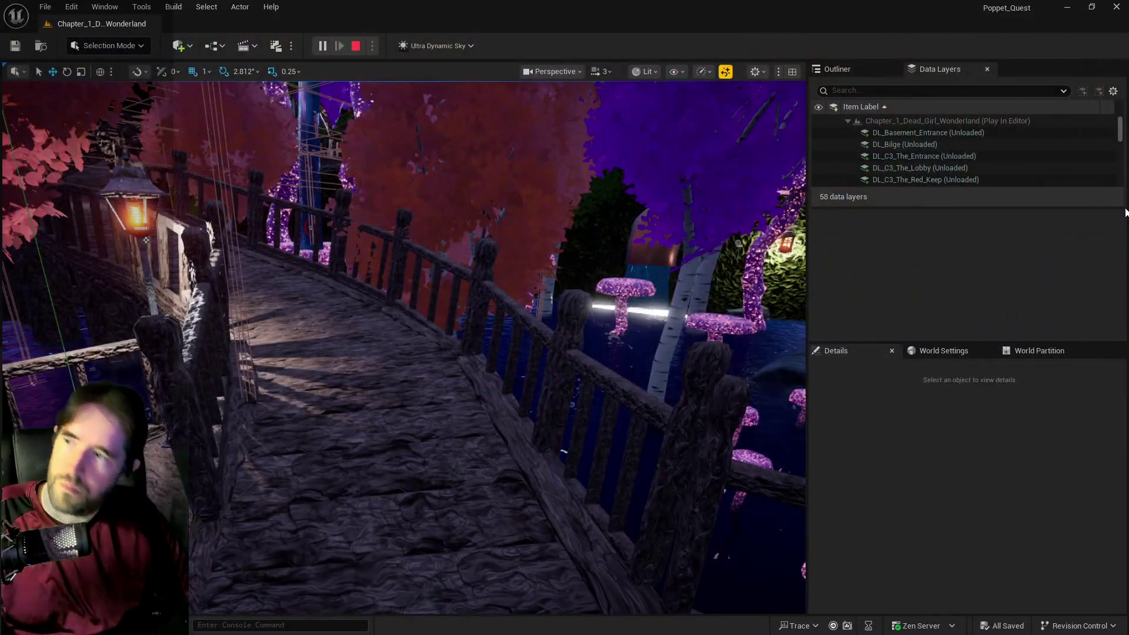
key(Escape)
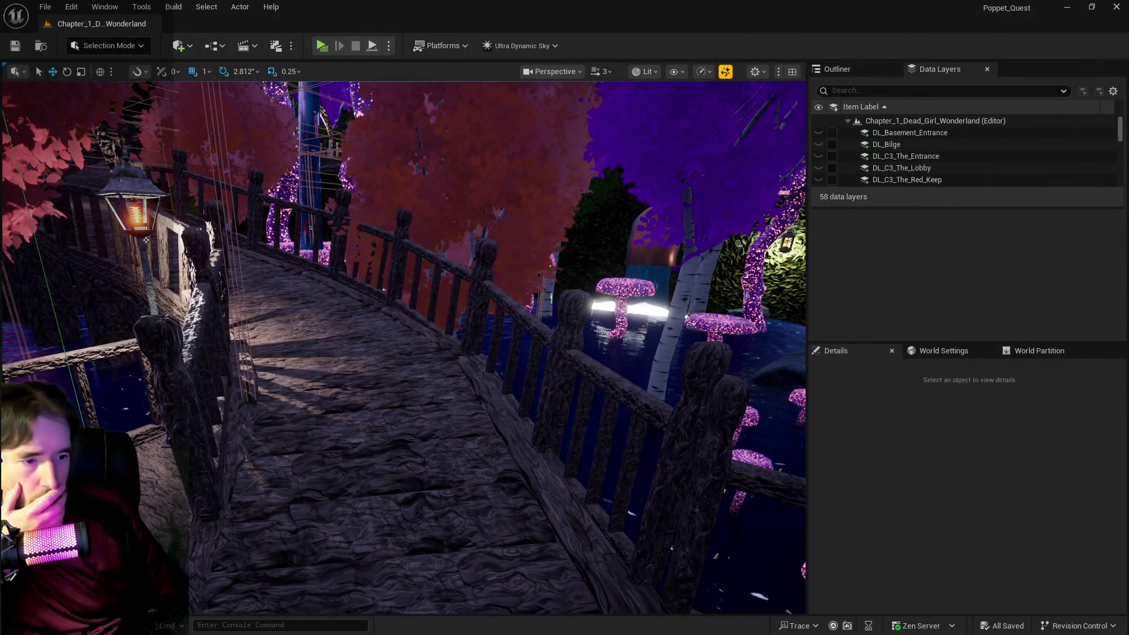
key(alt+Tab)
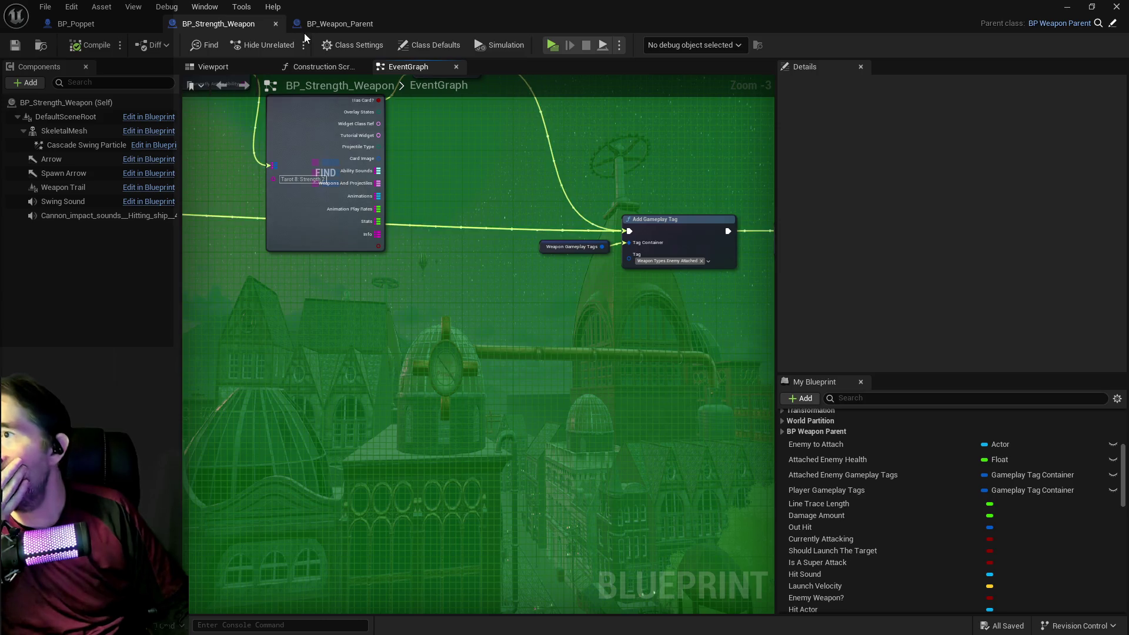
Survey the Can Use Tarot? graph's Branch, Has Tag and Get Gameplay Tags nodes.
scroll(440, 176, down, 2)
mouse_move(440, 176)
mouse_down()
mouse_move(540, 328)
mouse_move(461, 267)
mouse_up()
scroll(721, 202, up, 2)
mouse_move(720, 202)
mouse_down()
mouse_move(580, 176)
mouse_move(557, 253)
mouse_up()
drag(545, 291, 700, 250)
In BP_Weapon_Parent, reposition the Damaged Attached Enemy and Update Damage nodes.
click(330, 24)
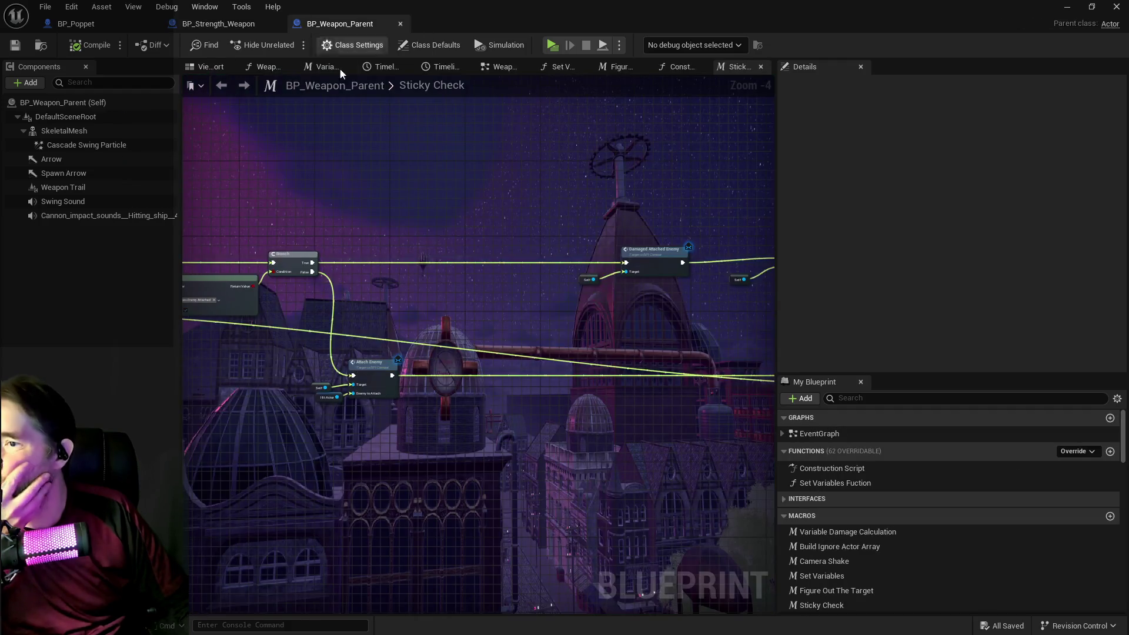
mouse_move(545, 229)
mouse_down()
mouse_move(334, 157)
mouse_move(245, 157)
mouse_move(542, 287)
mouse_up()
mouse_move(499, 176)
mouse_down()
mouse_move(382, 194)
mouse_move(566, 217)
mouse_move(422, 210)
mouse_up()
scroll(382, 194, up, 1)
drag(592, 182, 514, 179)
mouse_move(576, 219)
mouse_down()
mouse_move(686, 157)
mouse_move(660, 188)
mouse_up()
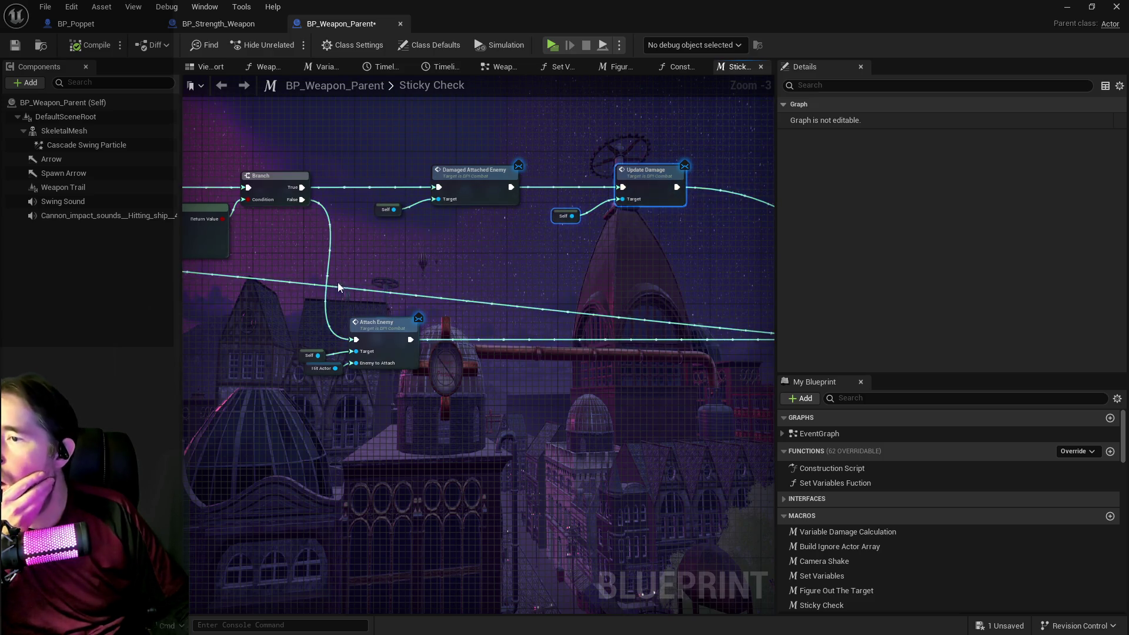
Return to BP_Poppet and bring its Branch and FIND nodes into view.
click(178, 24)
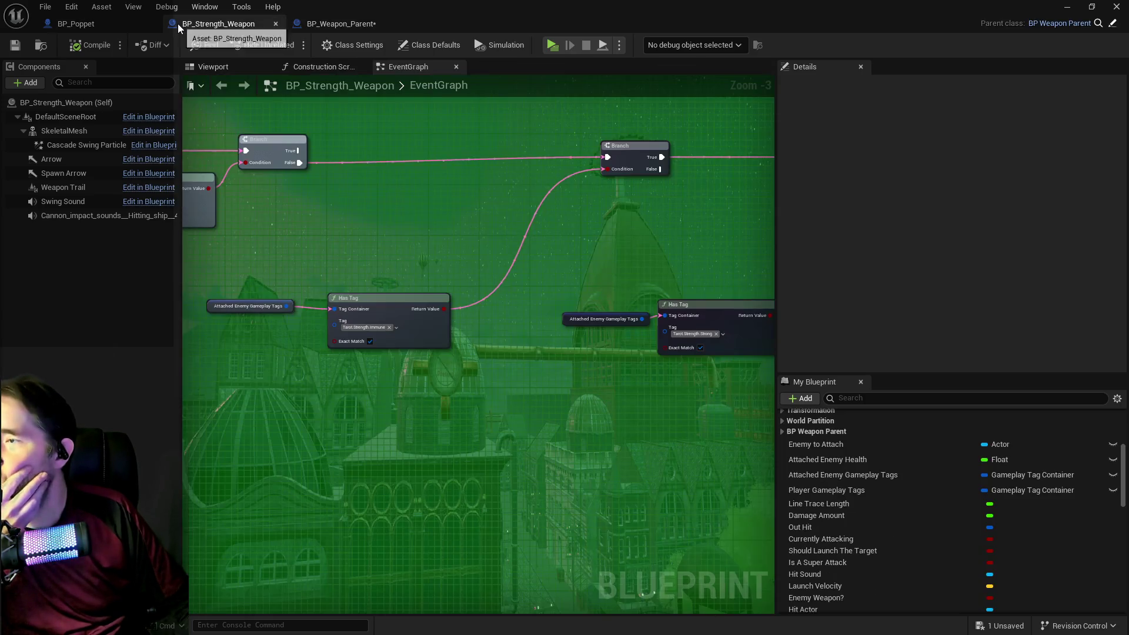
click(120, 20)
scroll(637, 255, down, 3)
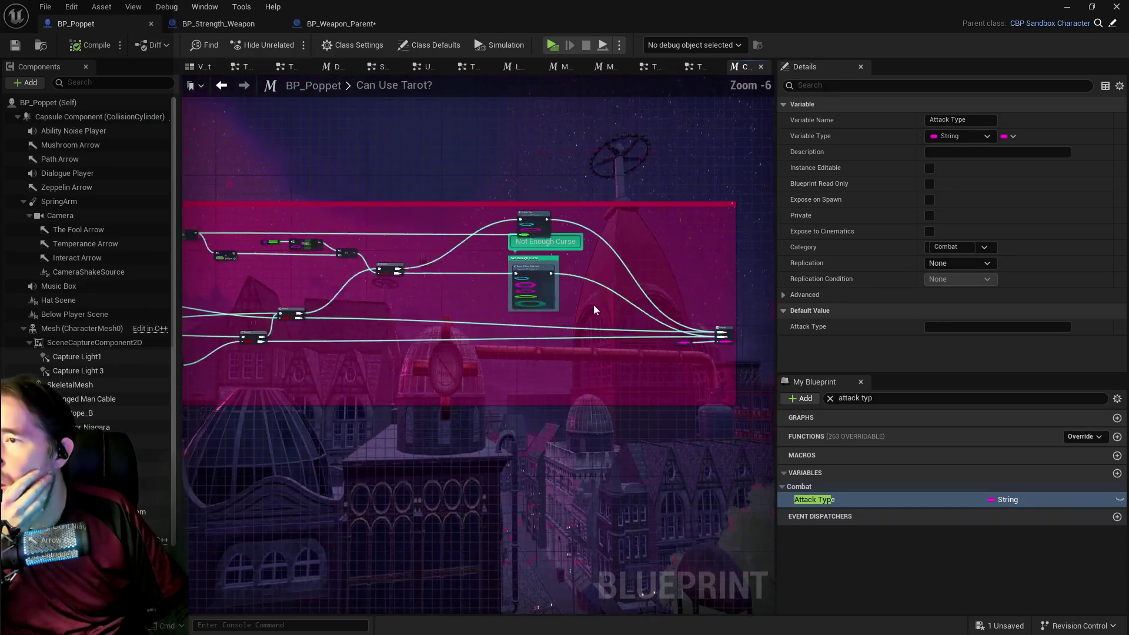
scroll(548, 247, up, 3)
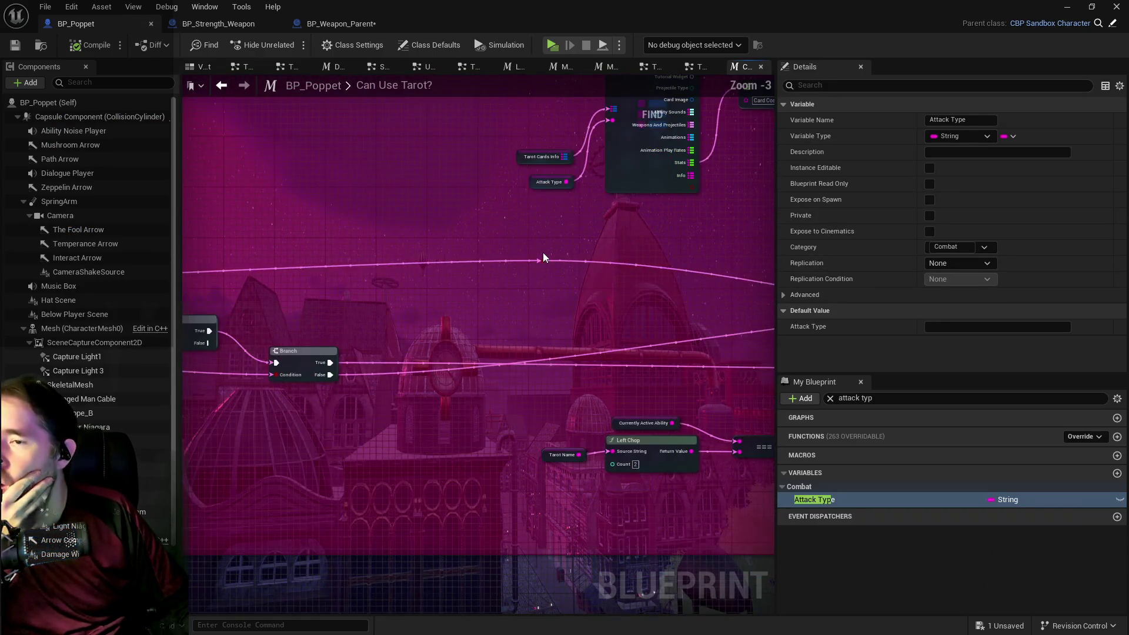
scroll(389, 228, down, 3)
scroll(504, 220, up, 2)
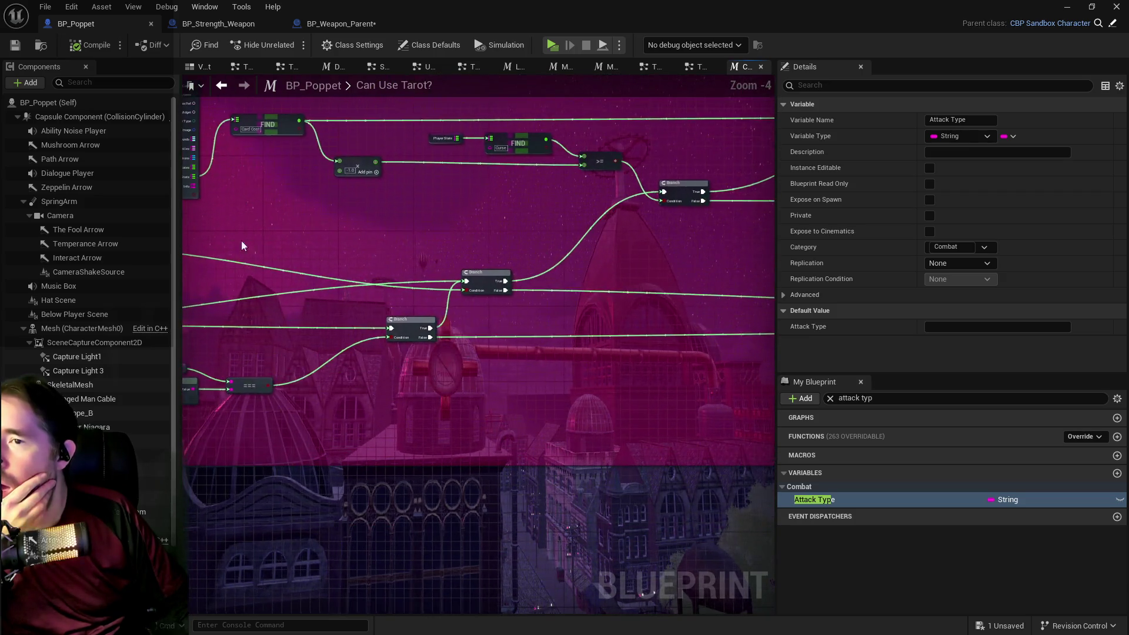
mouse_move(400, 247)
mouse_down()
mouse_move(492, 274)
mouse_move(347, 219)
mouse_up()
View BP_Strength_Weapon's SET node and both Has Tag and Branch checks.
click(338, 23)
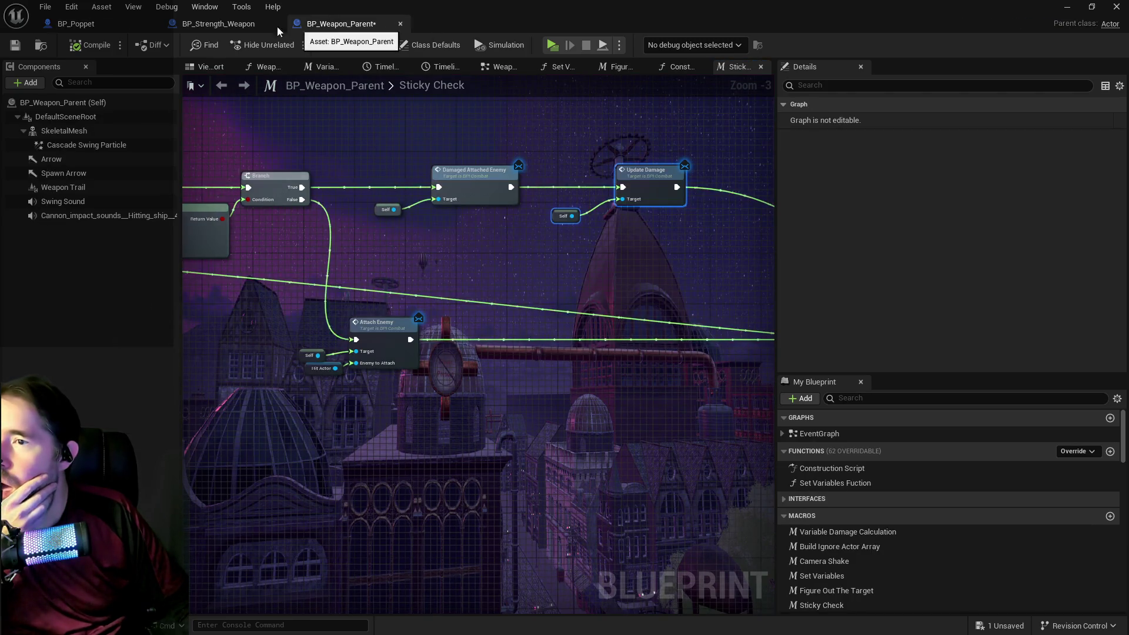
click(224, 24)
mouse_move(372, 207)
mouse_down()
mouse_move(333, 206)
mouse_move(708, 219)
mouse_move(454, 216)
mouse_move(524, 232)
mouse_move(709, 214)
mouse_up()
mouse_move(524, 207)
mouse_down()
mouse_move(320, 189)
mouse_move(112, 199)
mouse_up()
Connect the first Branch's exec output to the later Branch.
scroll(494, 209, down, 1)
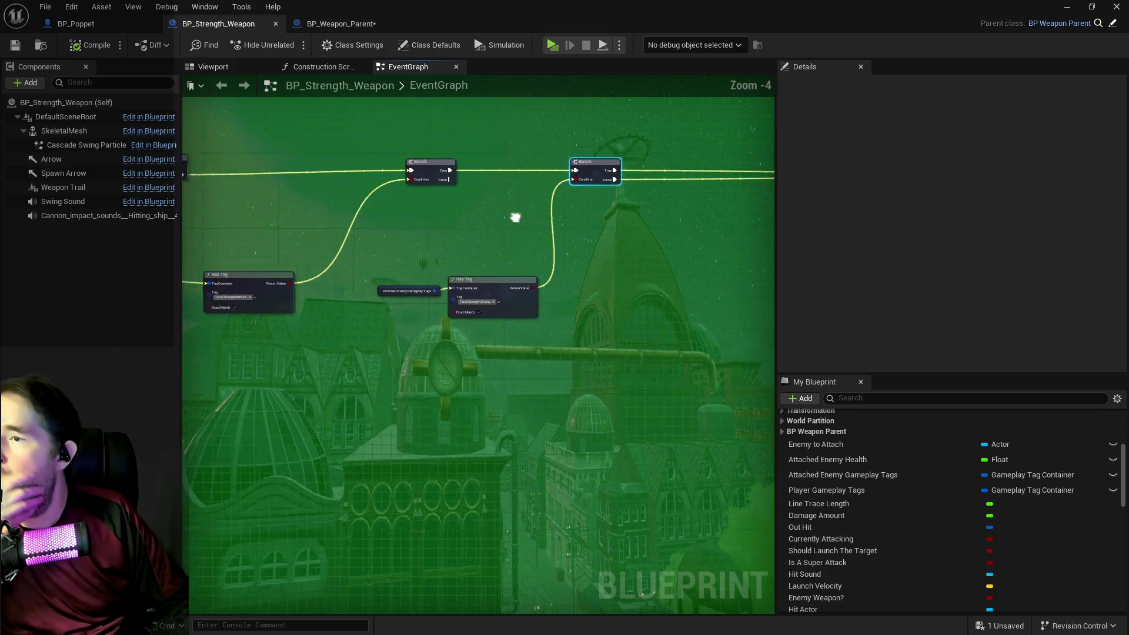
drag(513, 217, 608, 221)
scroll(608, 221, down, 1)
scroll(325, 211, up, 2)
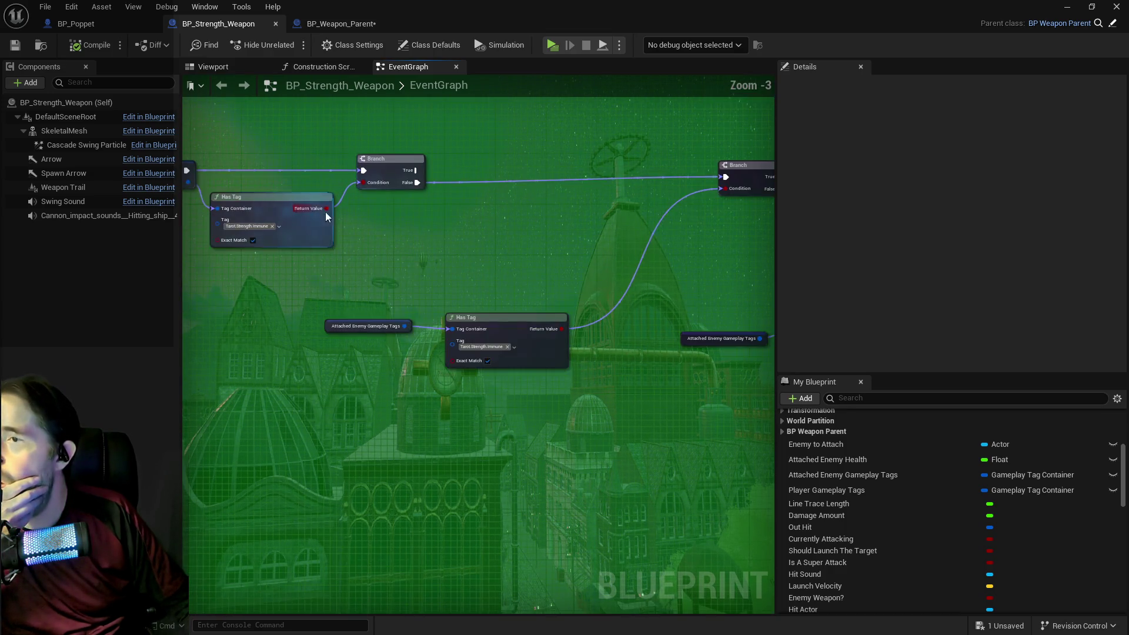
drag(453, 241, 279, 185)
mouse_move(274, 148)
mouse_down()
mouse_move(385, 160)
mouse_move(535, 200)
mouse_move(823, 173)
mouse_move(591, 155)
mouse_move(604, 155)
mouse_up()
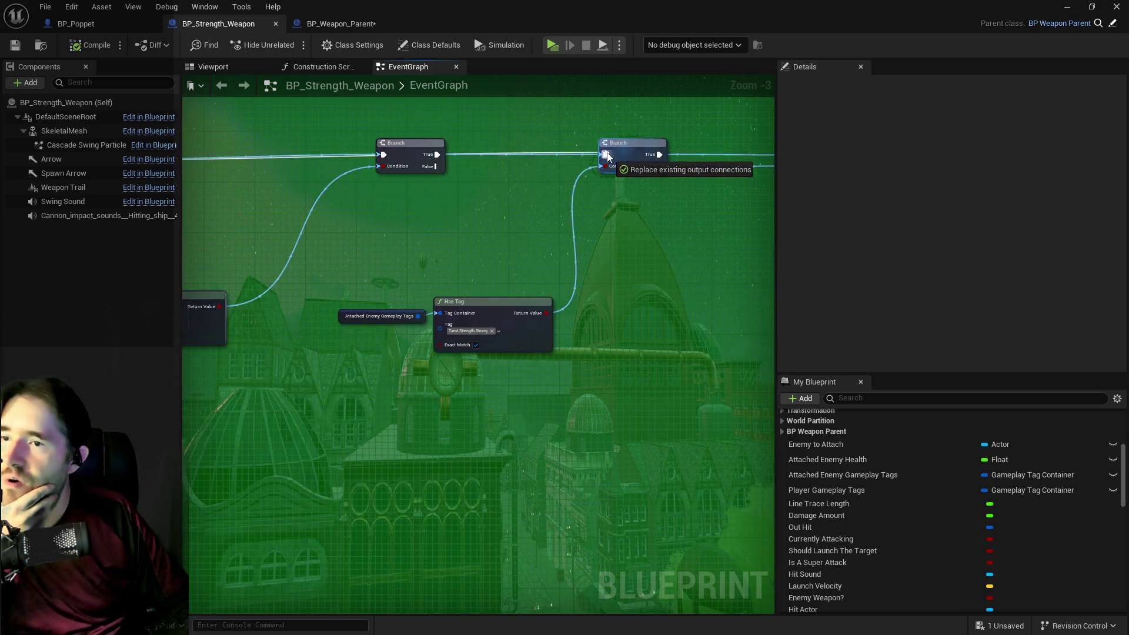
mouse_move(419, 161)
mouse_down()
mouse_move(266, 224)
mouse_move(688, 218)
mouse_up()
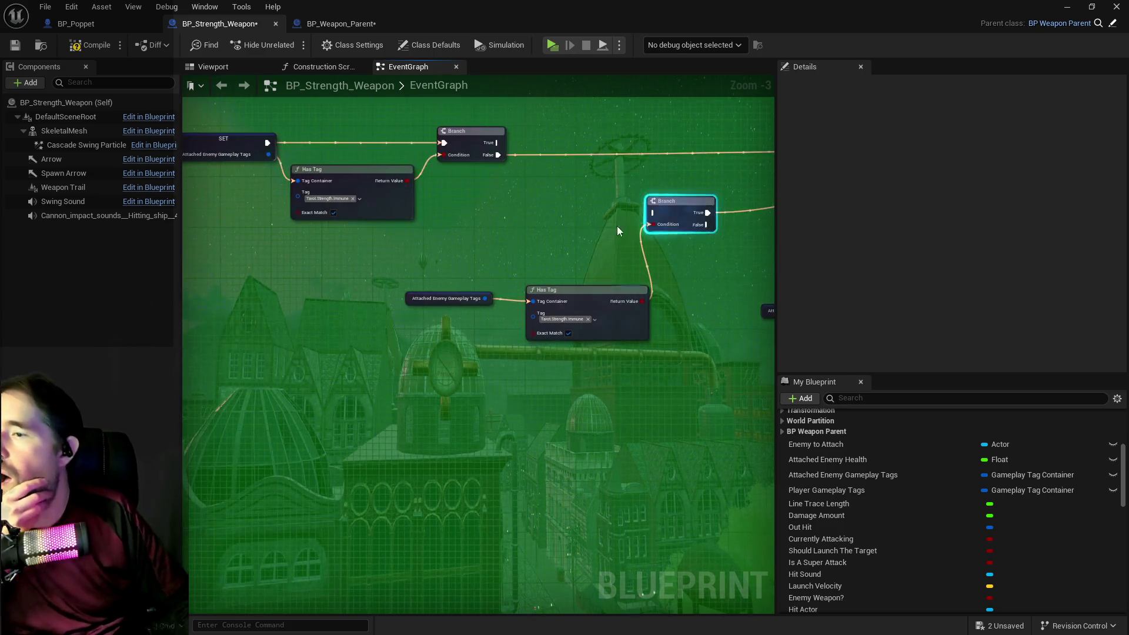
Delete the redundant Has Tag check and its Branch.
drag(461, 205, 682, 312)
key(Delete)
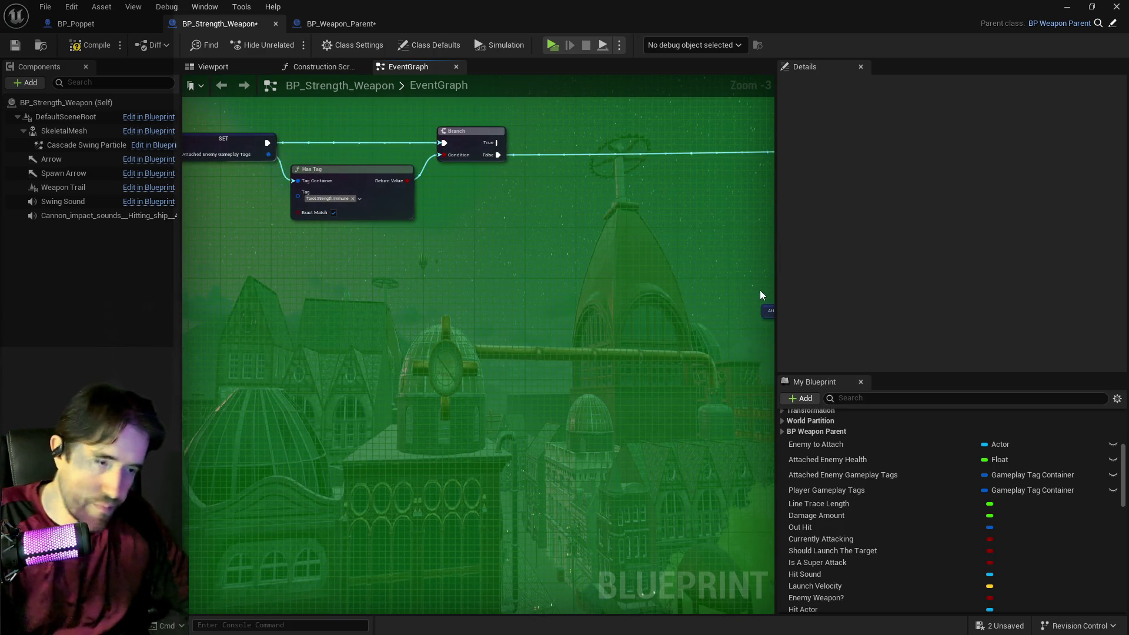
scroll(302, 287, down, 2)
mouse_move(345, 199)
mouse_down()
mouse_move(131, 213)
mouse_move(663, 225)
mouse_up()
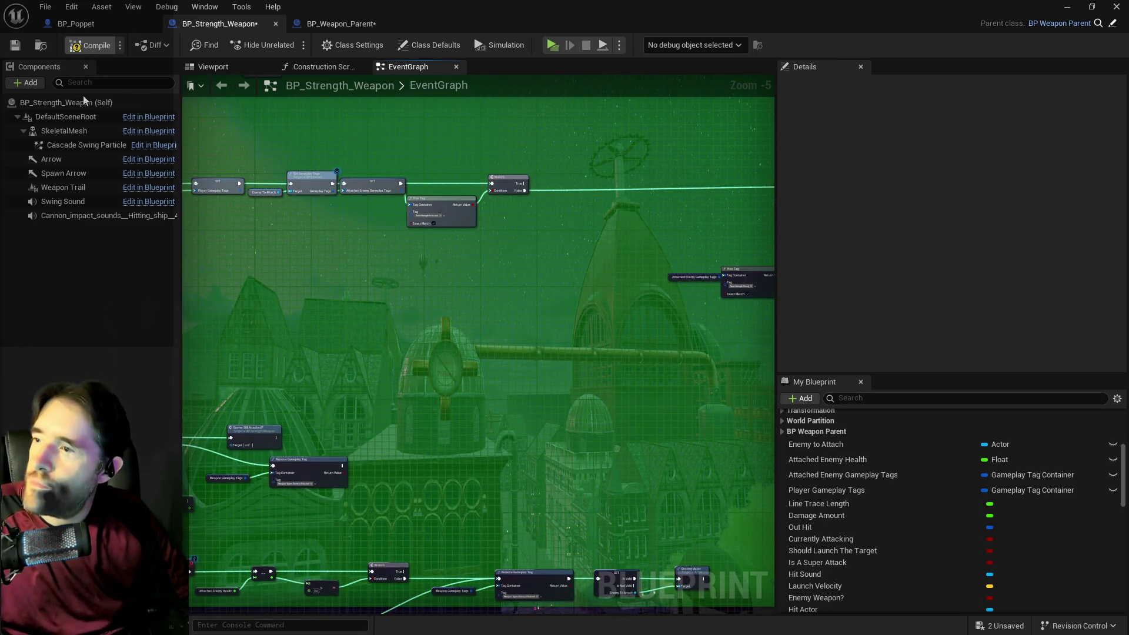
Compile BP_Strength_Weapon, save all blueprints, and launch the game preview.
key(F7)
key(ctrl+s)
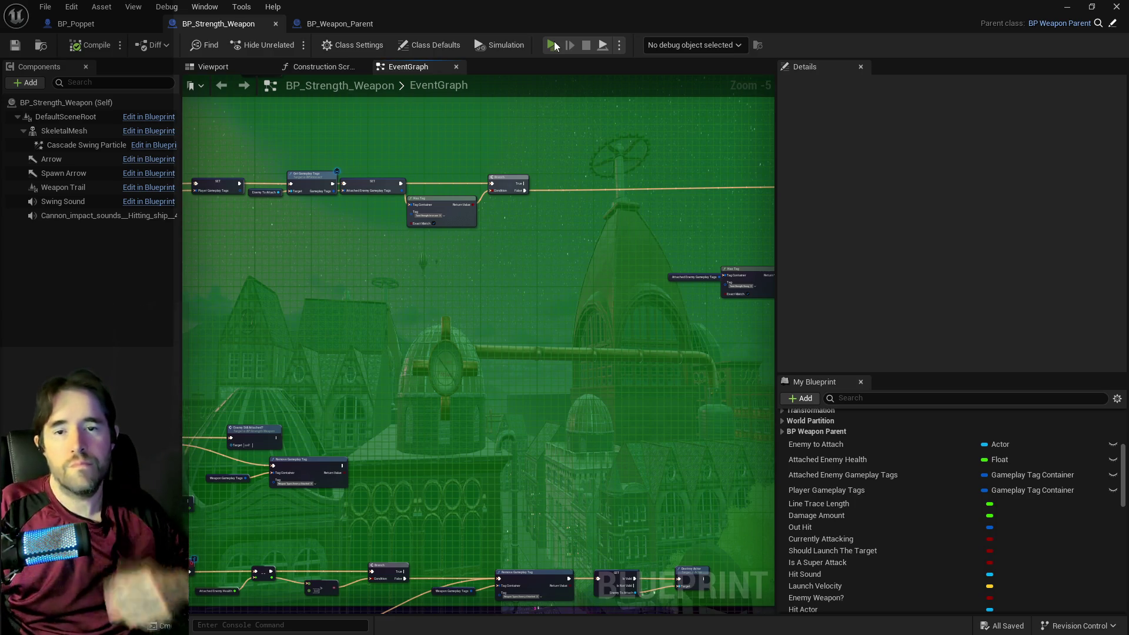
click(554, 44)
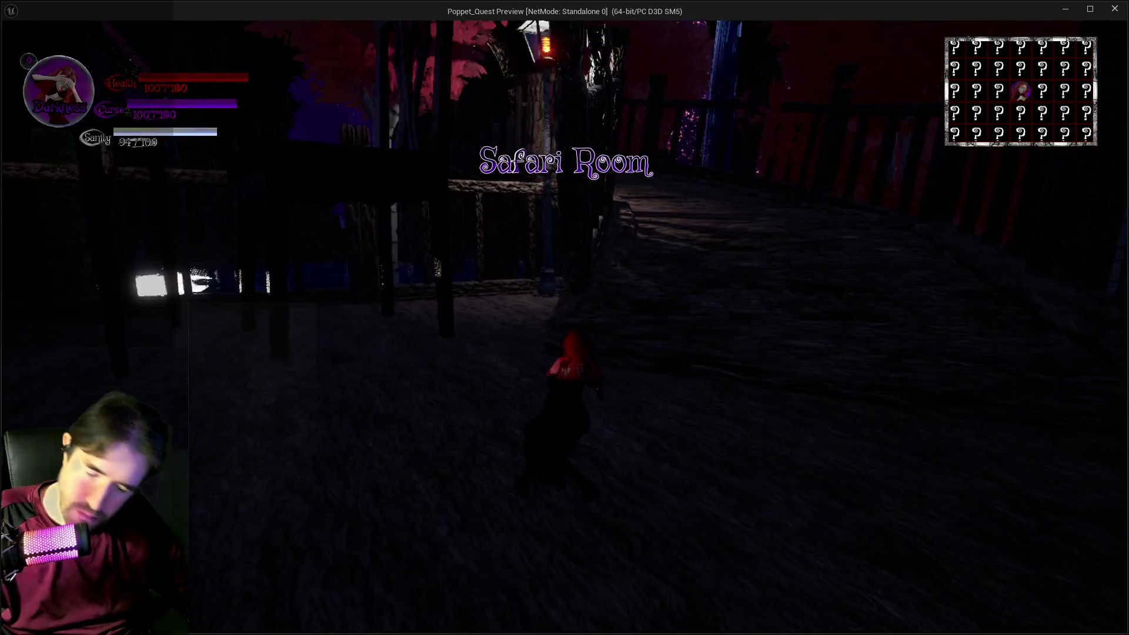
Choose a tarot card, run through the level toward the lantern-lit bridge, then stop the preview.
key(Tab)
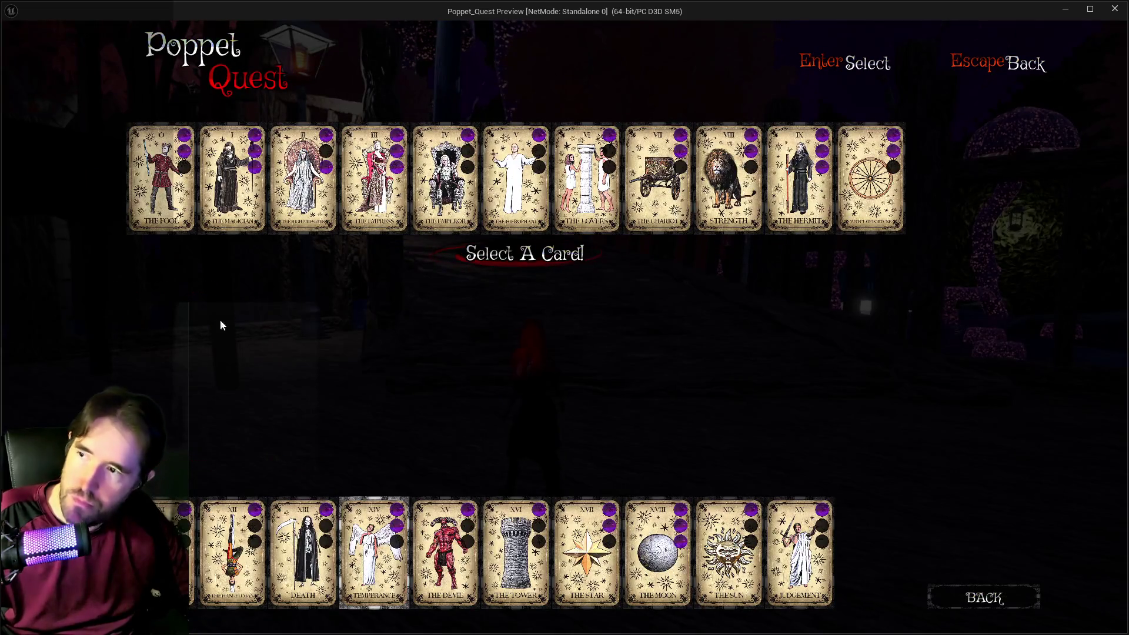
key(Tab)
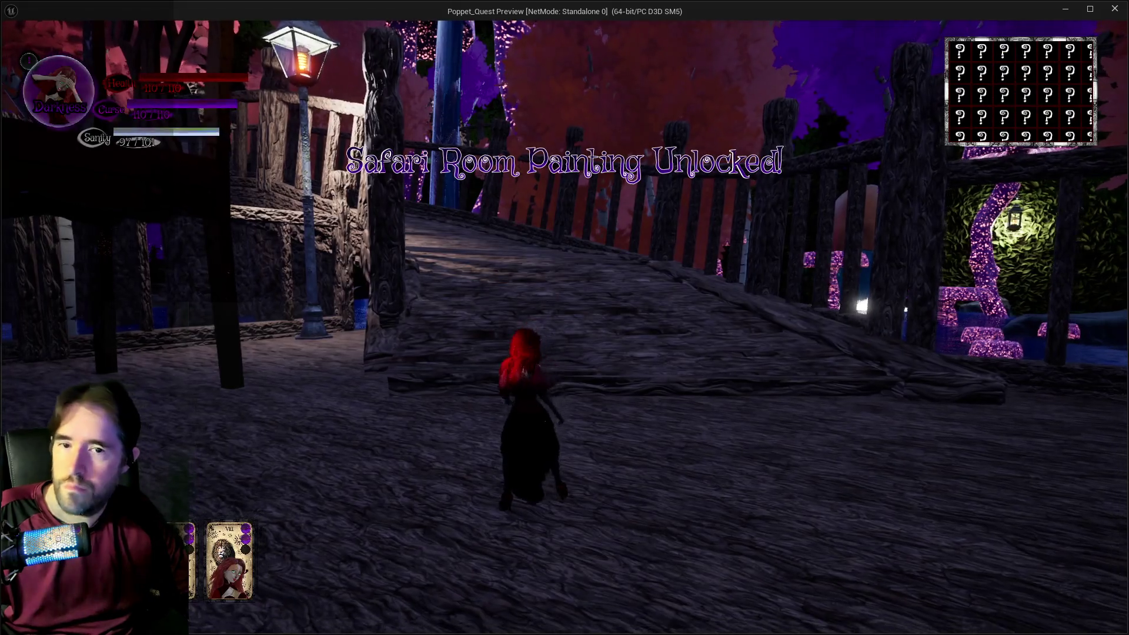
key(w)
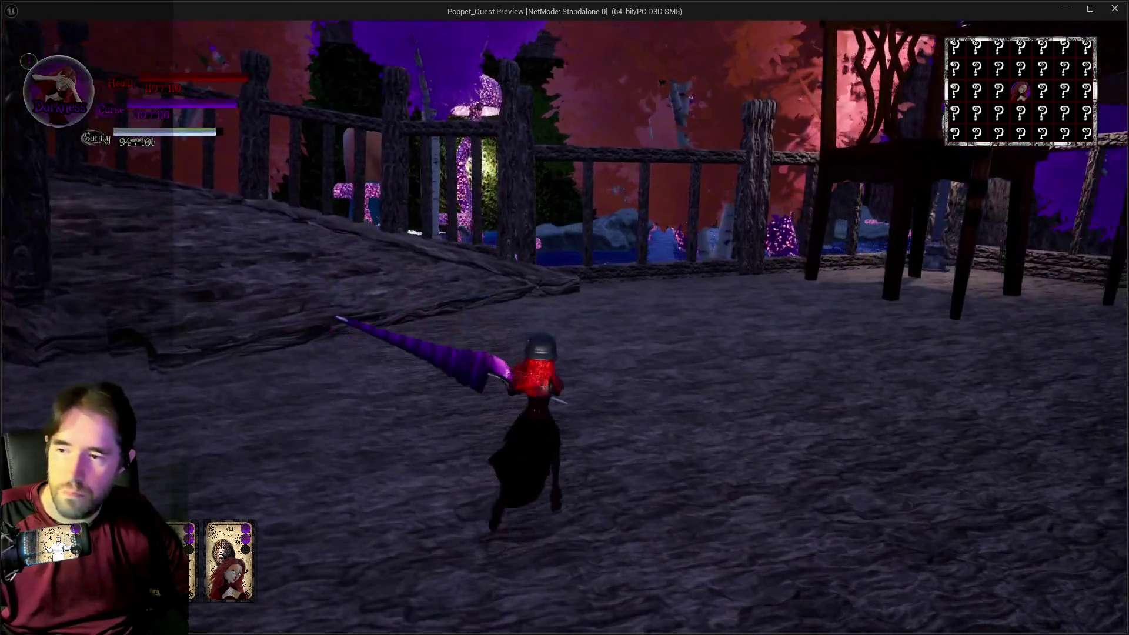
key(w)
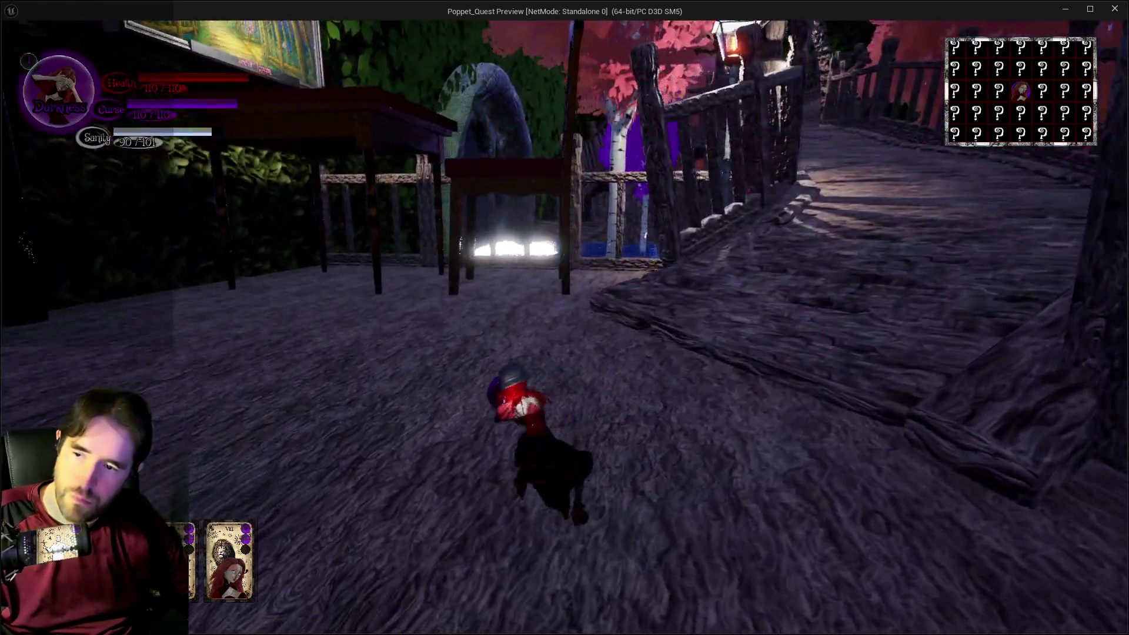
key(w)
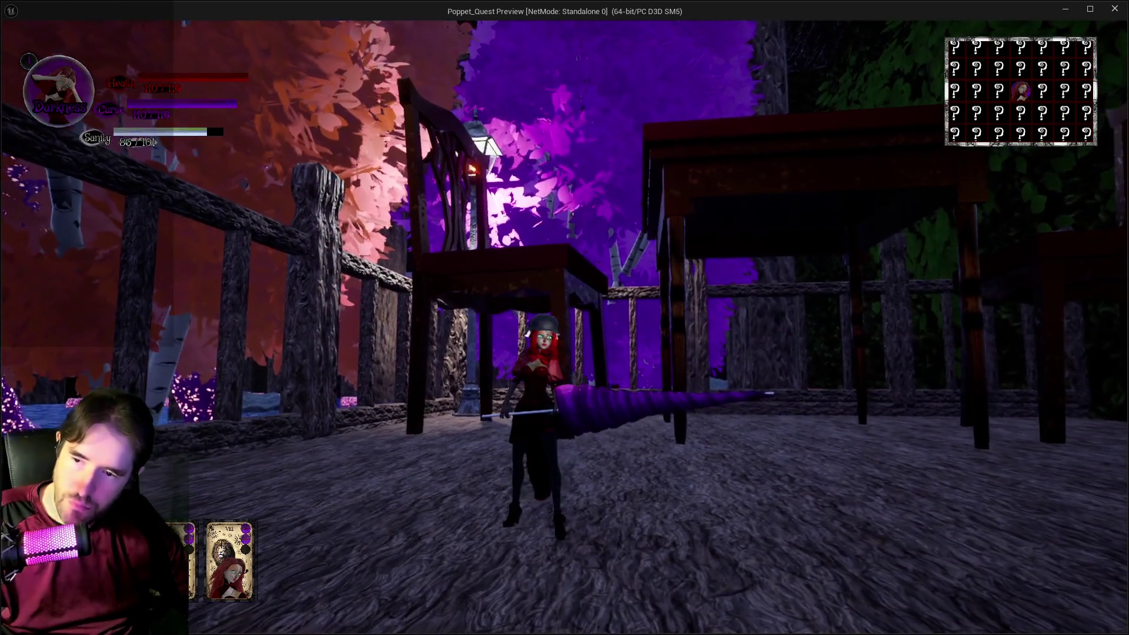
key(w)
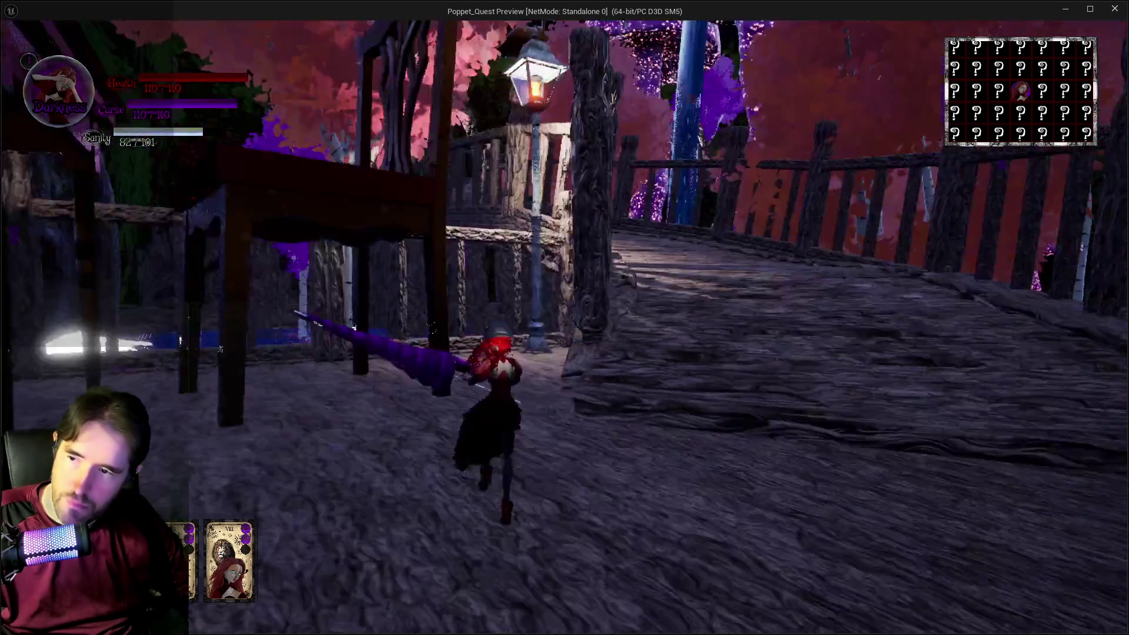
key(w)
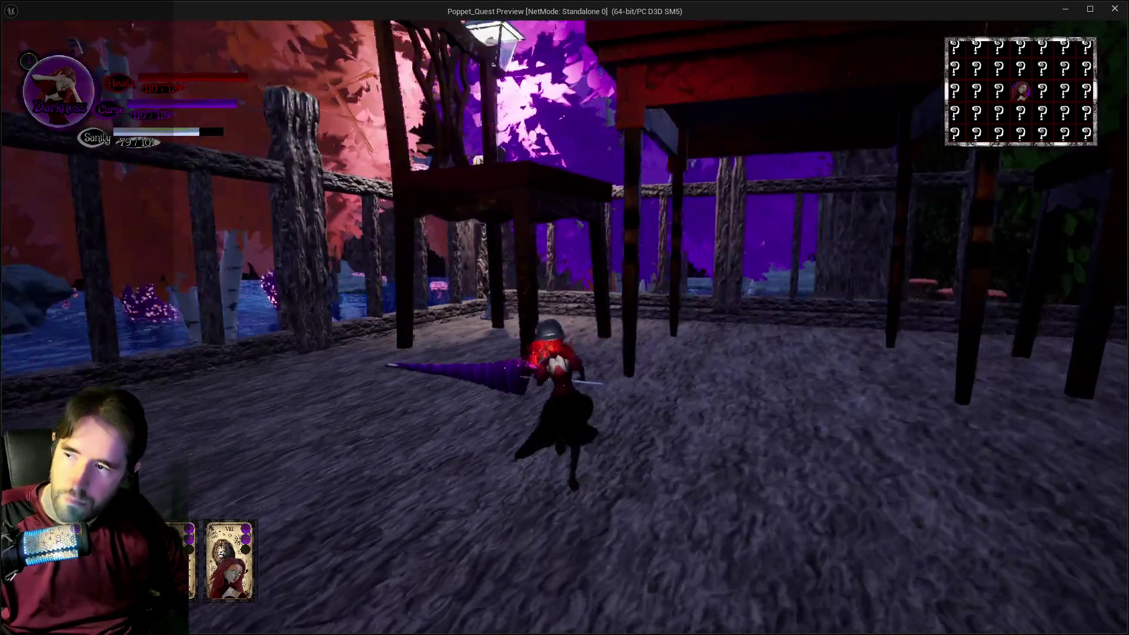
key(w)
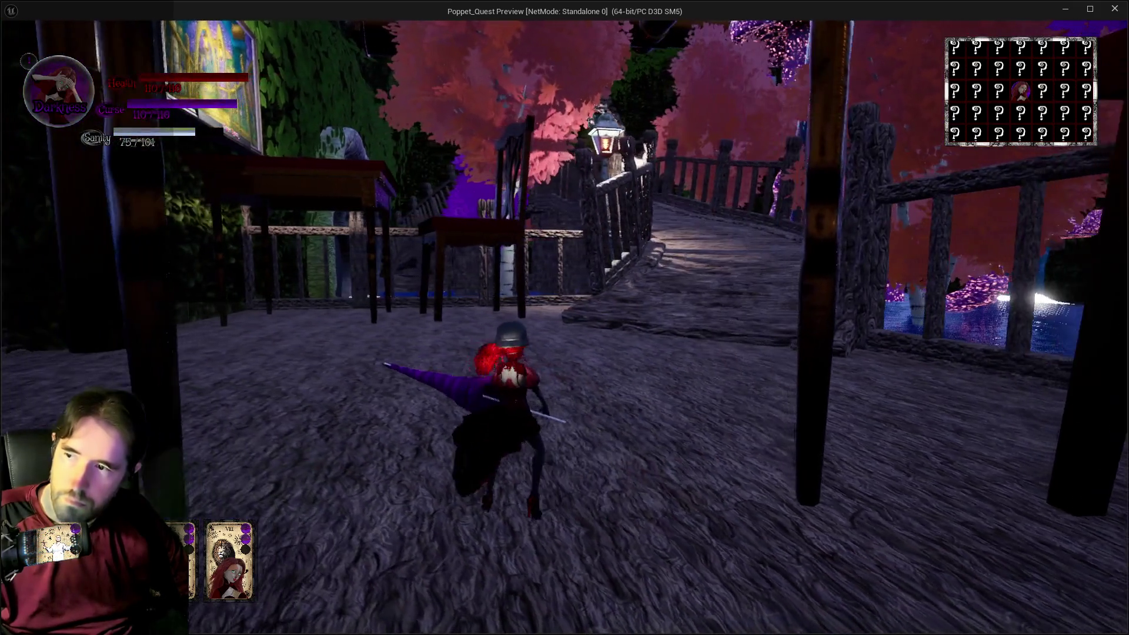
key(Escape)
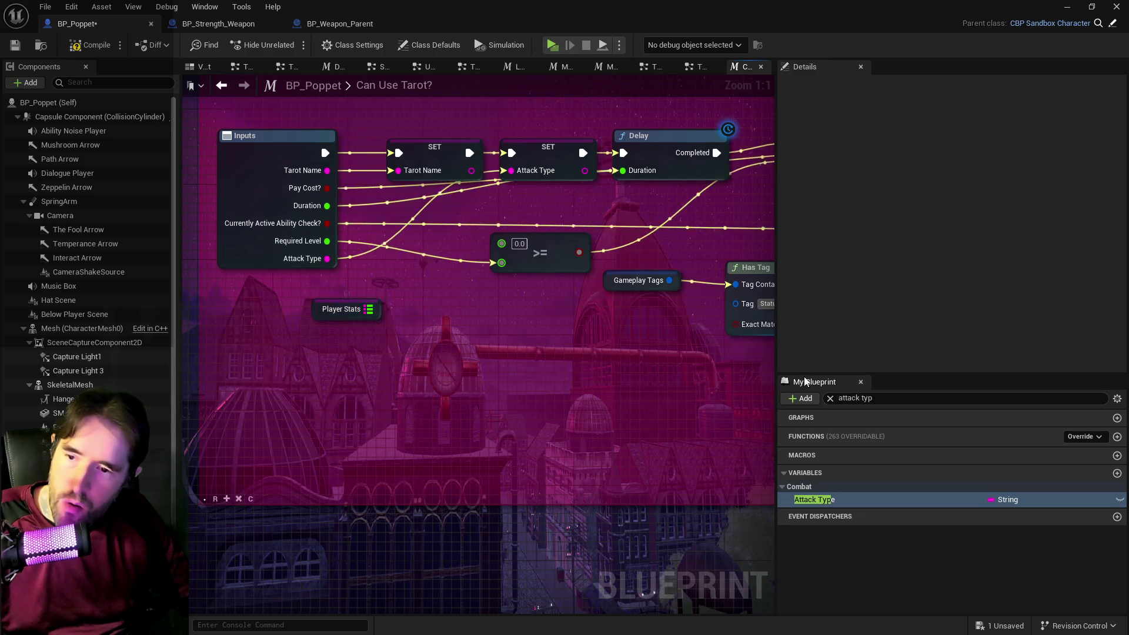
Clear the variable search, select Player Stats, and inspect its Tarot Level key without changing it.
click(831, 399)
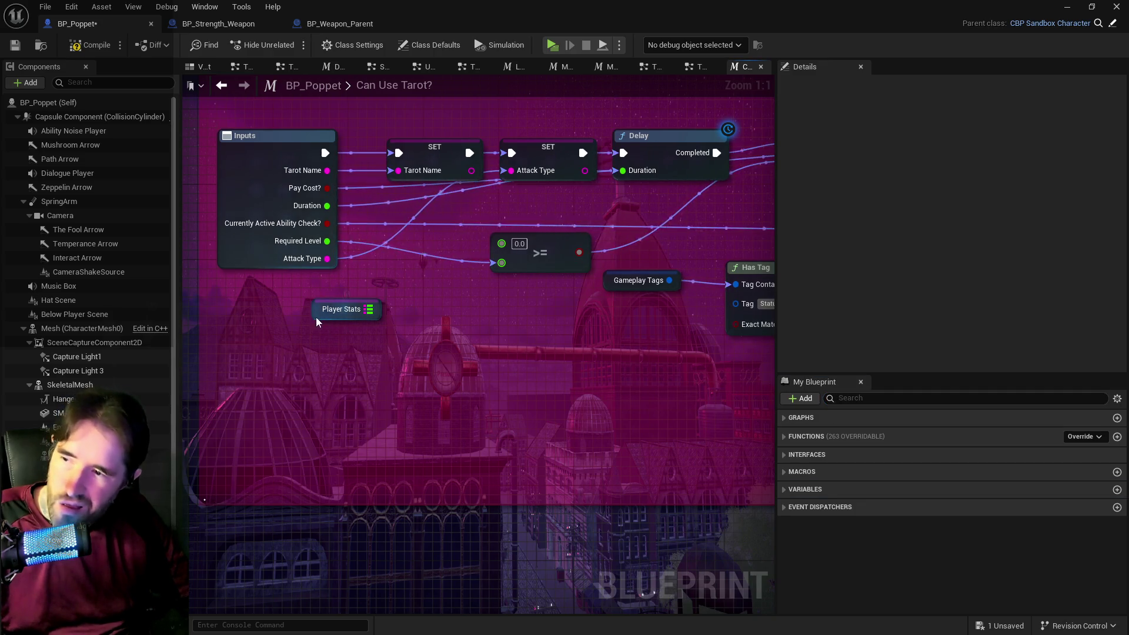
click(339, 310)
scroll(882, 268, down, 10)
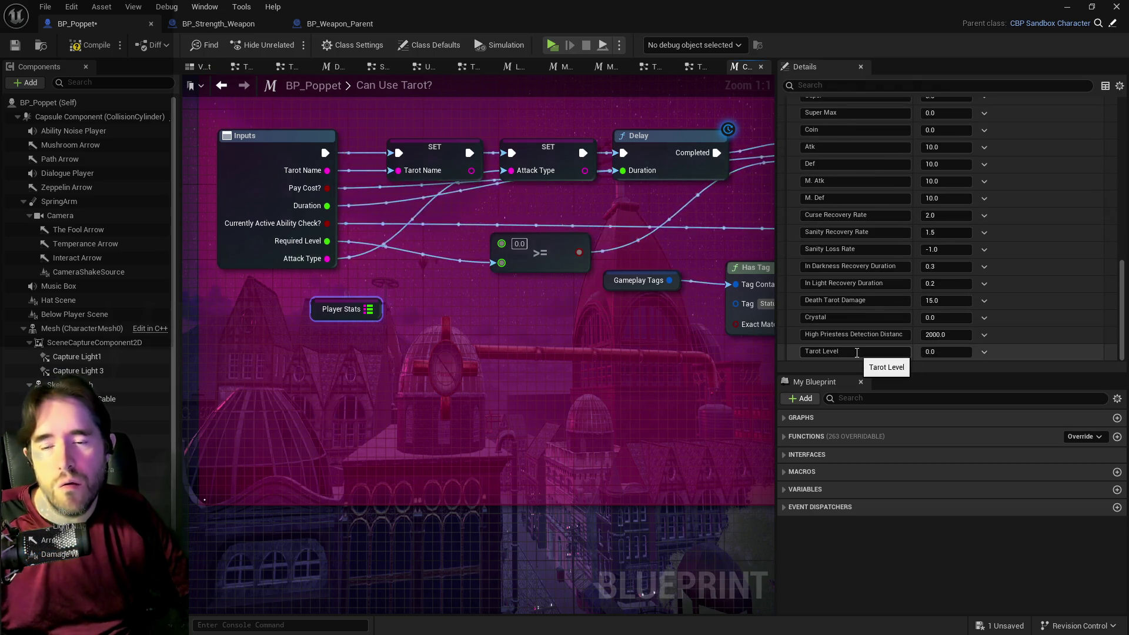
click(821, 352)
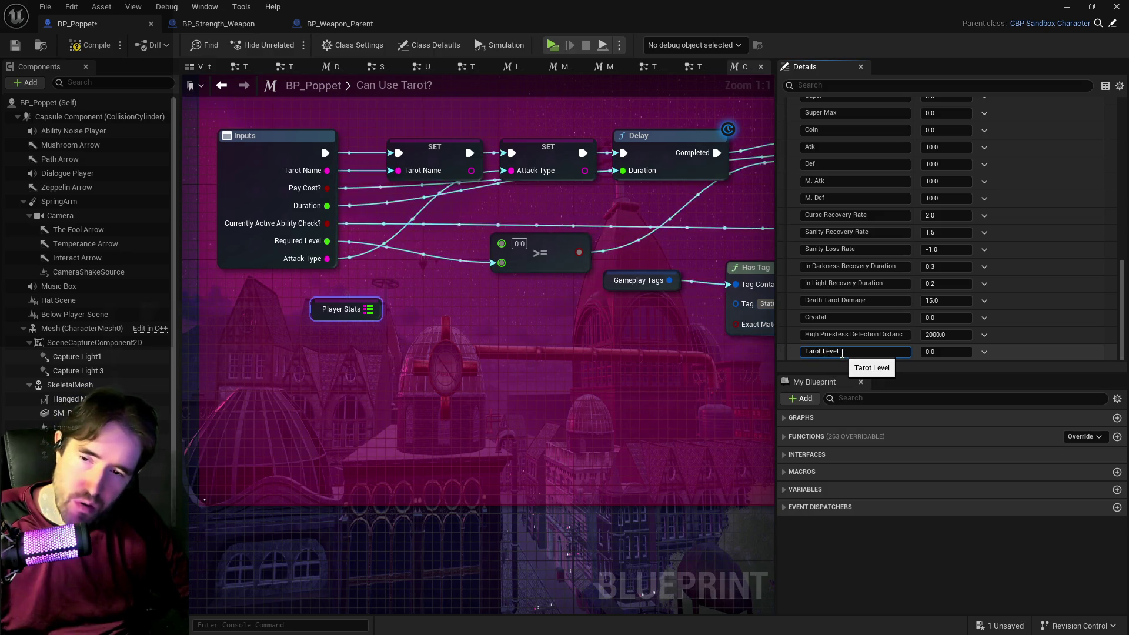
click(825, 353)
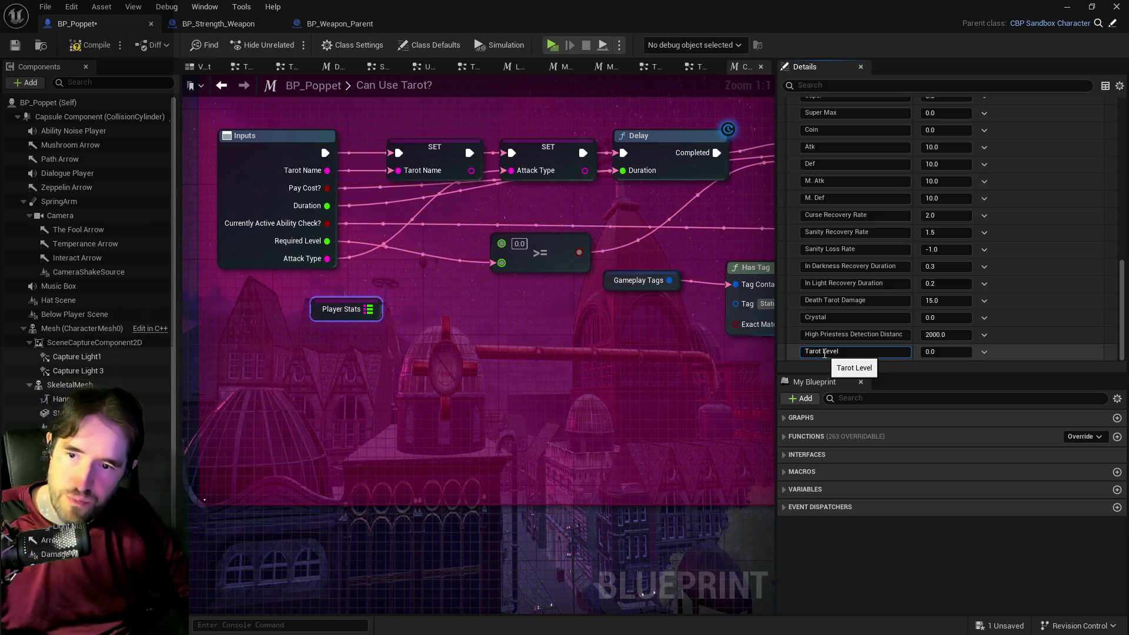
drag(824, 353, 800, 351)
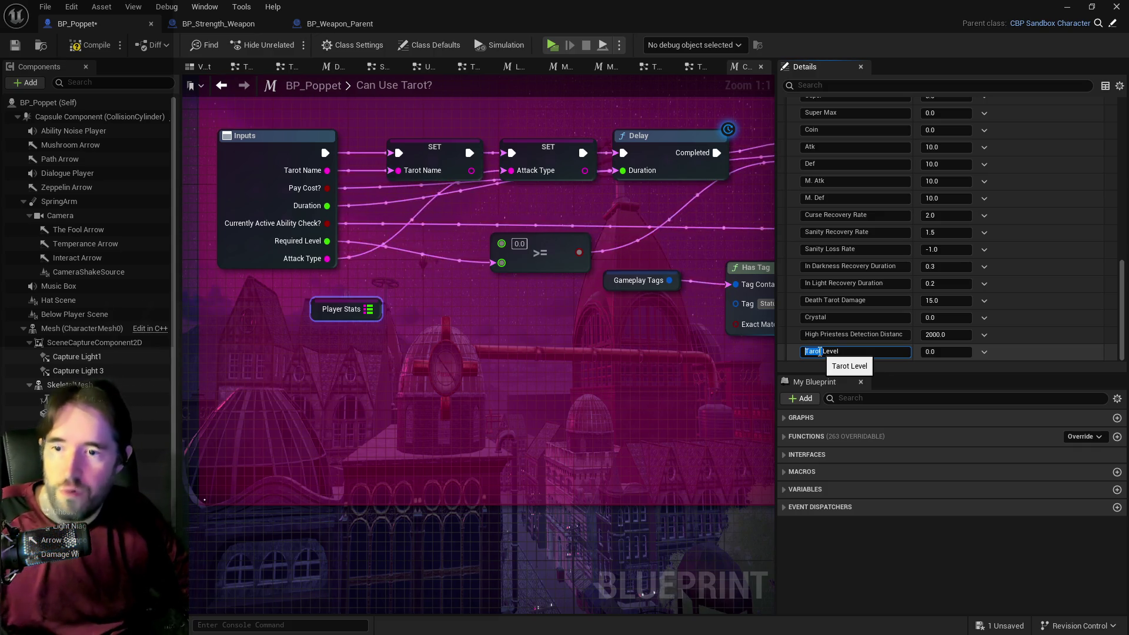
click(825, 351)
key(Return)
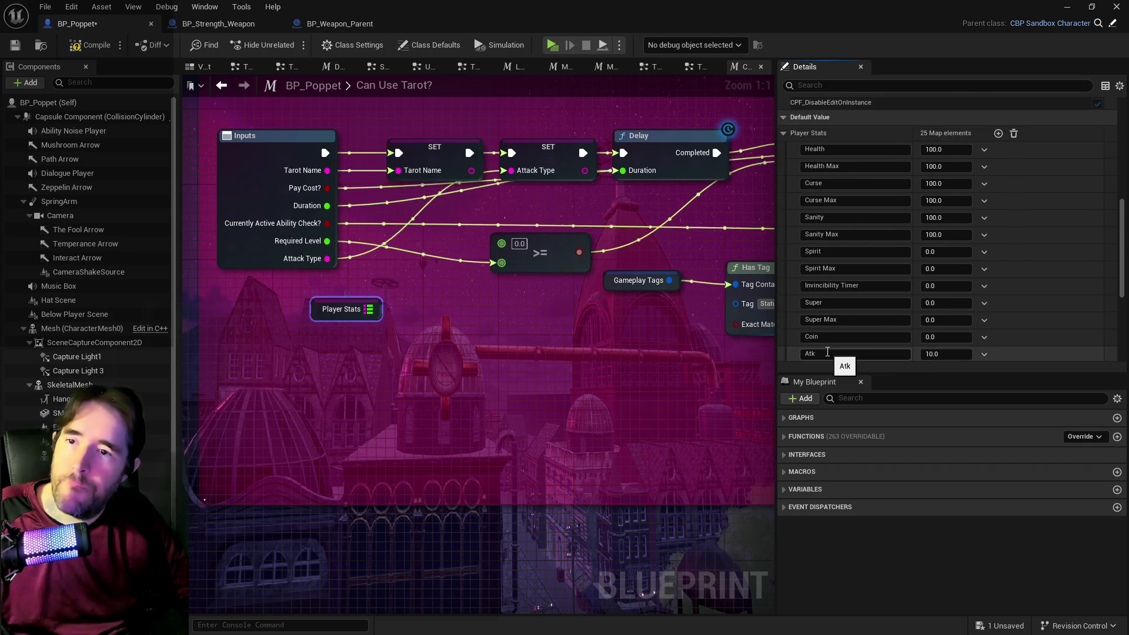
Copy the Tarot Level key name and pull a new node off the Player Stats map.
scroll(829, 356, down, 3)
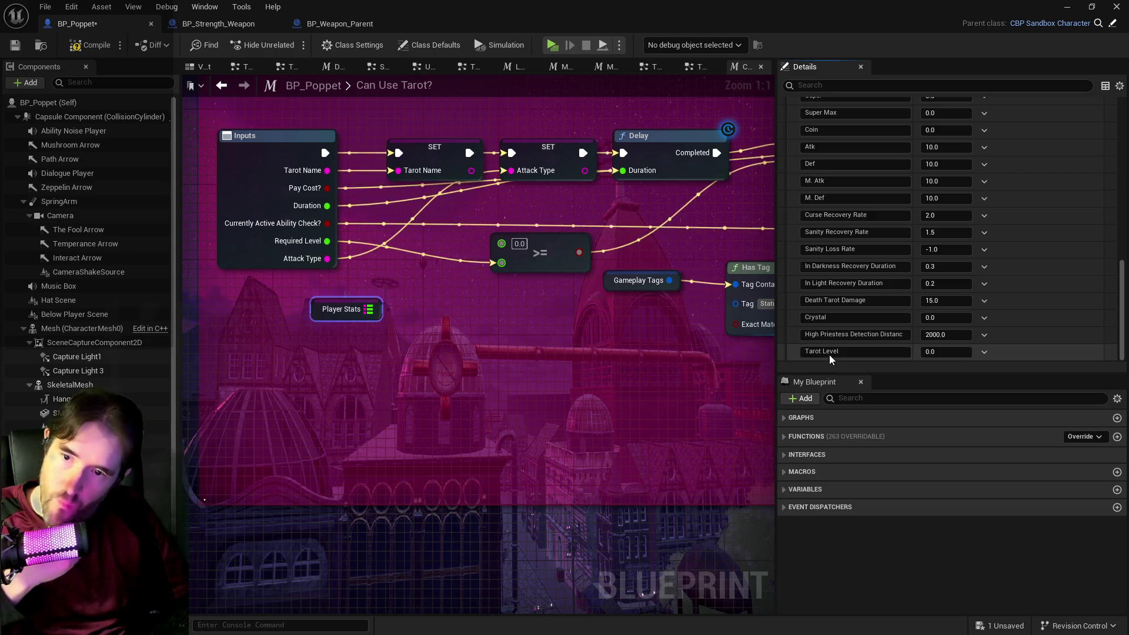
click(826, 351)
key(Return)
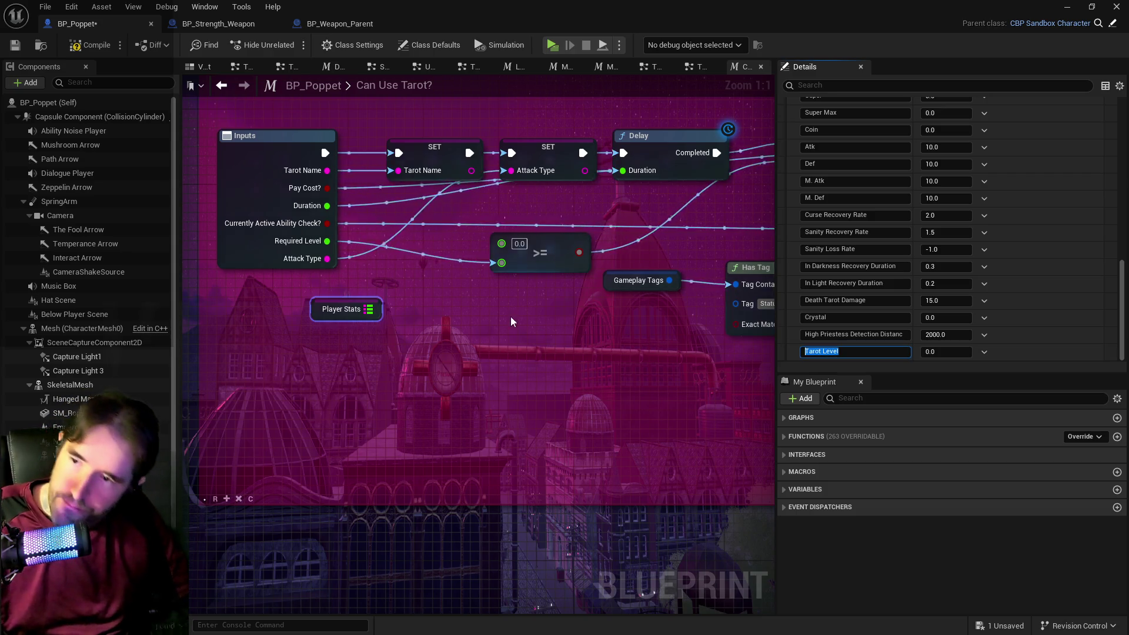
drag(369, 309, 432, 308)
Add a FIND node looking up Tarot Level in Player Stats, feeding the >= comparison.
text(find)
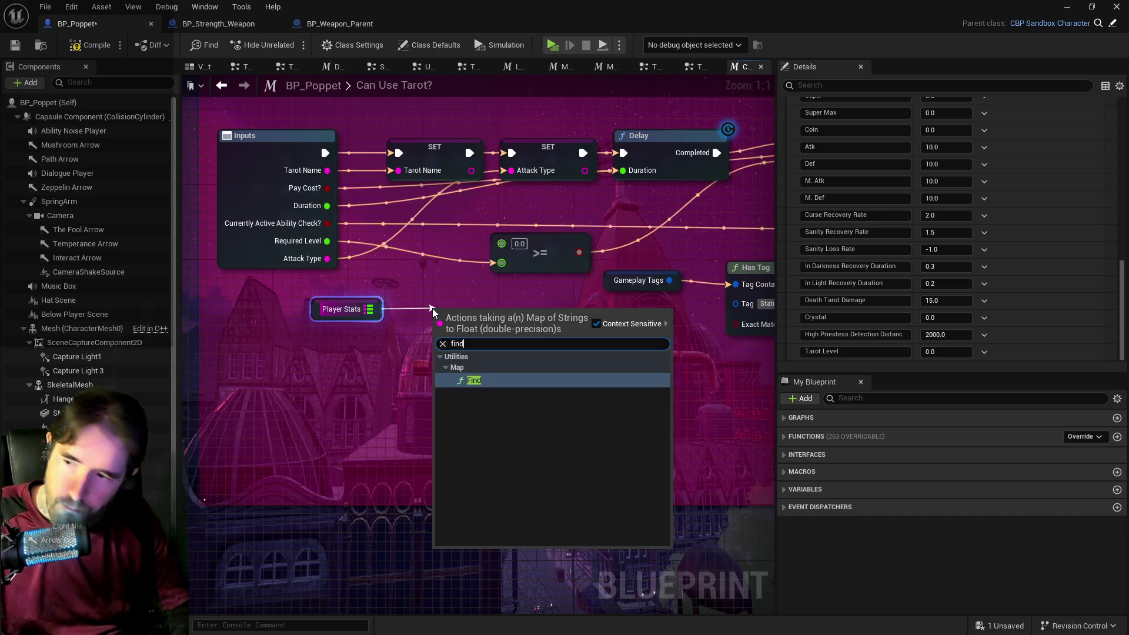
click(477, 372)
click(457, 343)
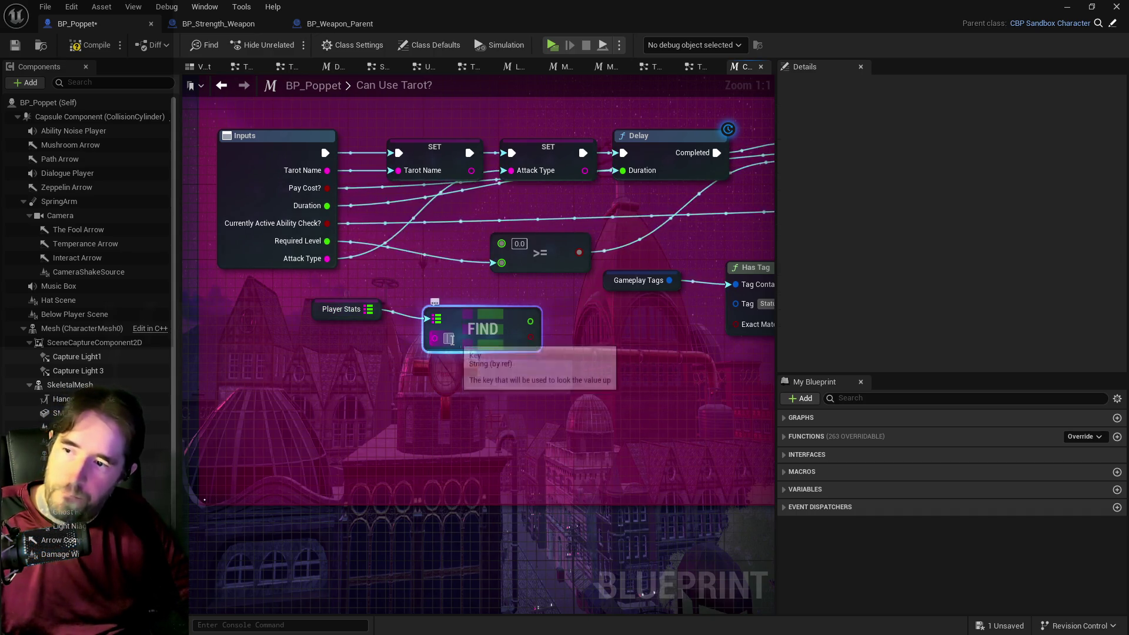
click(488, 366)
text(Tarot Level)
mouse_move(568, 337)
mouse_down()
mouse_move(476, 269)
mouse_move(501, 243)
mouse_up()
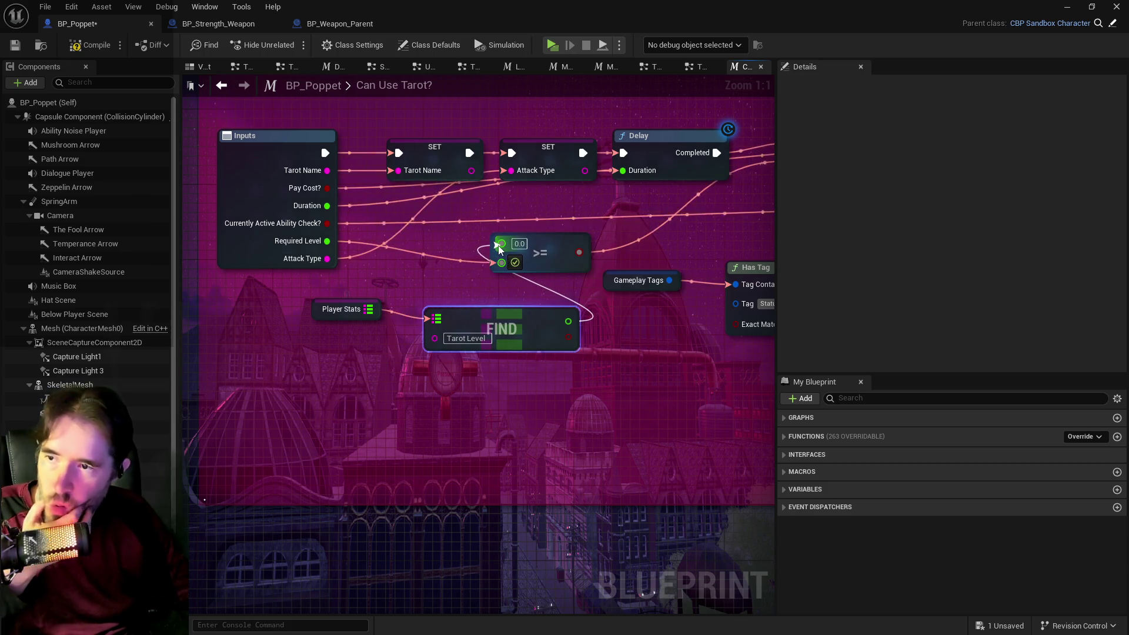
mouse_move(304, 290)
mouse_down()
mouse_move(468, 341)
mouse_move(364, 341)
mouse_up()
Compile BP_Poppet, save all changed assets, and start a play session.
click(97, 45)
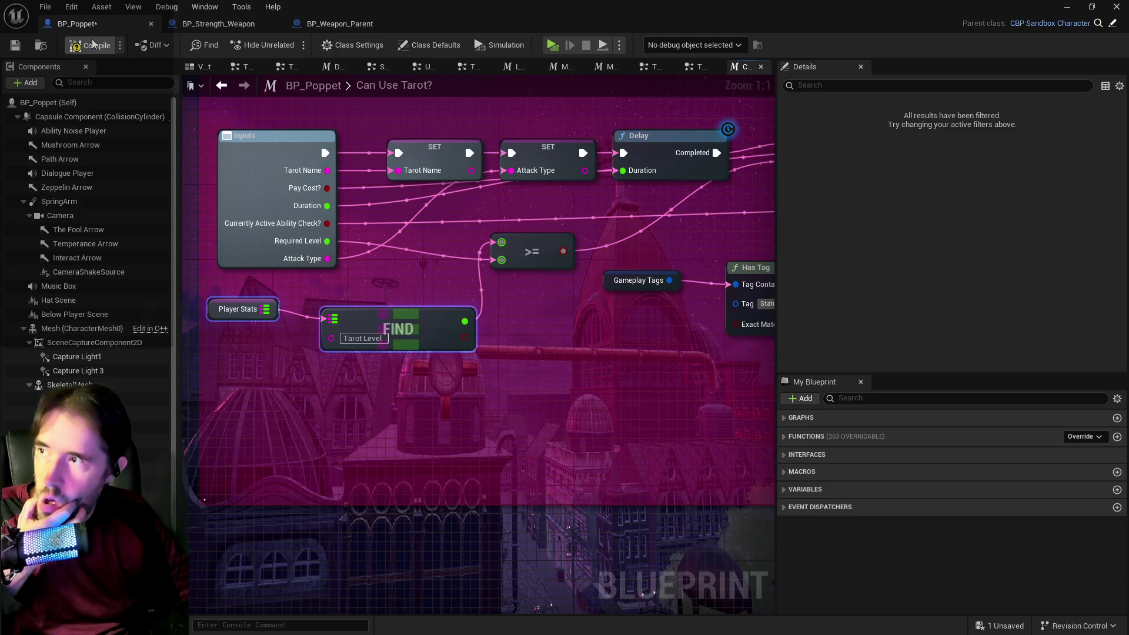
click(44, 6)
click(65, 94)
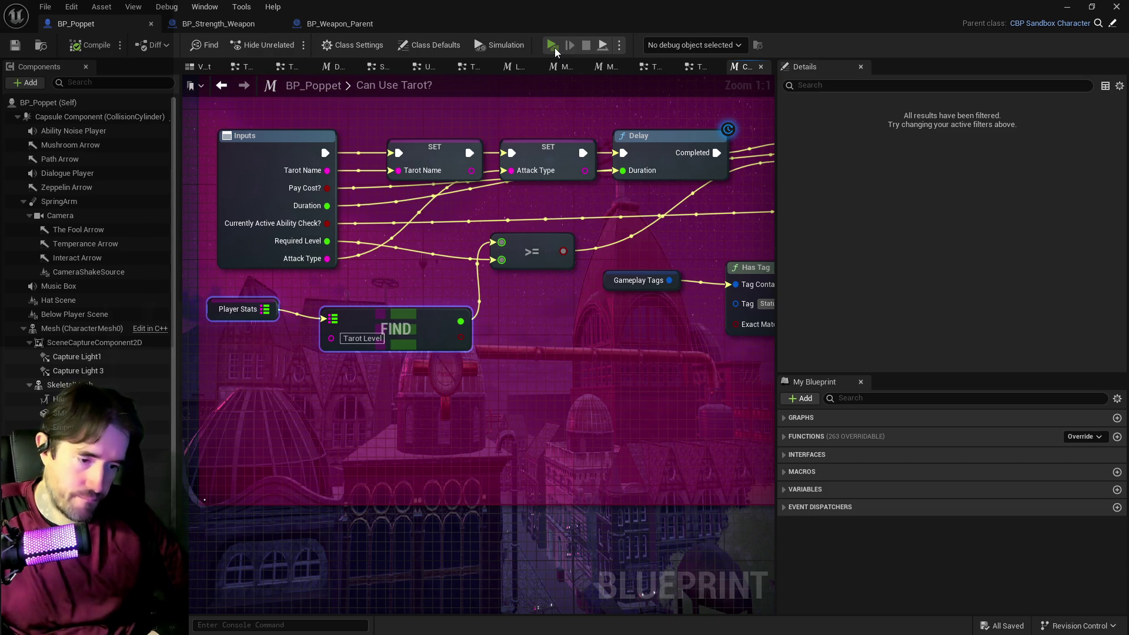
click(555, 48)
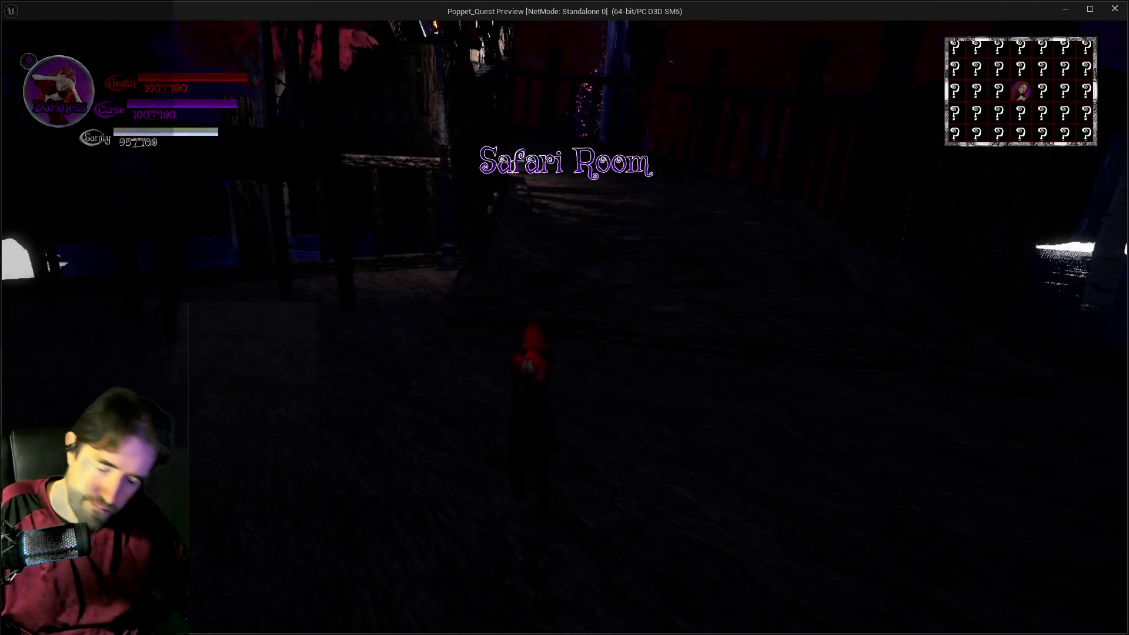
Equip the Strength tarot card, jump onto the chair, and attack the puppet enemies.
key(Tab)
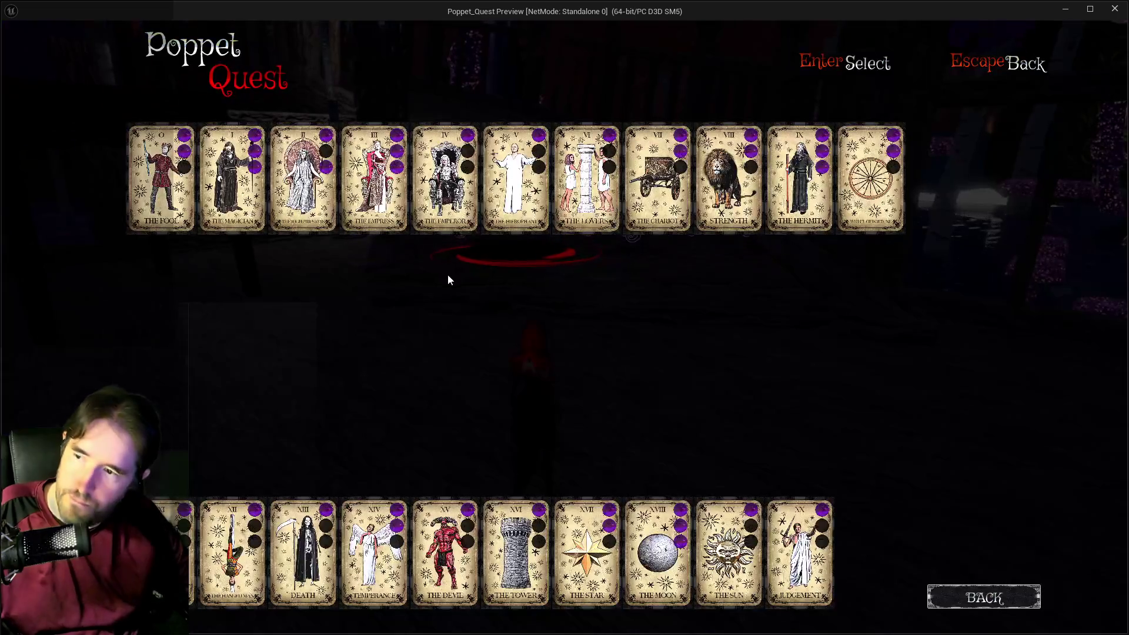
click(713, 196)
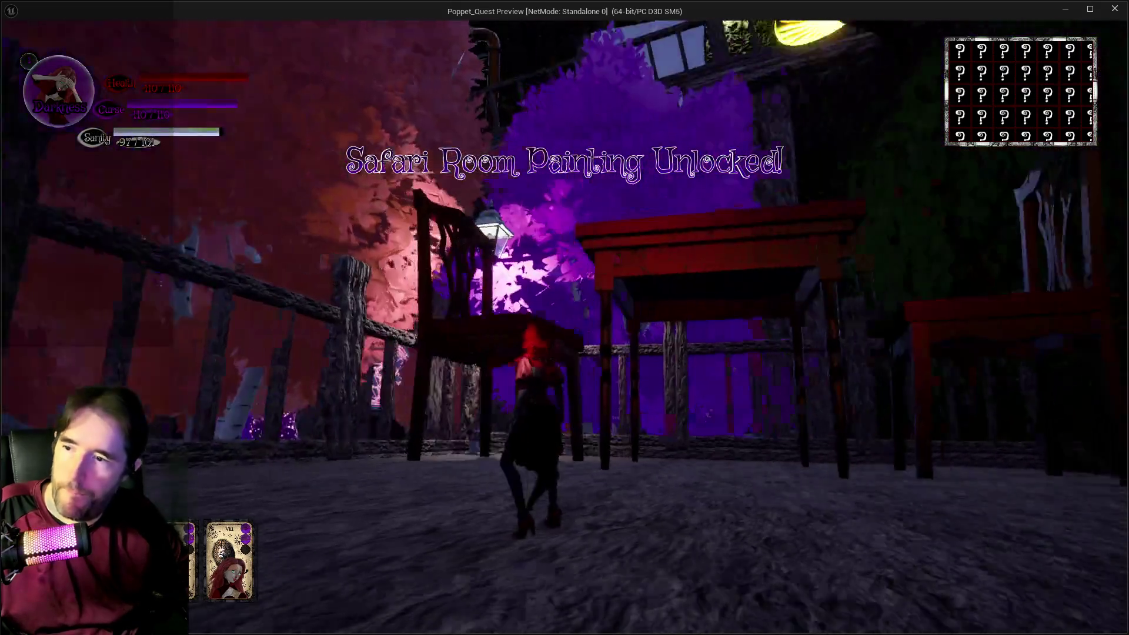
key(s)
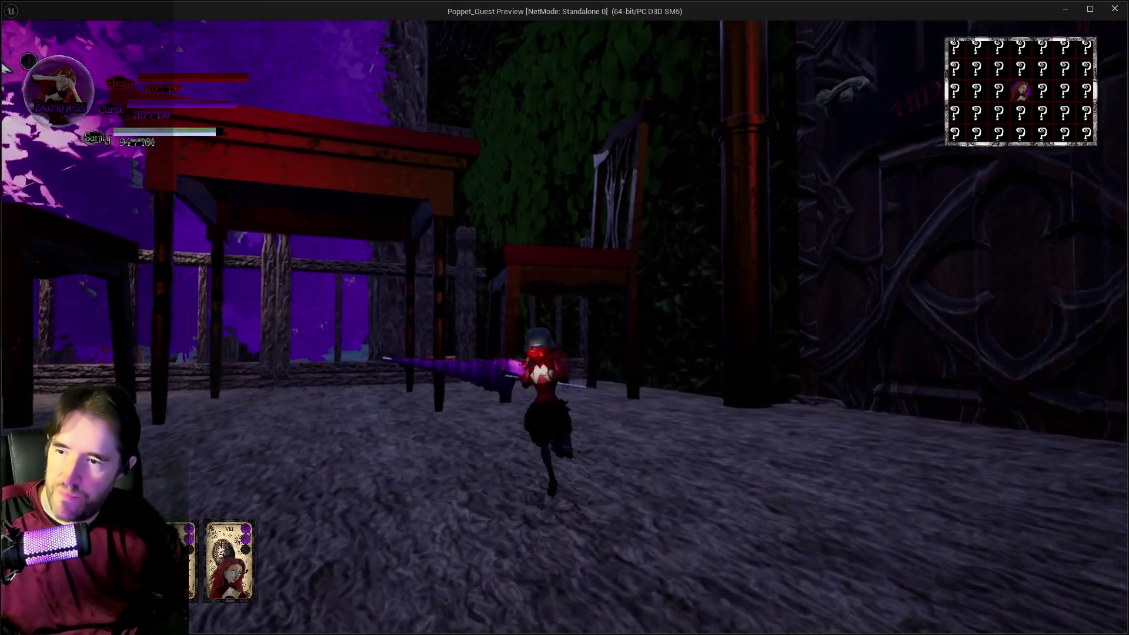
key(space)
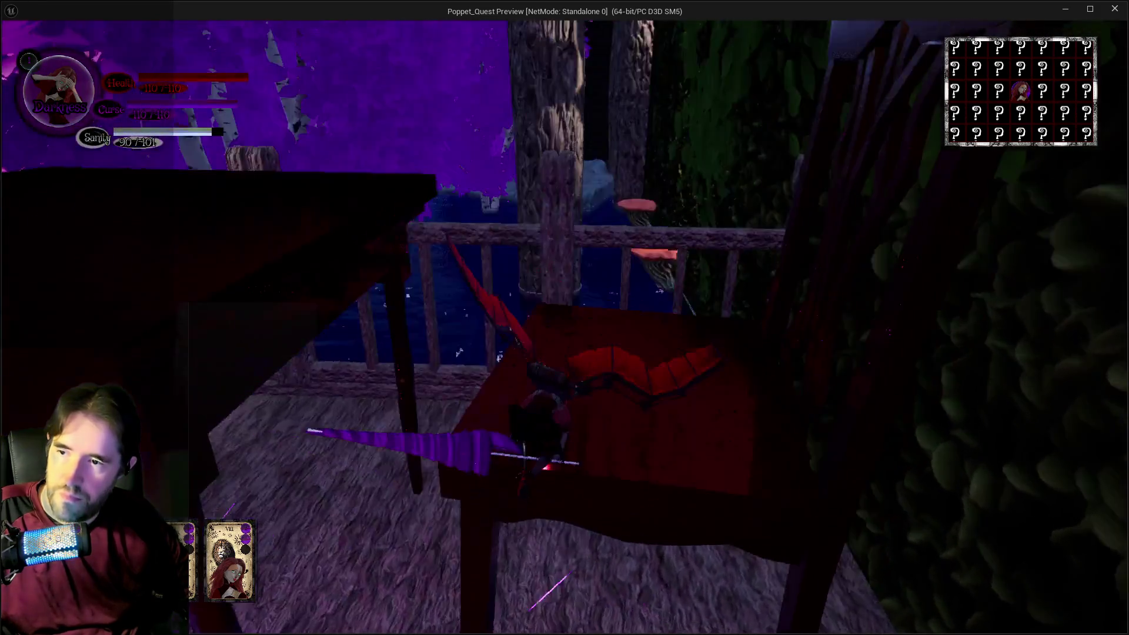
key(w)
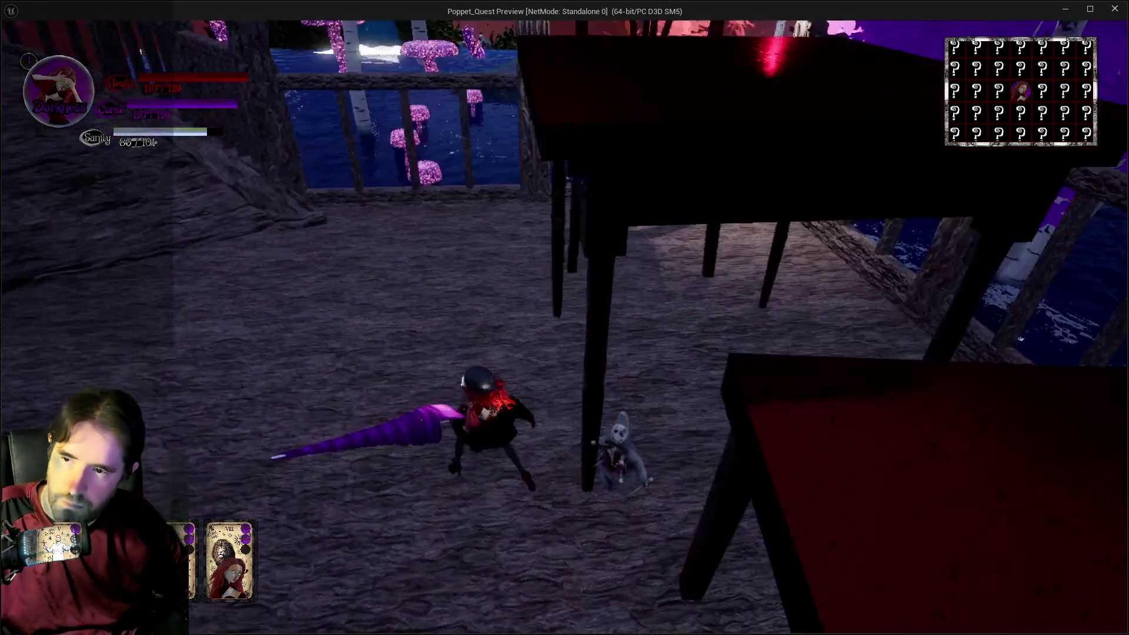
click(564, 317)
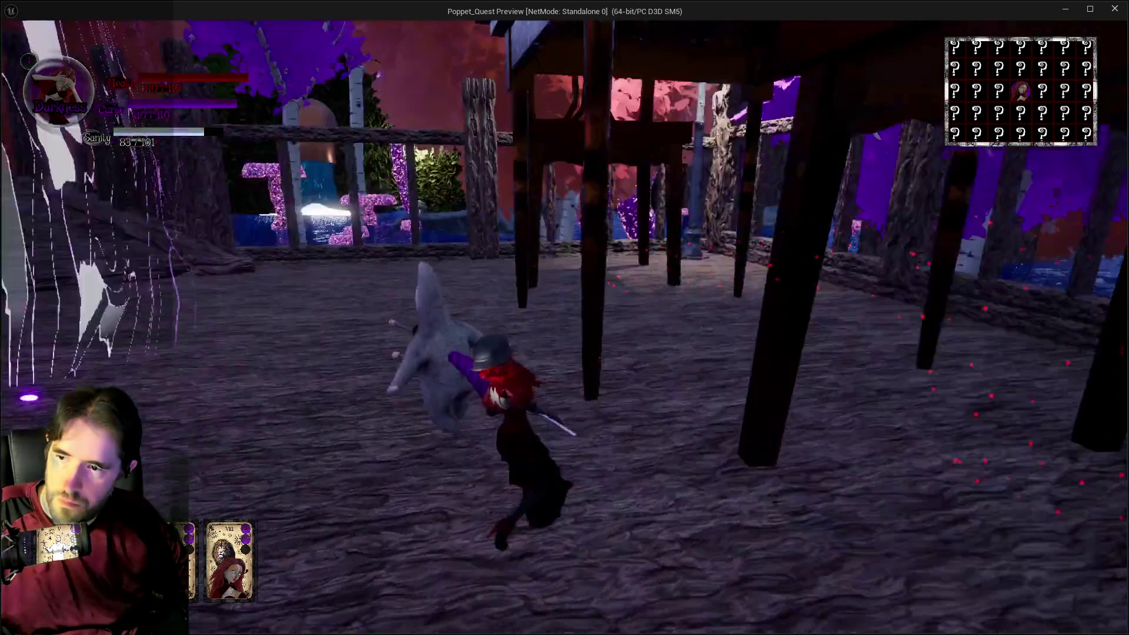
key(w)
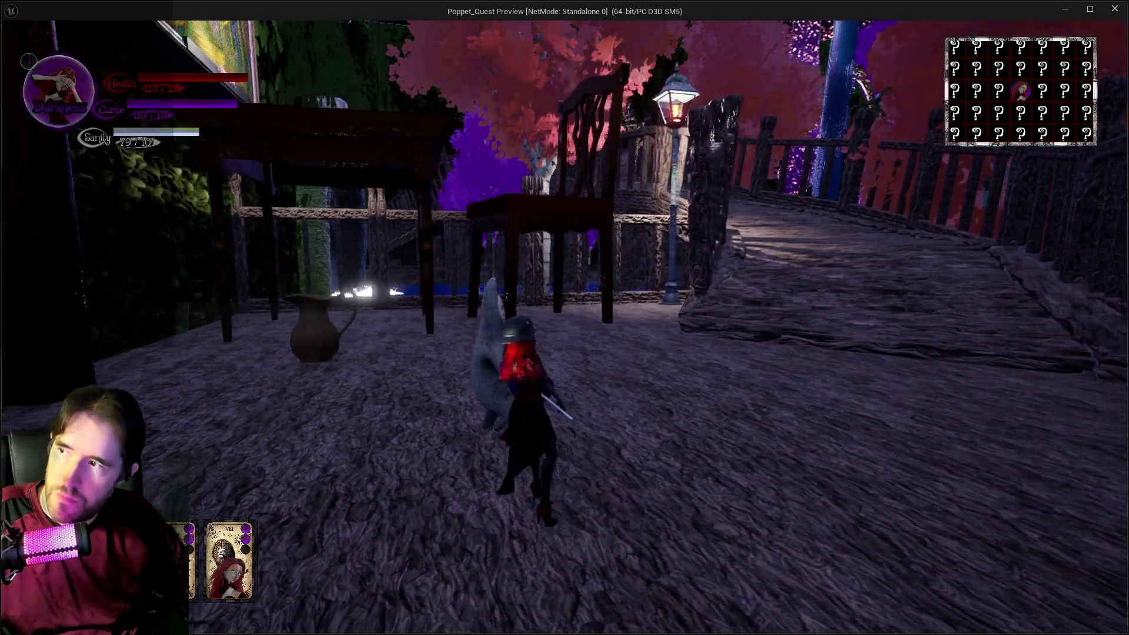
click(565, 318)
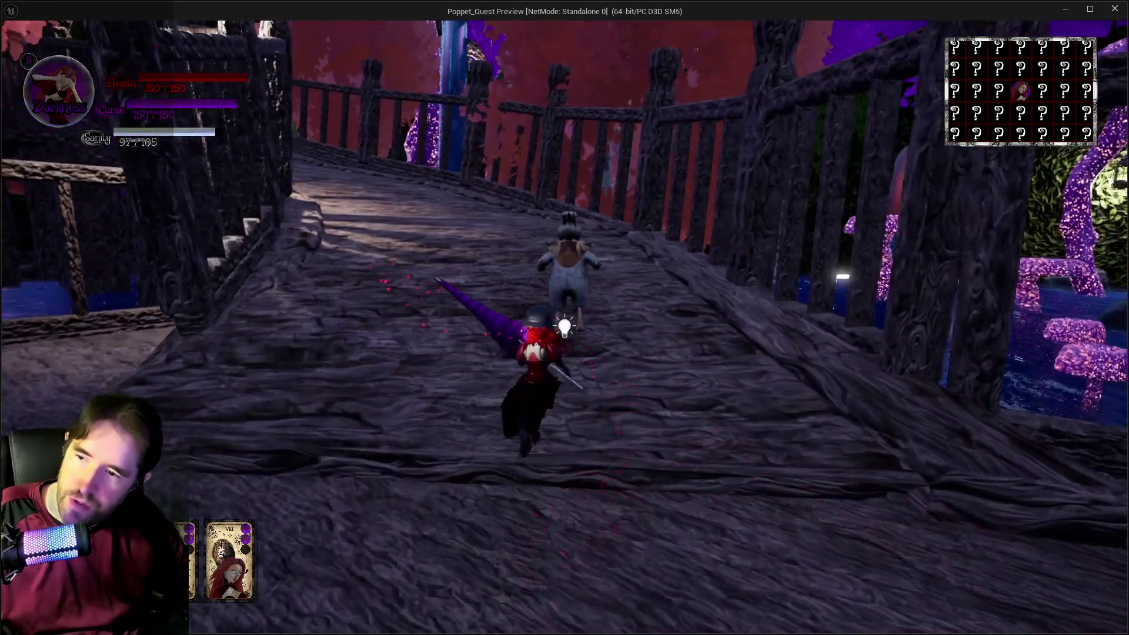
Travel into the dark area, switch from Light to Darkness, and attack the porch enemies.
key(w)
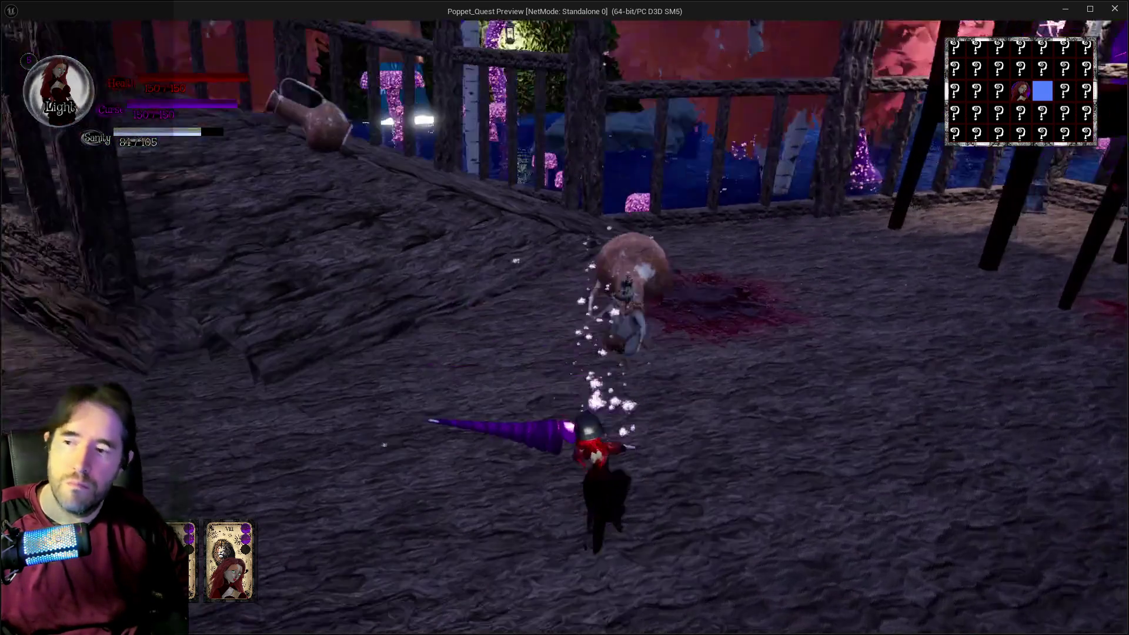
key(q)
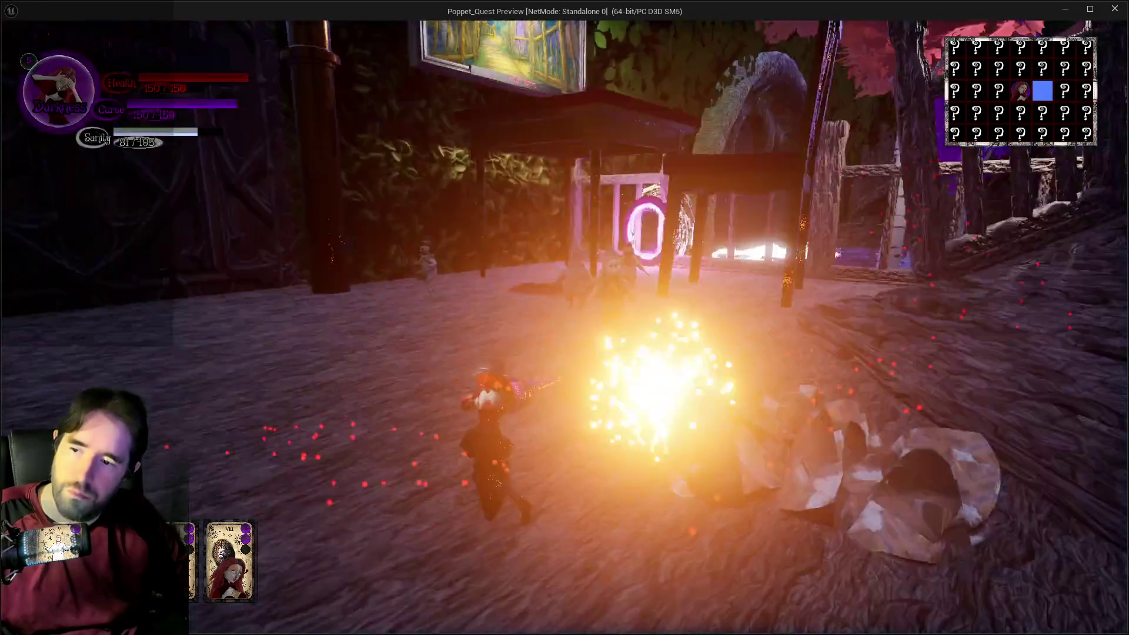
click(564, 318)
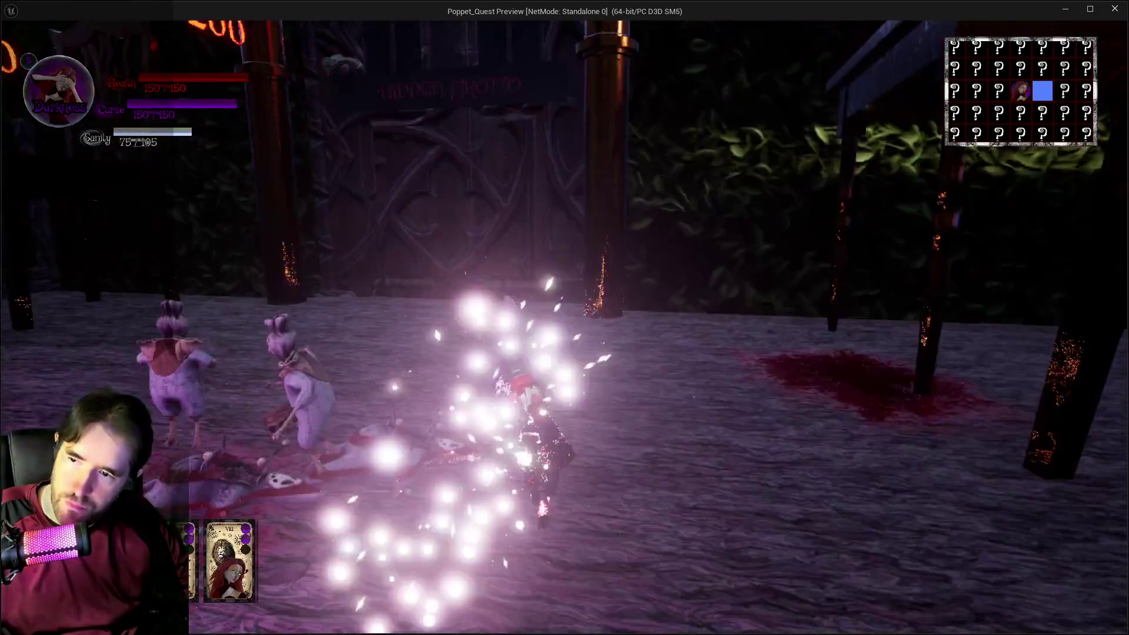
click(564, 317)
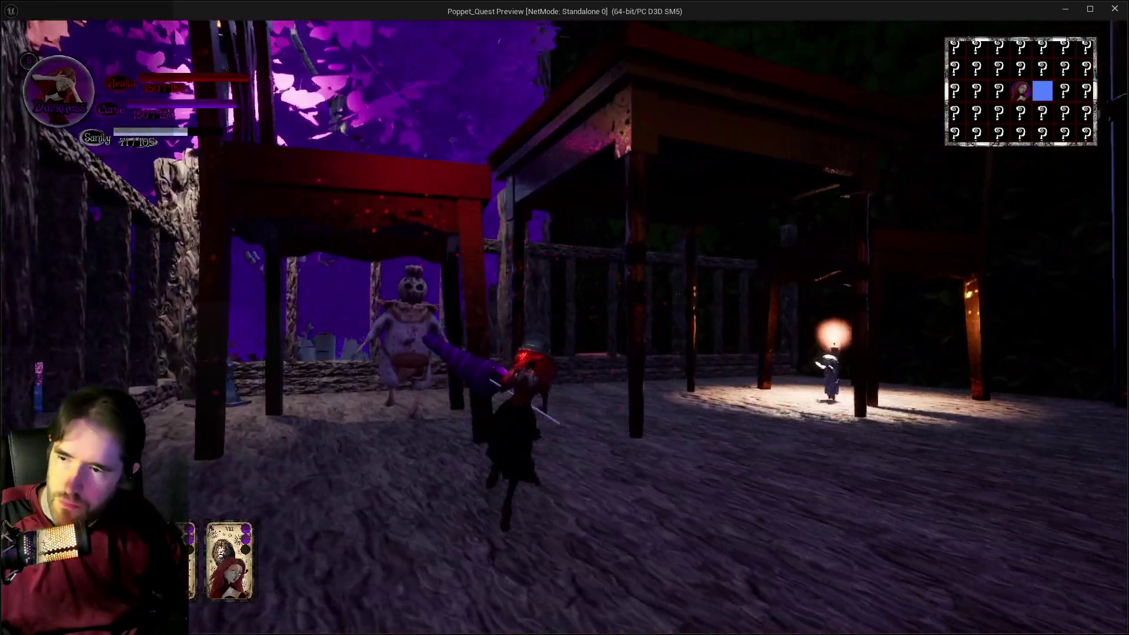
click(564, 317)
click(564, 317)
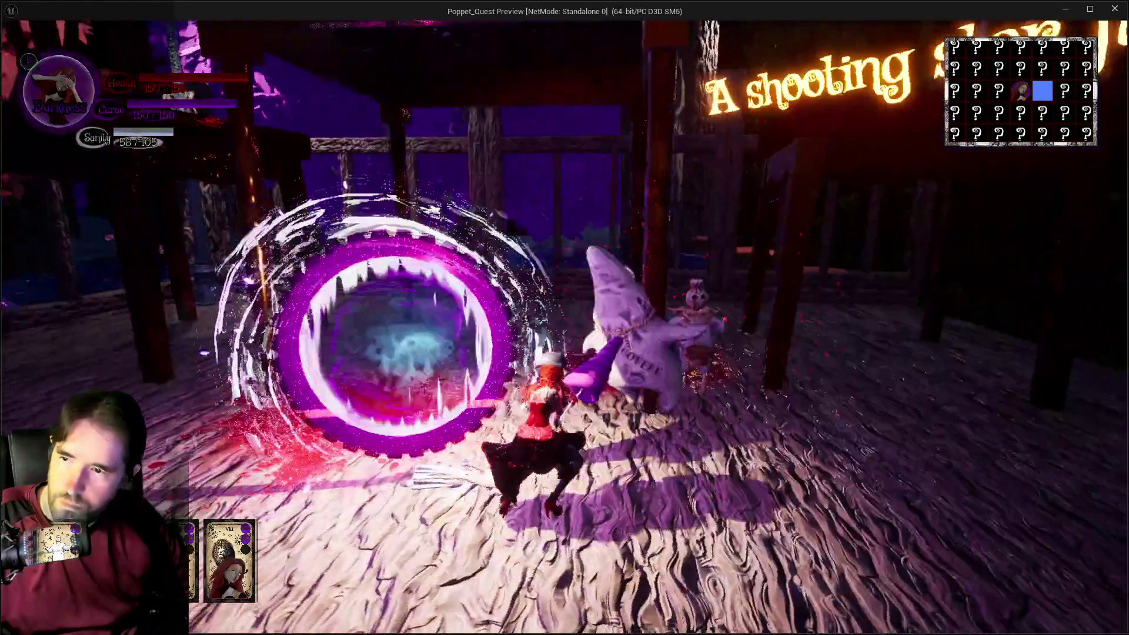
Stop the session and view BP_Strength_Weapon's event nodes and Branch logic.
key(alt+Tab)
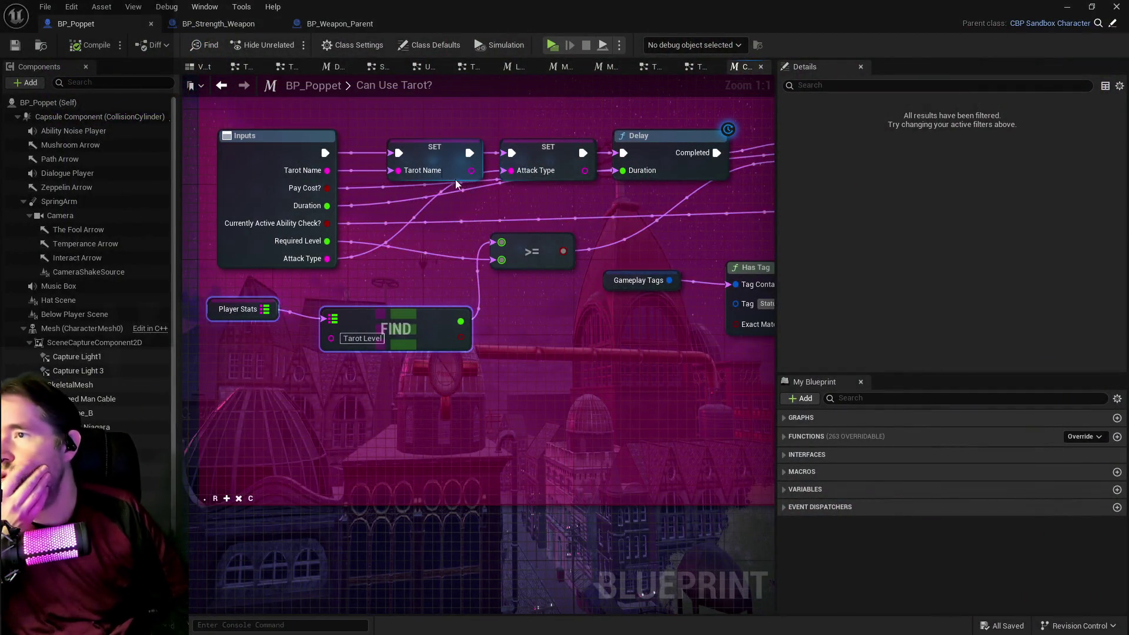
key(Escape)
click(234, 23)
drag(292, 78, 526, 137)
scroll(471, 253, up, 3)
mouse_move(544, 319)
mouse_down()
mouse_move(447, 259)
mouse_move(407, 252)
mouse_move(428, 258)
mouse_move(571, 235)
mouse_move(461, 214)
mouse_up()
Move Event Explode Attached Enemy under the Branch and shift the Remove Gameplay Tag group.
scroll(302, 222, down, 2)
drag(344, 223, 489, 126)
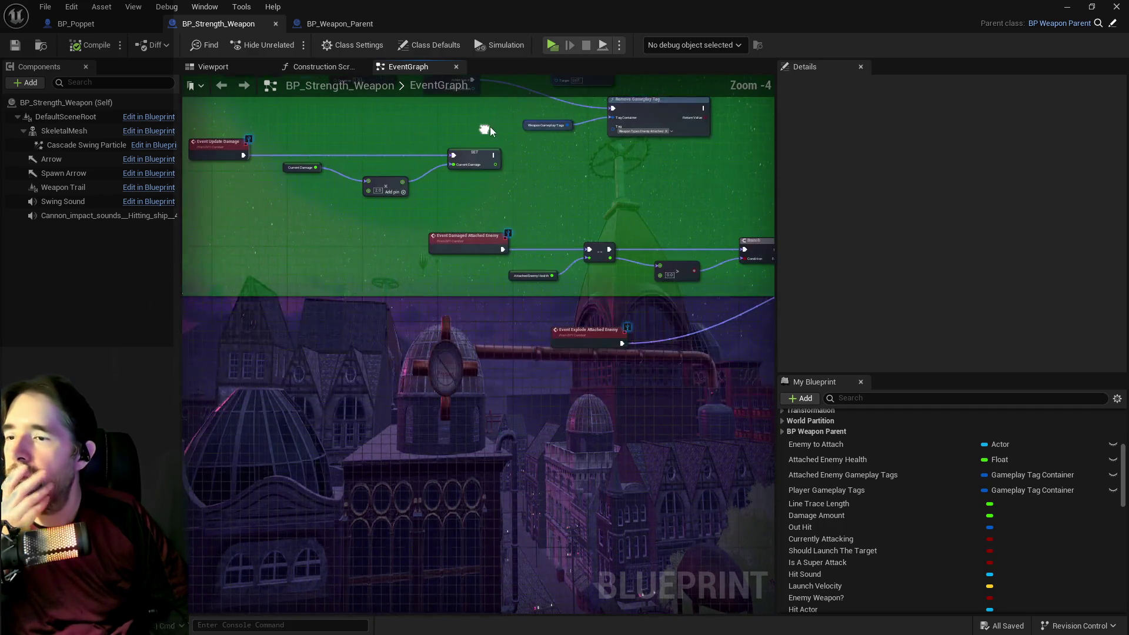
scroll(459, 248, up, 2)
drag(515, 295, 194, 247)
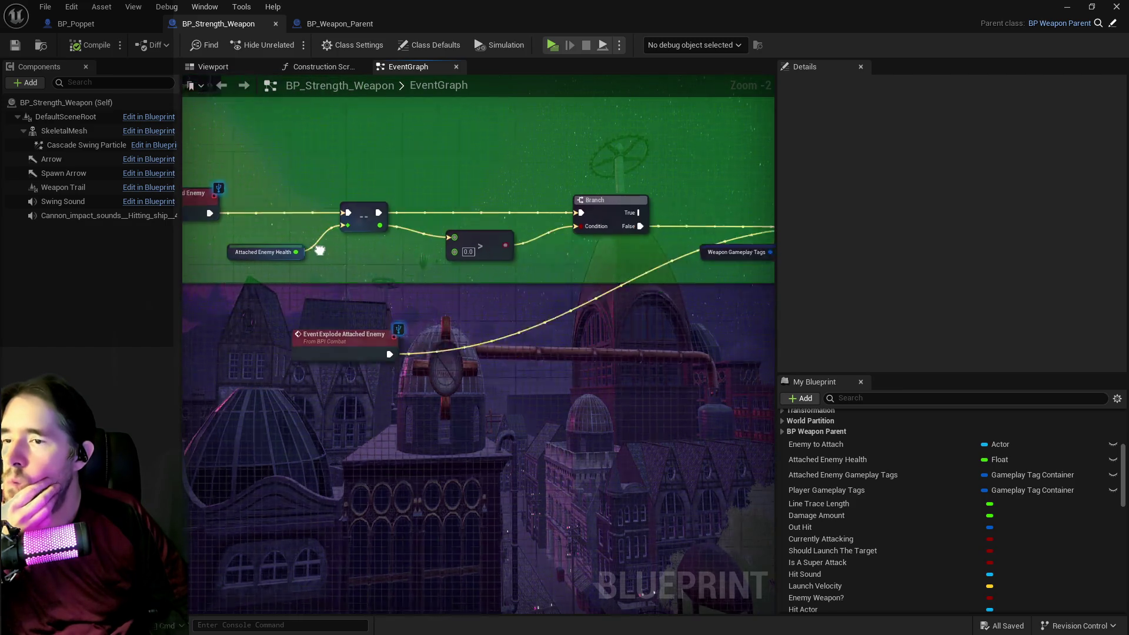
drag(367, 276, 290, 245)
mouse_move(296, 308)
mouse_down()
mouse_move(531, 281)
mouse_move(165, 281)
mouse_move(605, 265)
mouse_move(288, 288)
mouse_up()
click(519, 195)
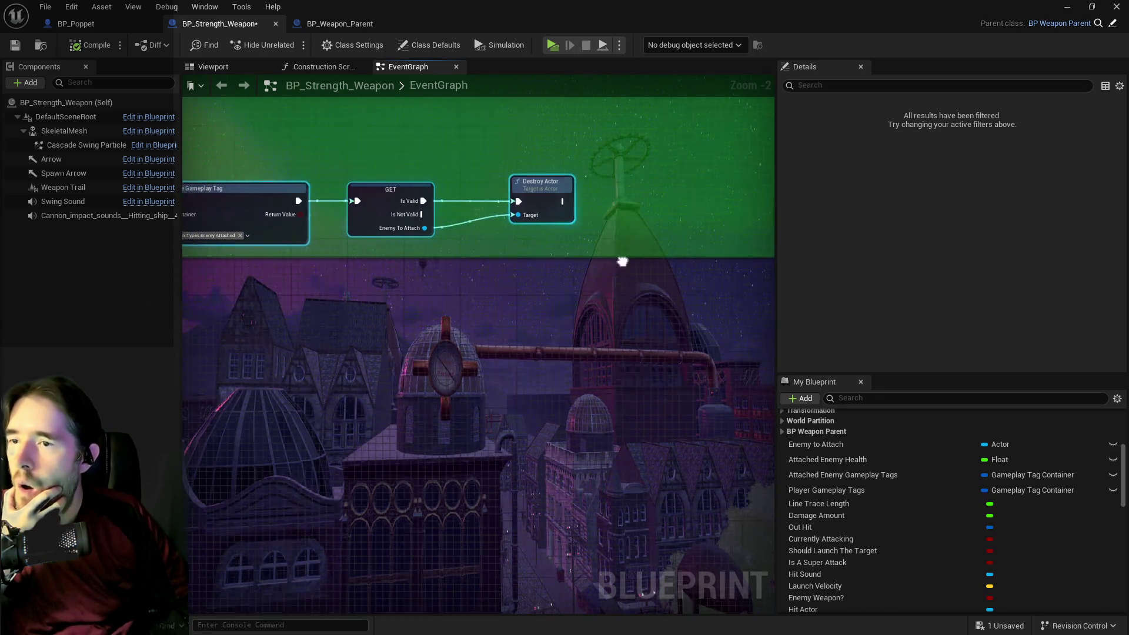
mouse_move(520, 195)
mouse_down()
mouse_move(652, 185)
mouse_move(465, 202)
mouse_up()
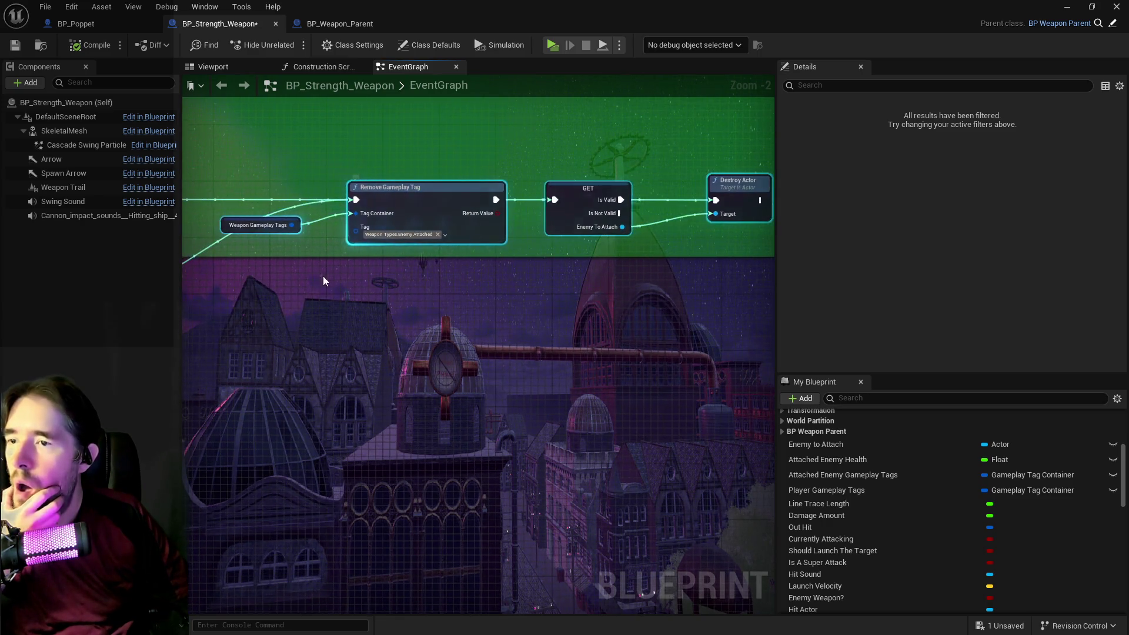
mouse_move(283, 253)
mouse_down()
mouse_move(342, 189)
mouse_move(331, 196)
mouse_move(612, 243)
mouse_move(352, 249)
mouse_move(161, 378)
mouse_move(339, 351)
mouse_up()
Place Remove Gameplay Tag, GET and Destroy Actor below the comment, wired from the explode event.
scroll(340, 351, down, 1)
mouse_move(647, 353)
mouse_down()
mouse_move(454, 320)
mouse_move(264, 263)
mouse_up()
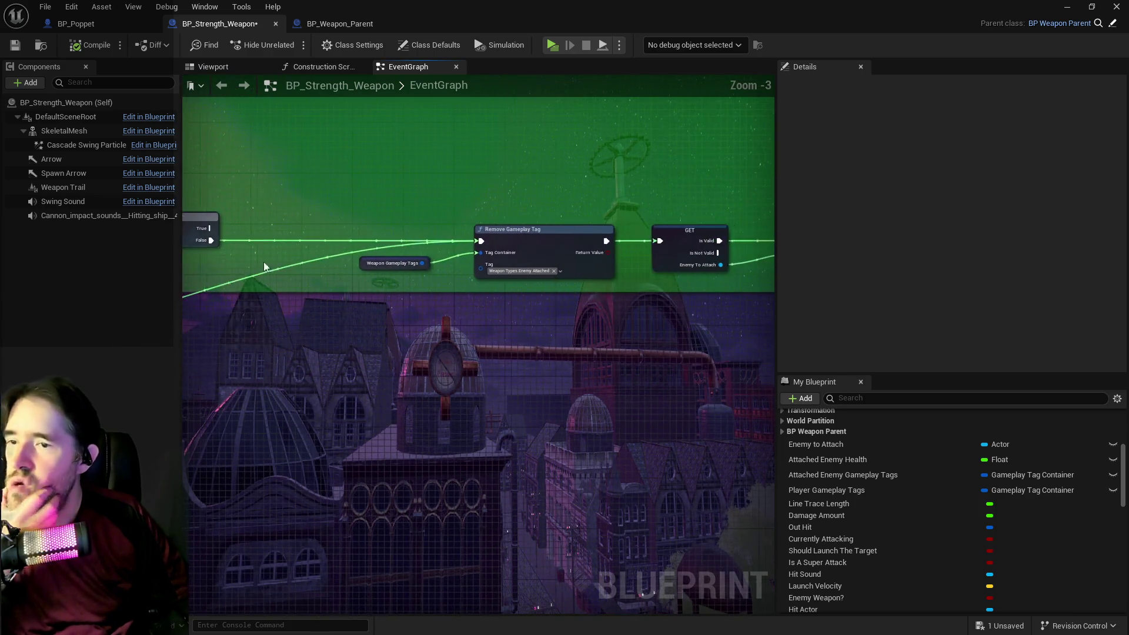
mouse_move(387, 199)
mouse_down()
mouse_move(791, 286)
mouse_move(697, 302)
mouse_up()
mouse_move(496, 230)
mouse_down()
mouse_move(705, 285)
mouse_move(443, 351)
mouse_move(247, 329)
mouse_move(422, 316)
mouse_up()
drag(207, 315, 548, 334)
drag(429, 302, 773, 382)
Tidy the Remove Gameplay Tag chain and save BP_Strength_Weapon.
drag(545, 337, 475, 305)
drag(757, 296, 713, 309)
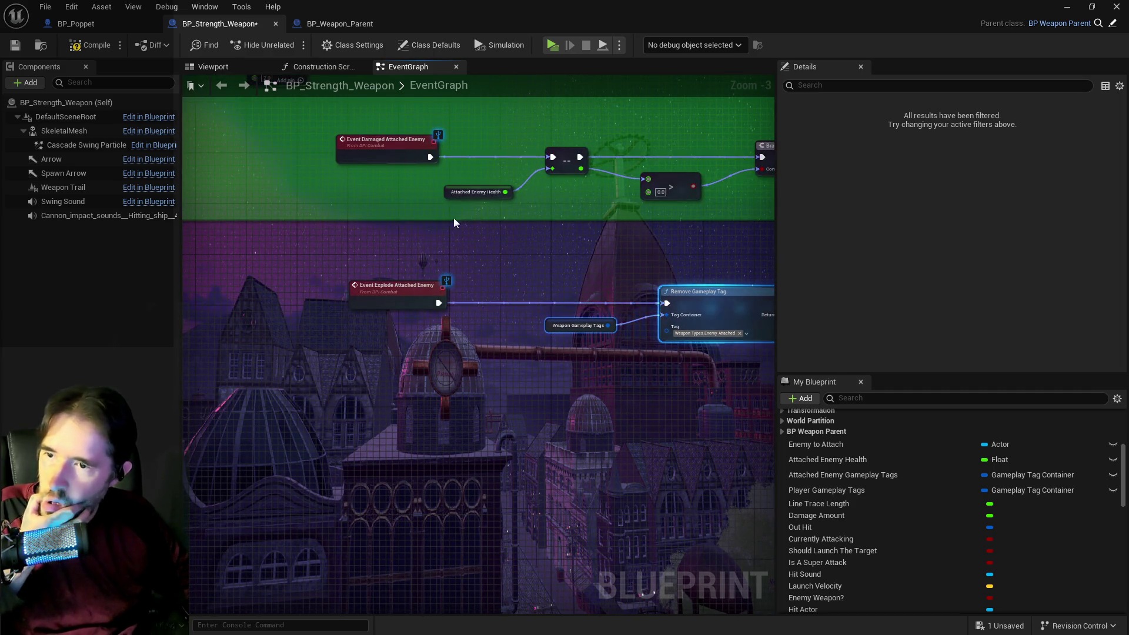
click(14, 46)
mouse_move(614, 245)
mouse_down()
mouse_move(393, 205)
mouse_move(366, 228)
mouse_move(466, 184)
mouse_move(484, 242)
mouse_move(463, 270)
mouse_move(449, 238)
mouse_up()
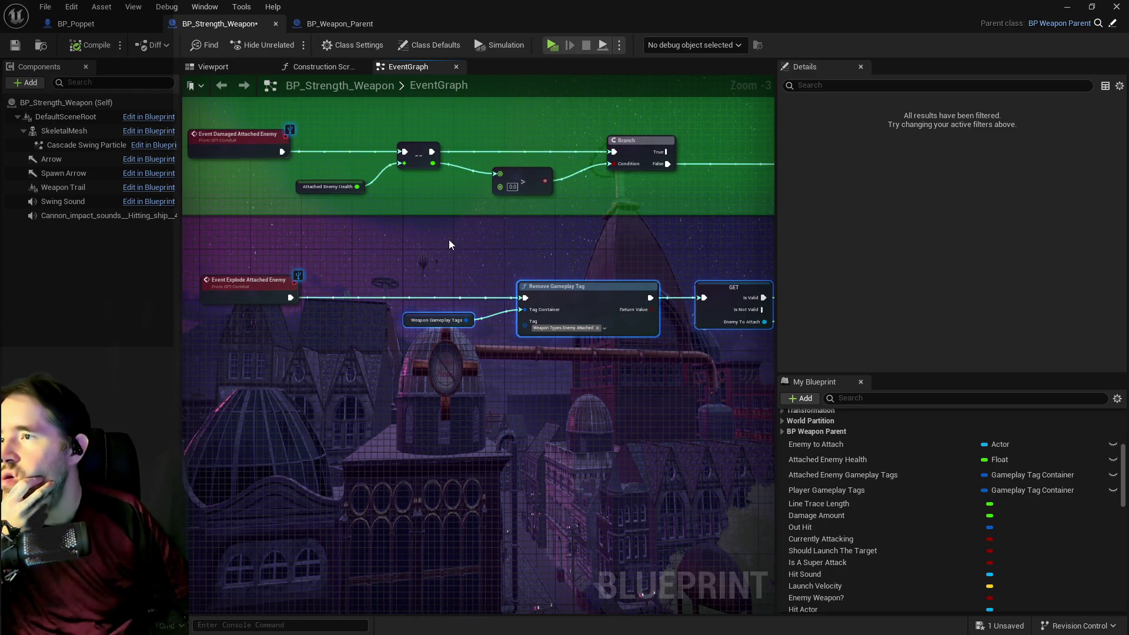
Pan BP_Poppet's Tarot 8: Strength Graph across Make An Attack, Explode Attached Enemy and Strength 2-3 events.
click(98, 24)
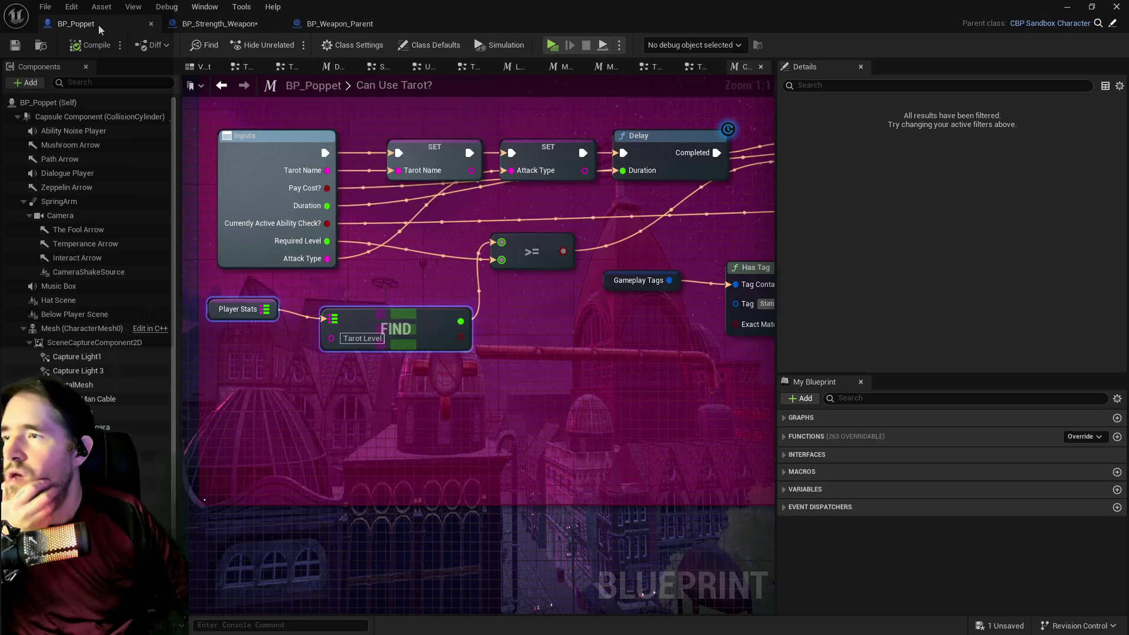
click(687, 70)
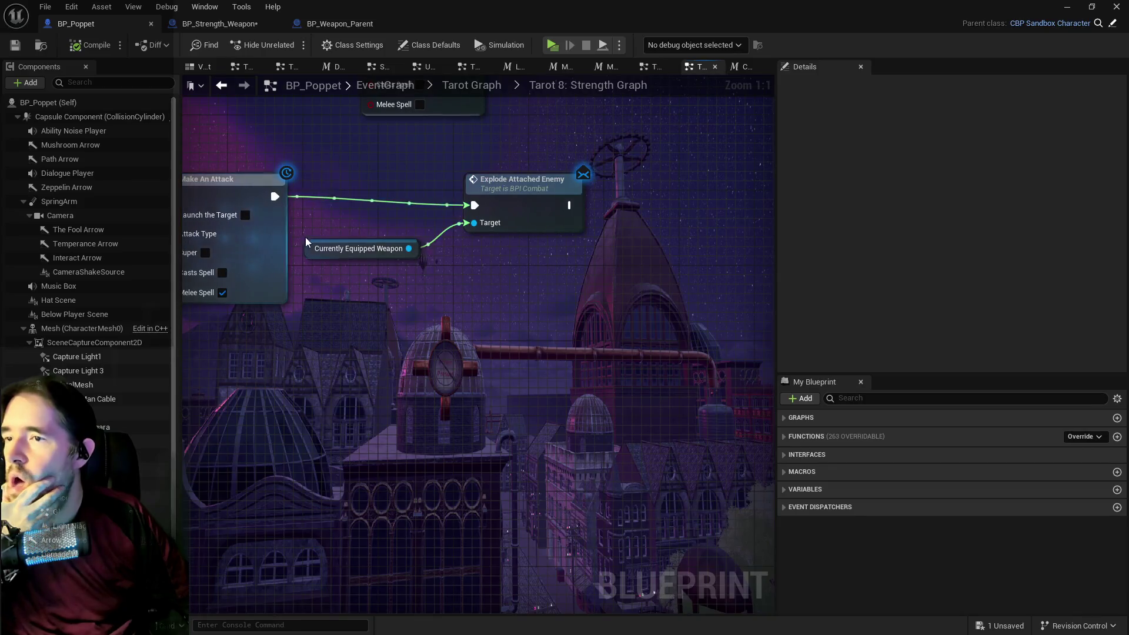
drag(453, 222, 900, 222)
mouse_move(407, 241)
mouse_down()
mouse_move(350, 172)
mouse_move(51, 182)
mouse_up()
mouse_move(426, 271)
mouse_down()
mouse_move(391, 277)
mouse_move(675, 310)
mouse_up()
mouse_move(528, 294)
mouse_down()
mouse_move(647, 249)
mouse_move(355, 150)
mouse_move(365, 248)
mouse_move(183, 249)
mouse_up()
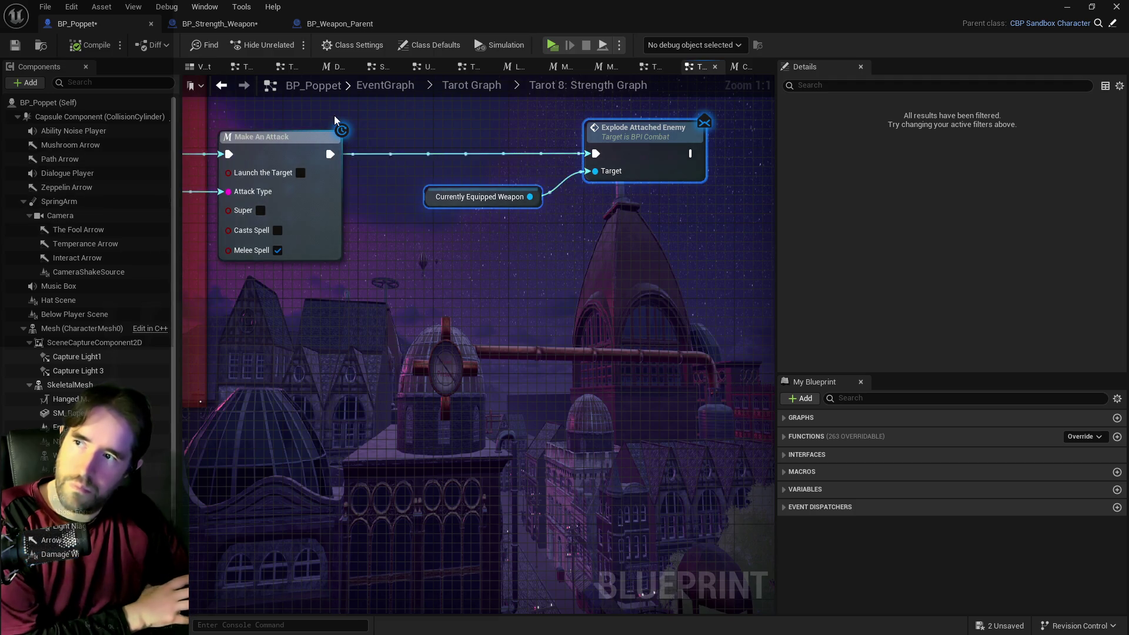
mouse_move(353, 176)
mouse_down()
mouse_move(562, 176)
mouse_move(523, 227)
mouse_up()
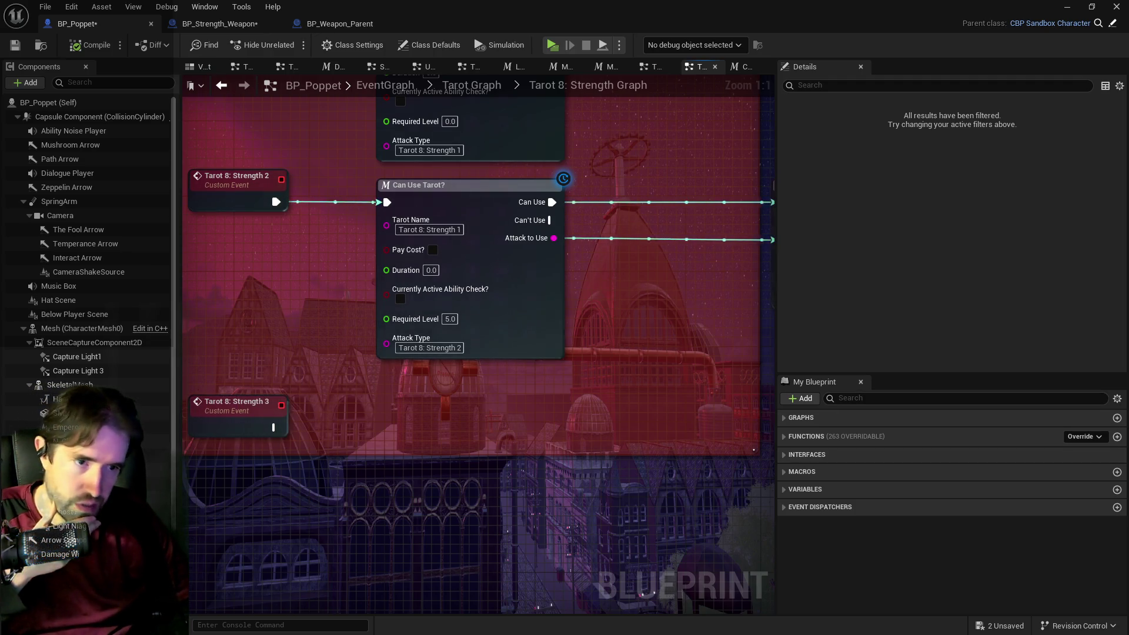
drag(1128, 58, 474, 64)
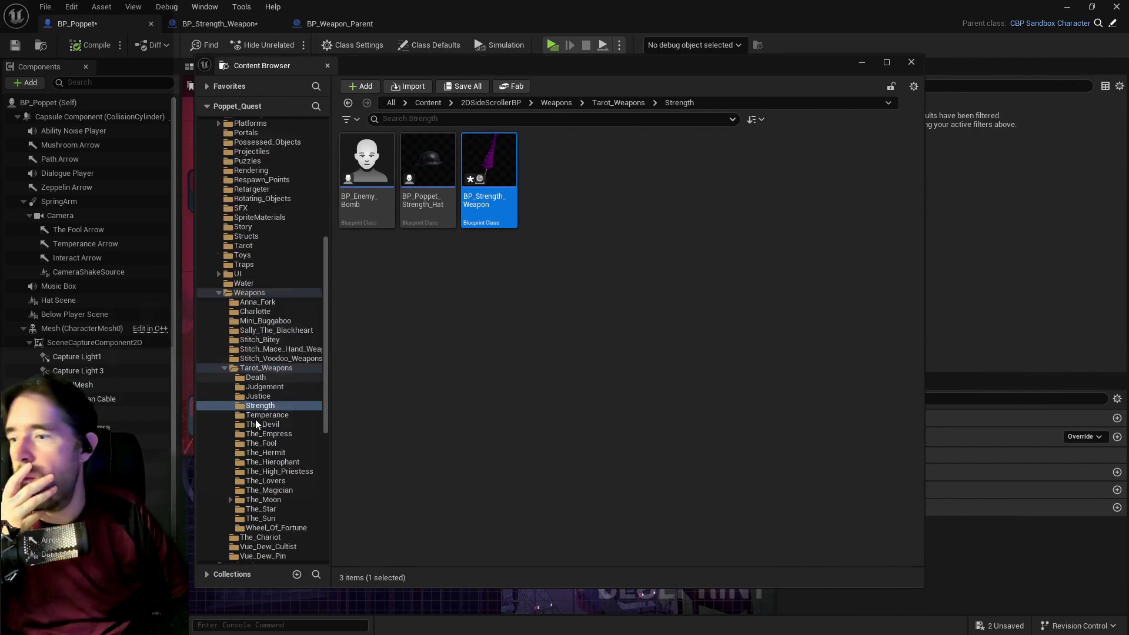
Browse to UI > UINavSimplePack > UMG > Widgets to list its 41 widget blueprints.
scroll(255, 418, down, 10)
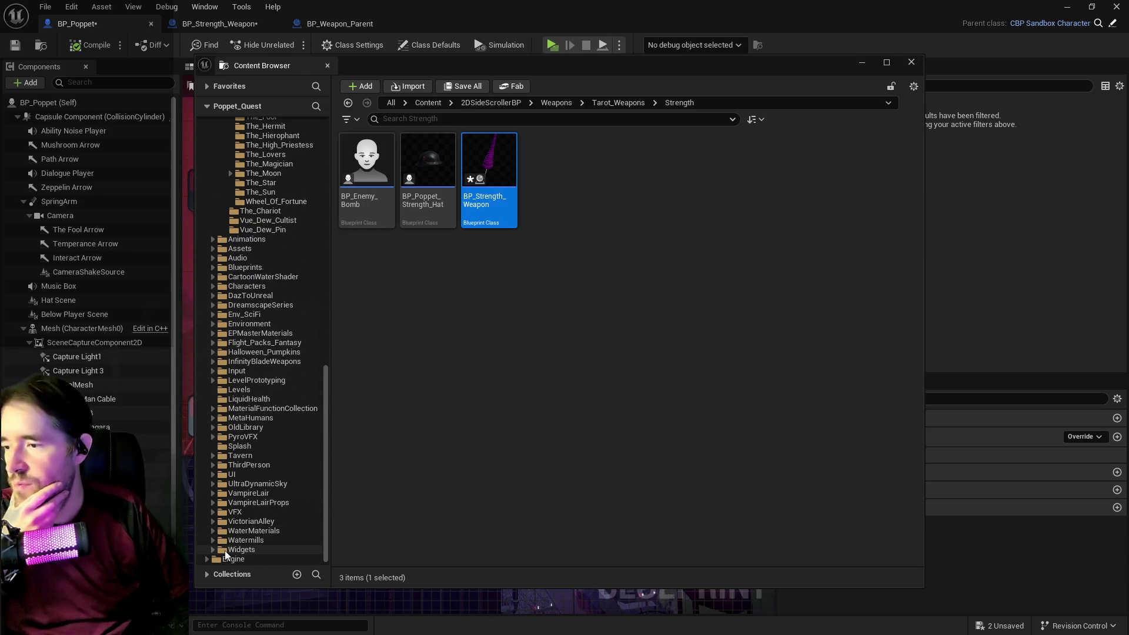
click(225, 552)
click(211, 475)
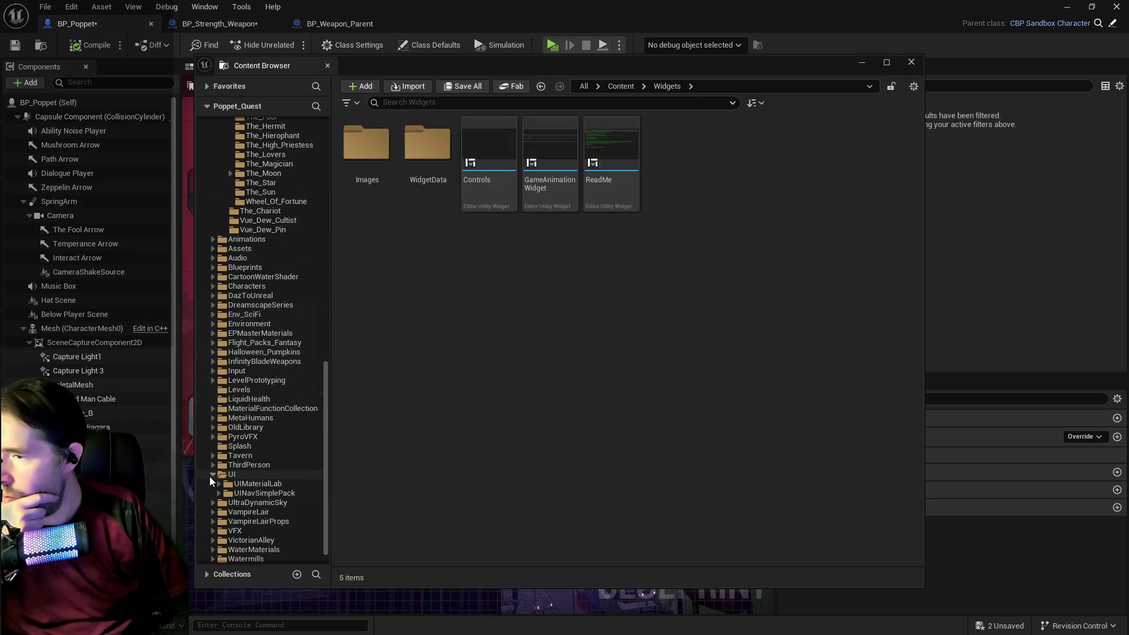
click(238, 492)
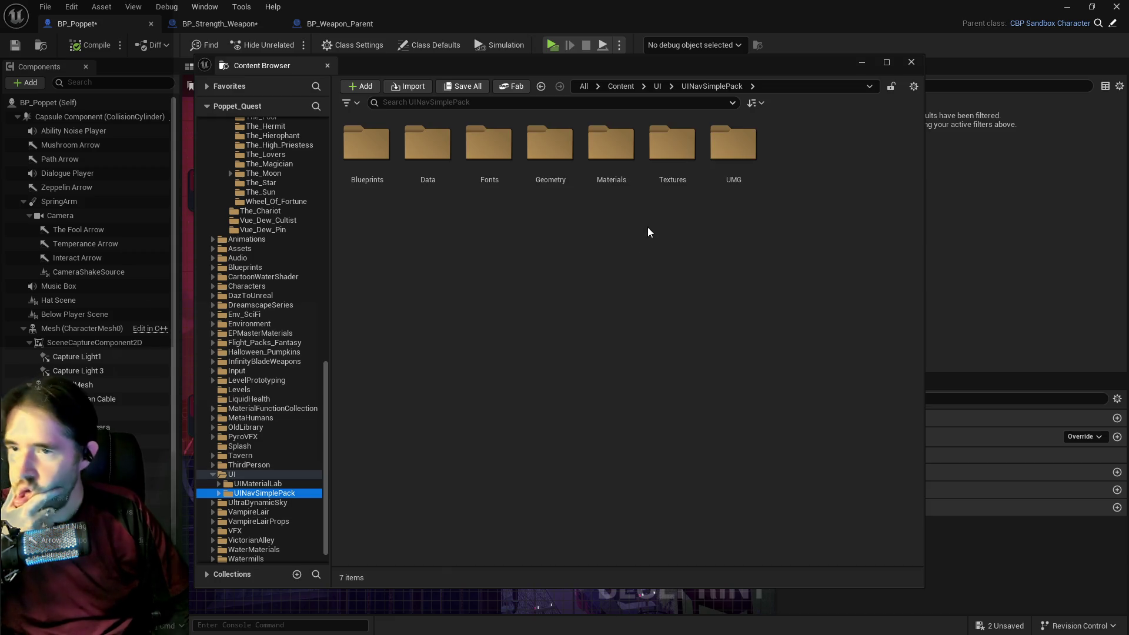
double_click(727, 154)
double_click(451, 125)
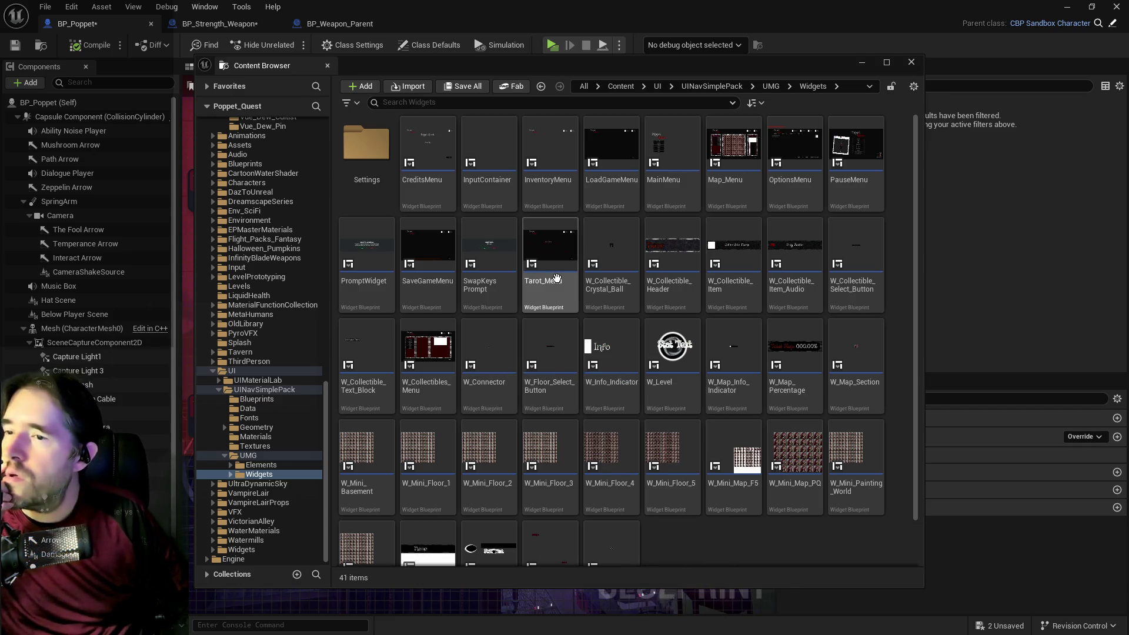
Close the floating Content Browser with Ctrl+Space.
key(ctrl+space)
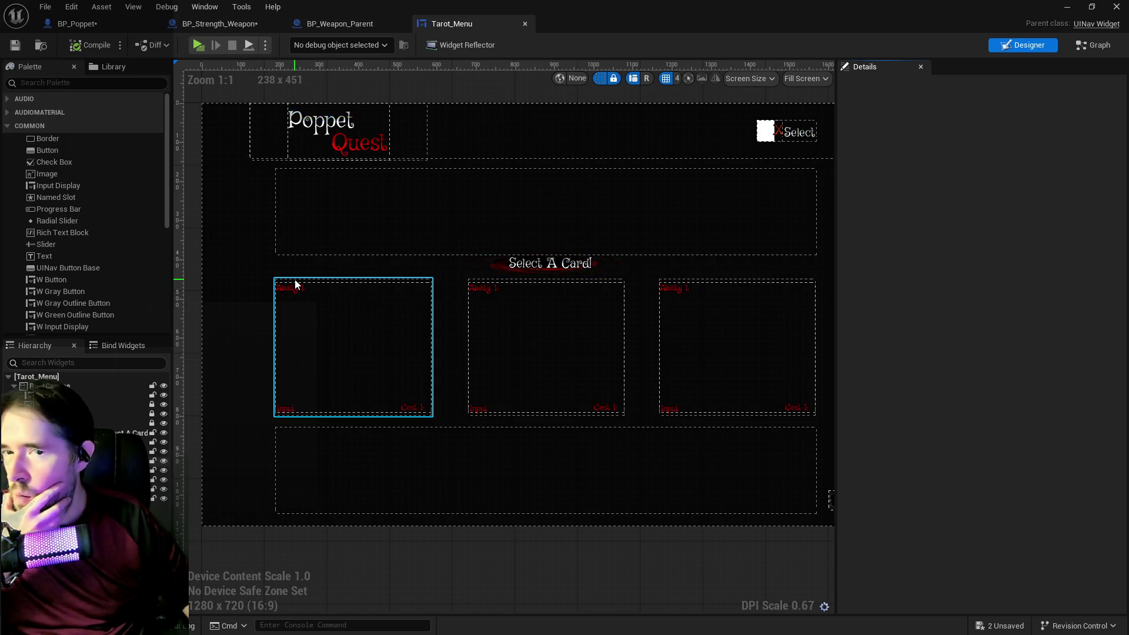
Select the W_Tarot_Info card slot and find the W_Tarot_Card class its creation node uses.
click(293, 316)
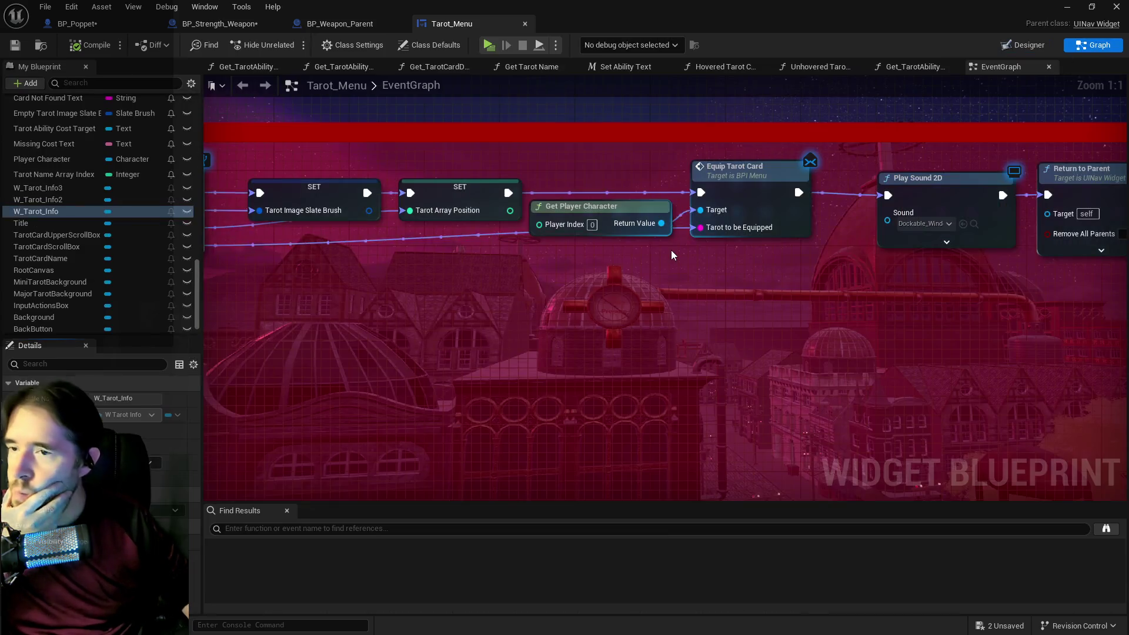
scroll(579, 292, down, 6)
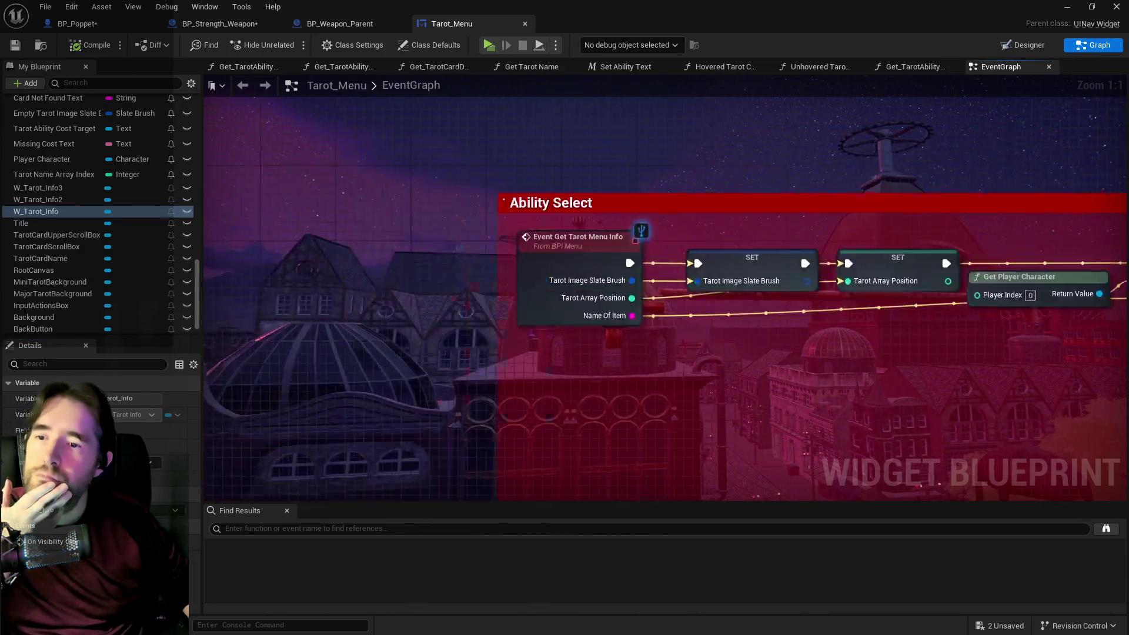
scroll(805, 241, up, 3)
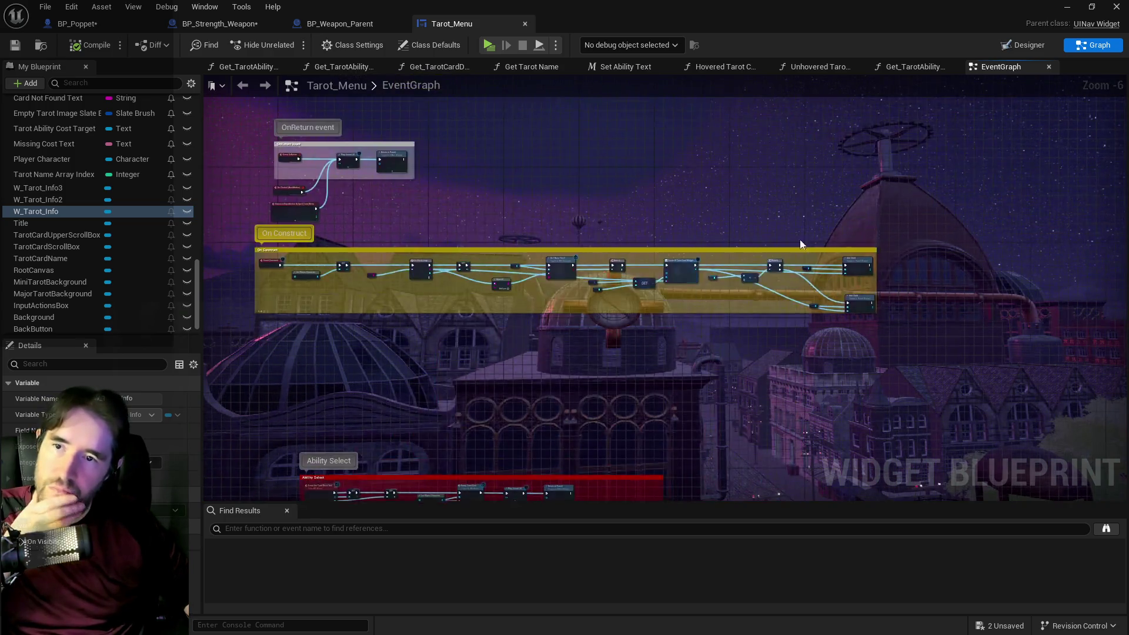
scroll(700, 264, up, 3)
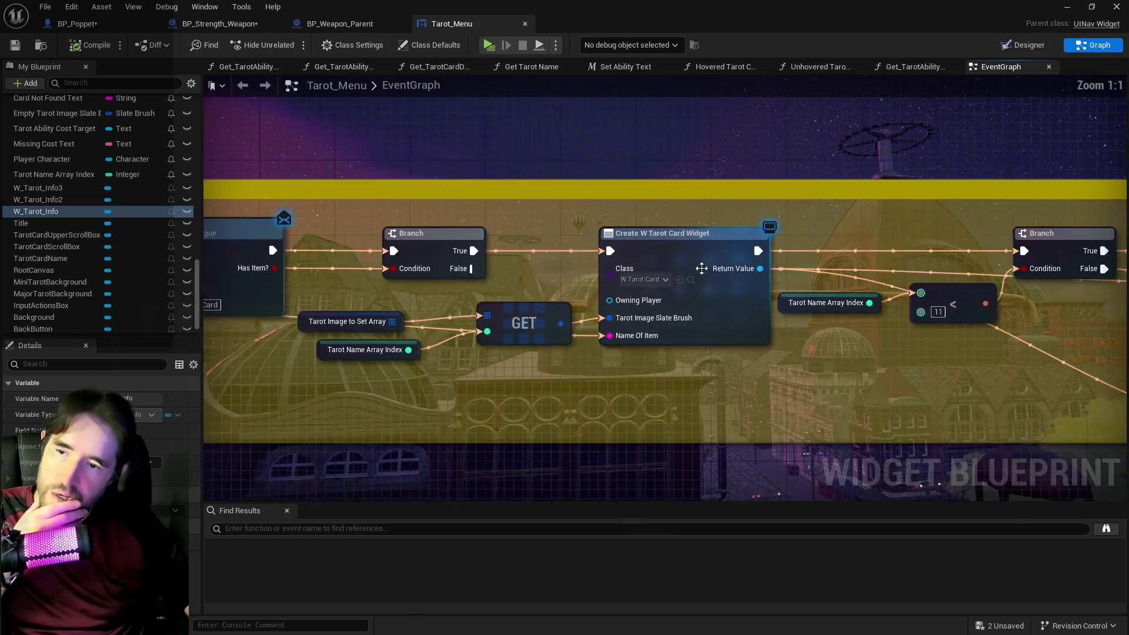
click(692, 282)
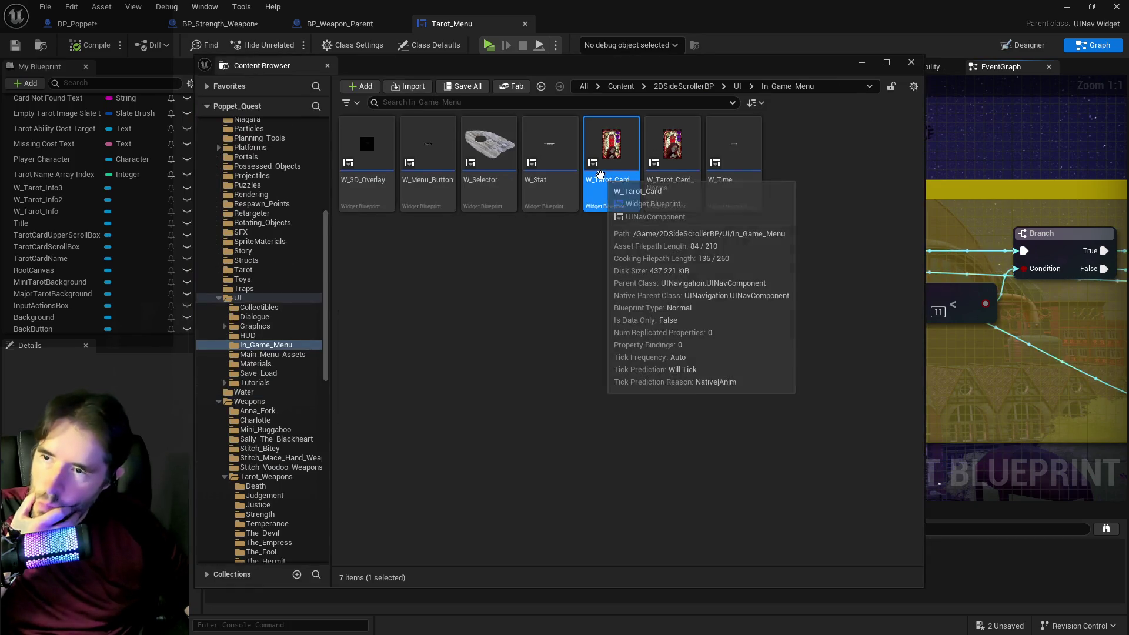
Open W_Tarot_Card and reveal its asset in the In_Game_Menu folder.
double_click(601, 175)
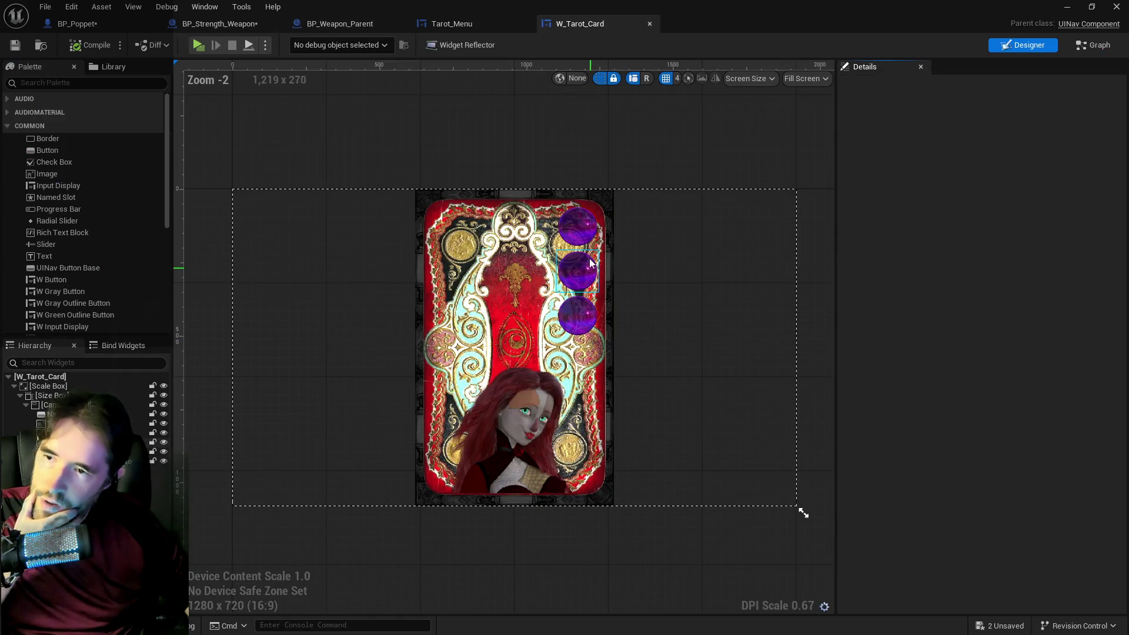
click(587, 238)
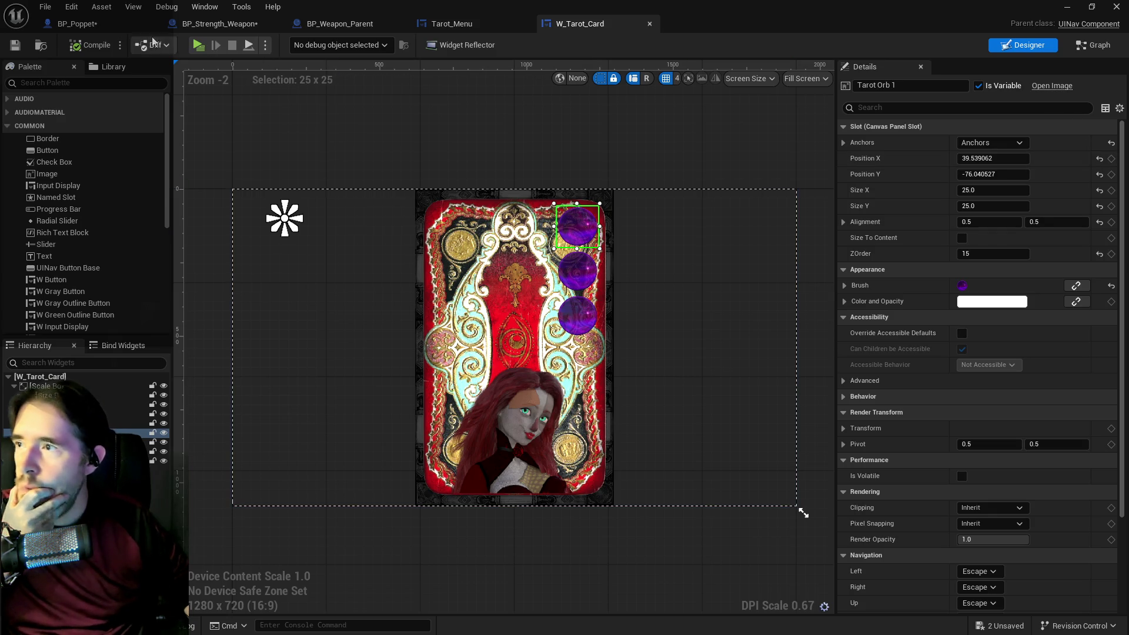
click(41, 44)
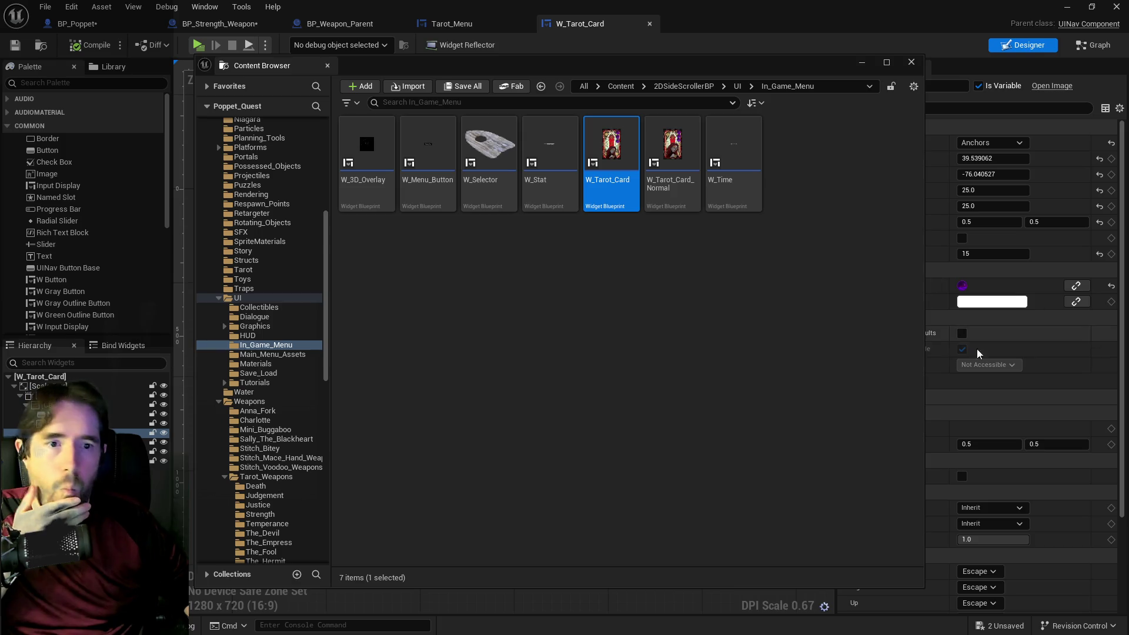
Duplicate W_Tarot_Card, keeping the name W_Tarot_Card1.
right_click(625, 185)
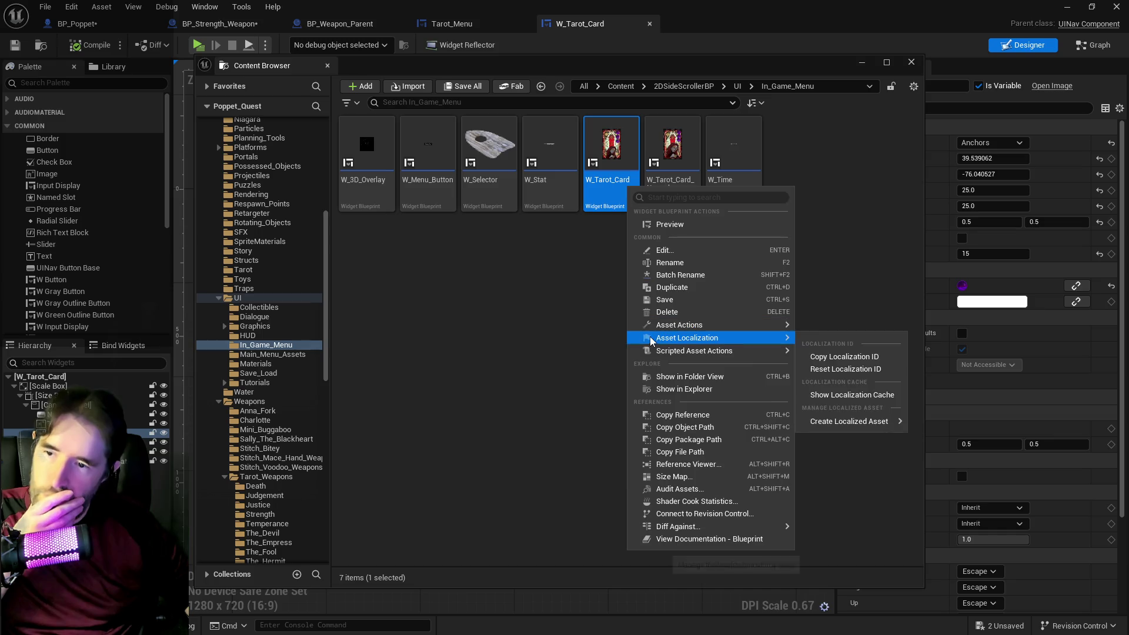
click(659, 288)
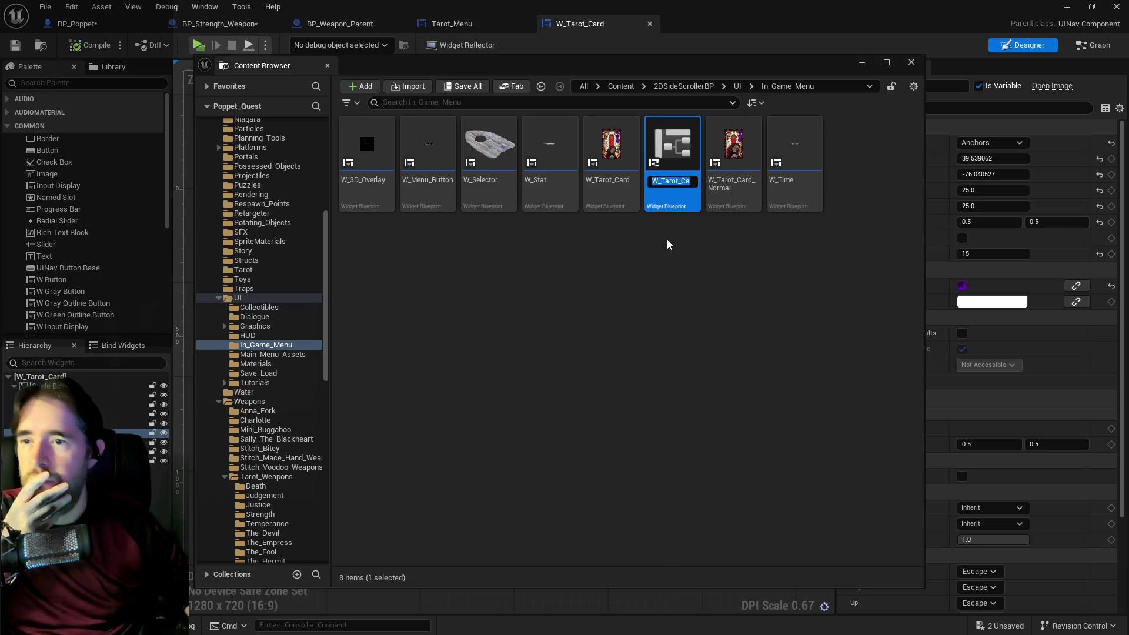
key(Return)
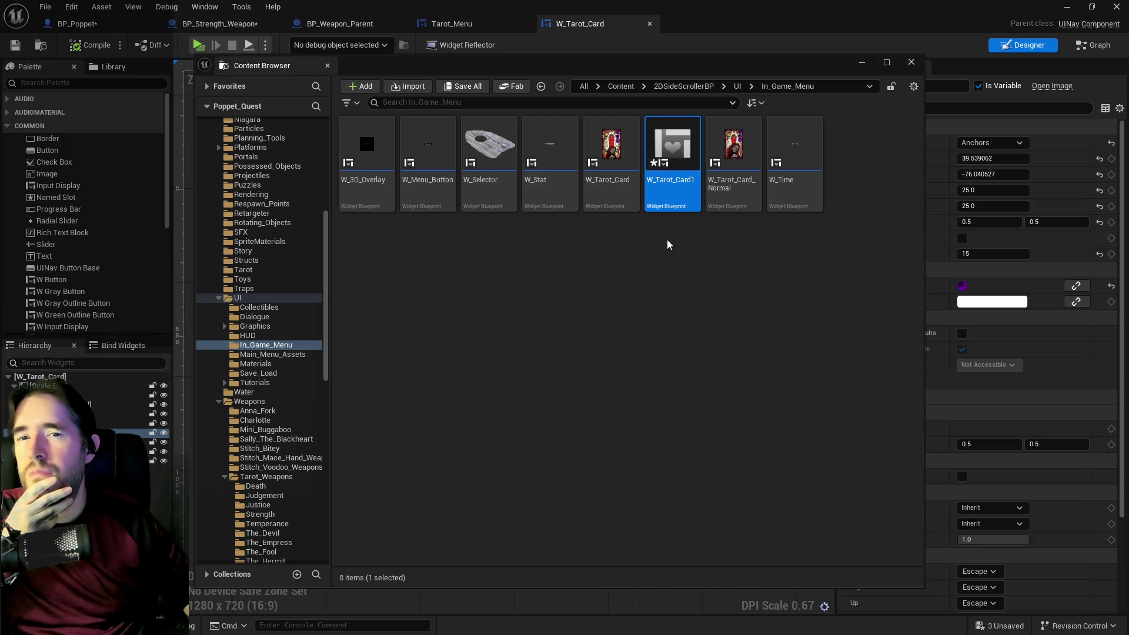
Open W_Tarot_Card1 for editing and view its event graph.
right_click(667, 244)
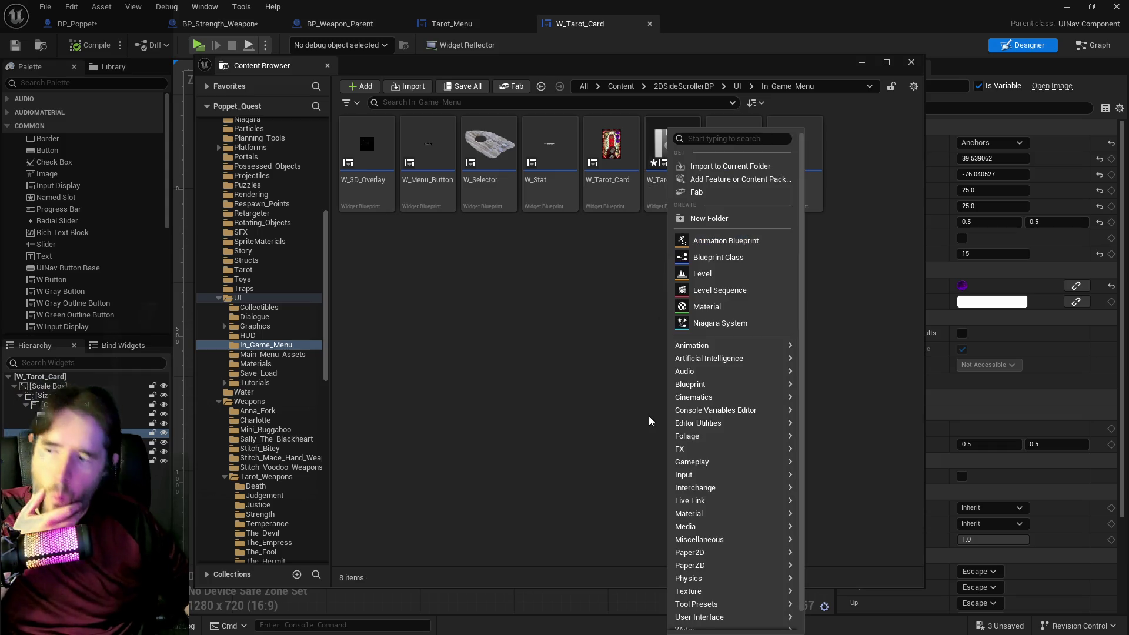
mouse_move(725, 605)
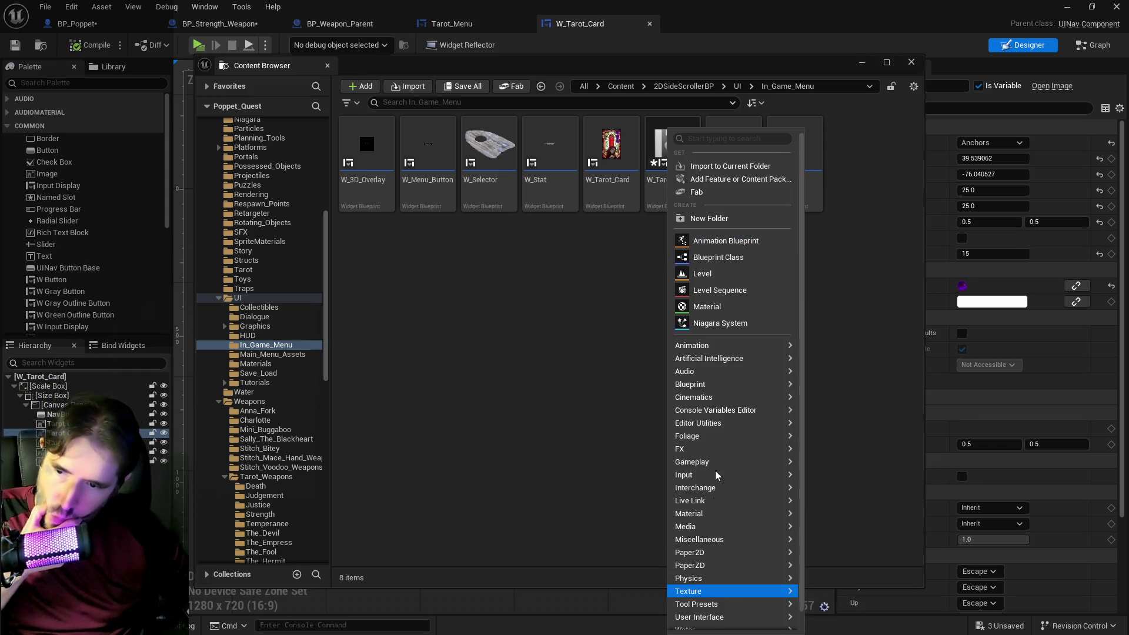
mouse_move(714, 525)
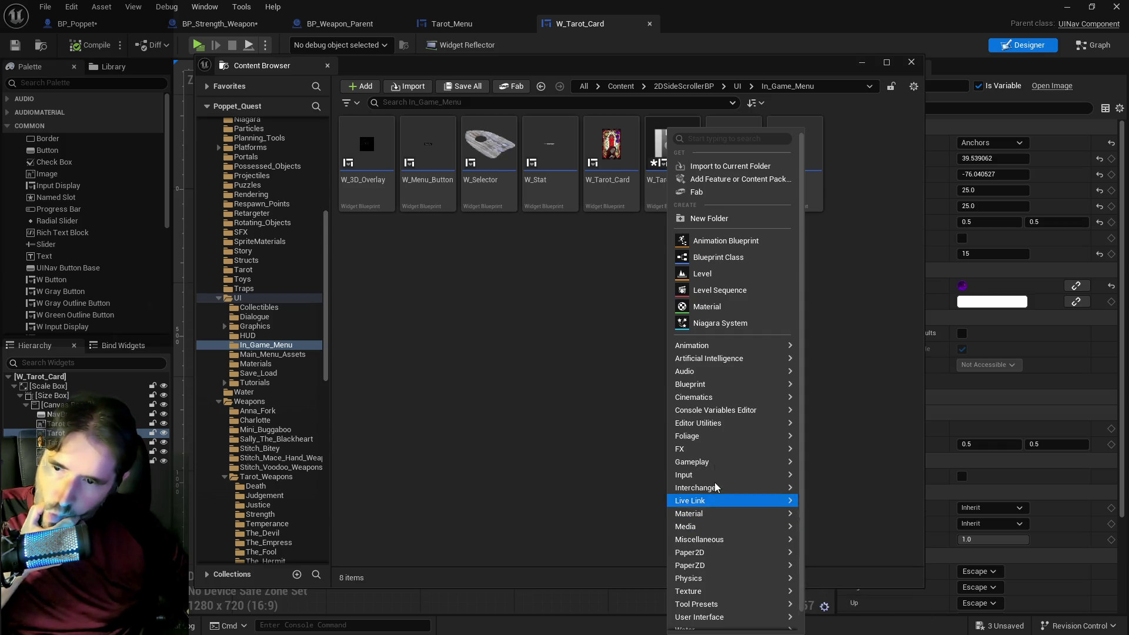
mouse_move(715, 385)
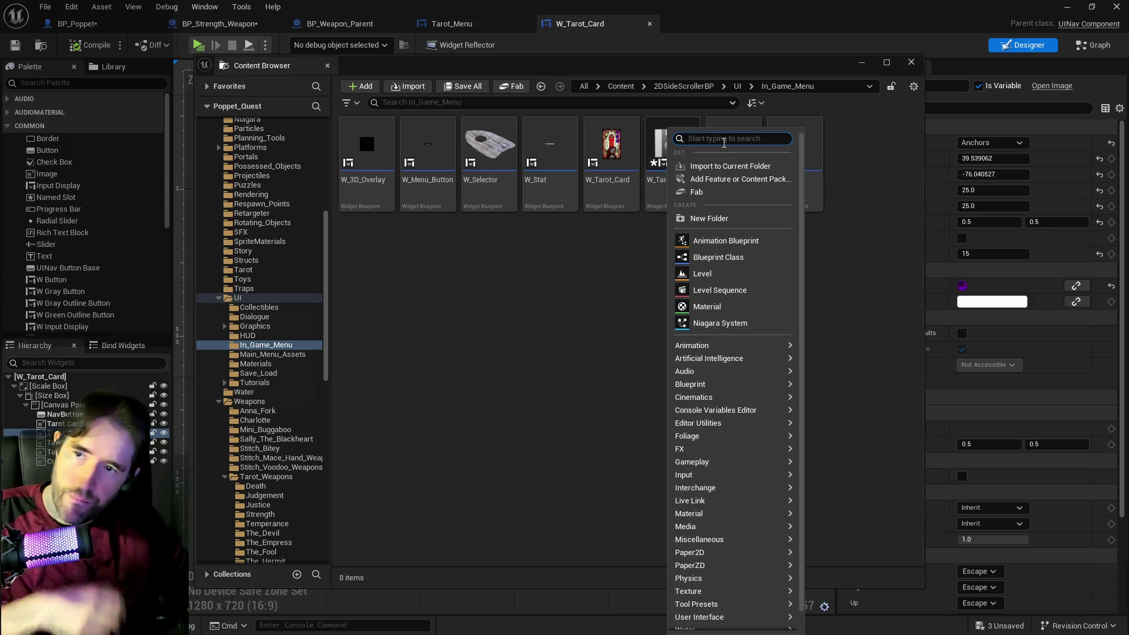
click(641, 235)
click(678, 177)
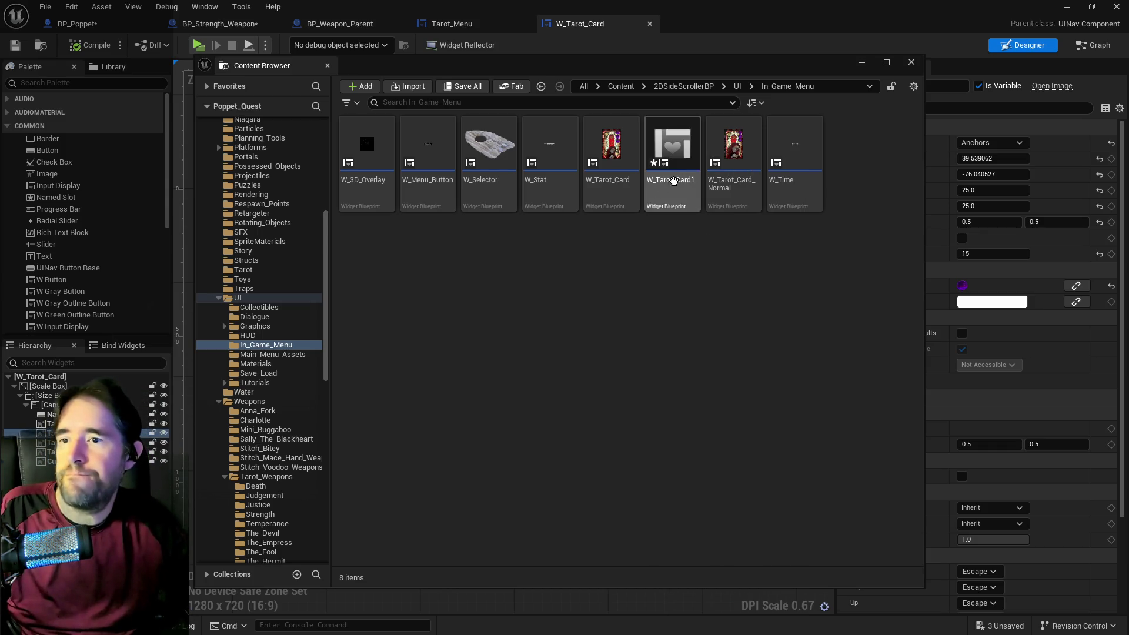
click(1092, 45)
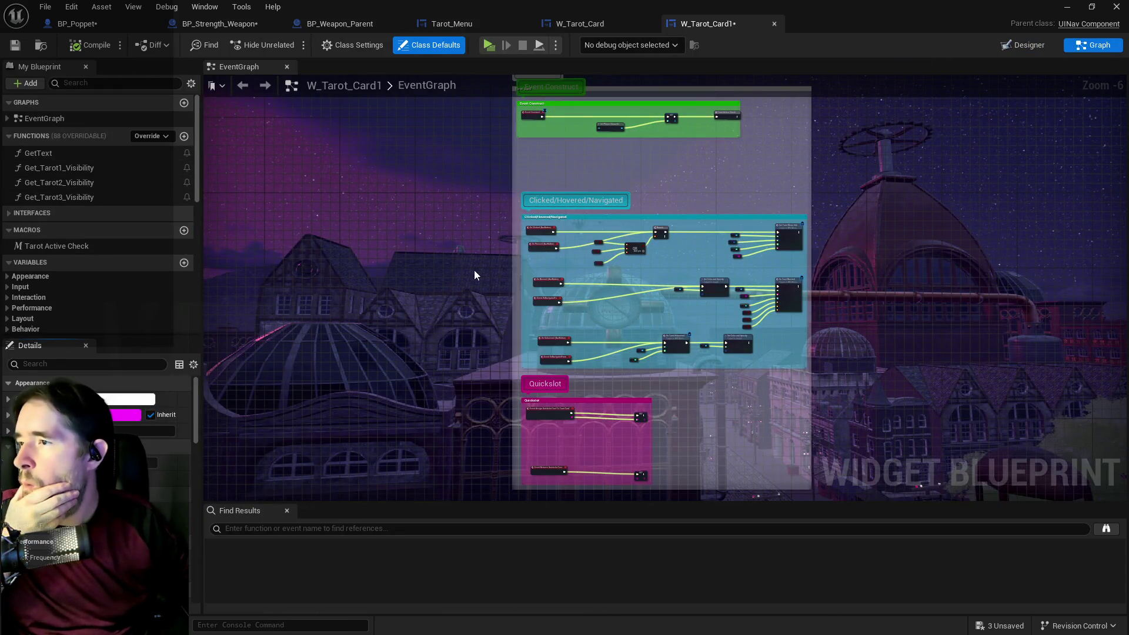
drag(496, 260, 413, 215)
scroll(615, 256, up, 4)
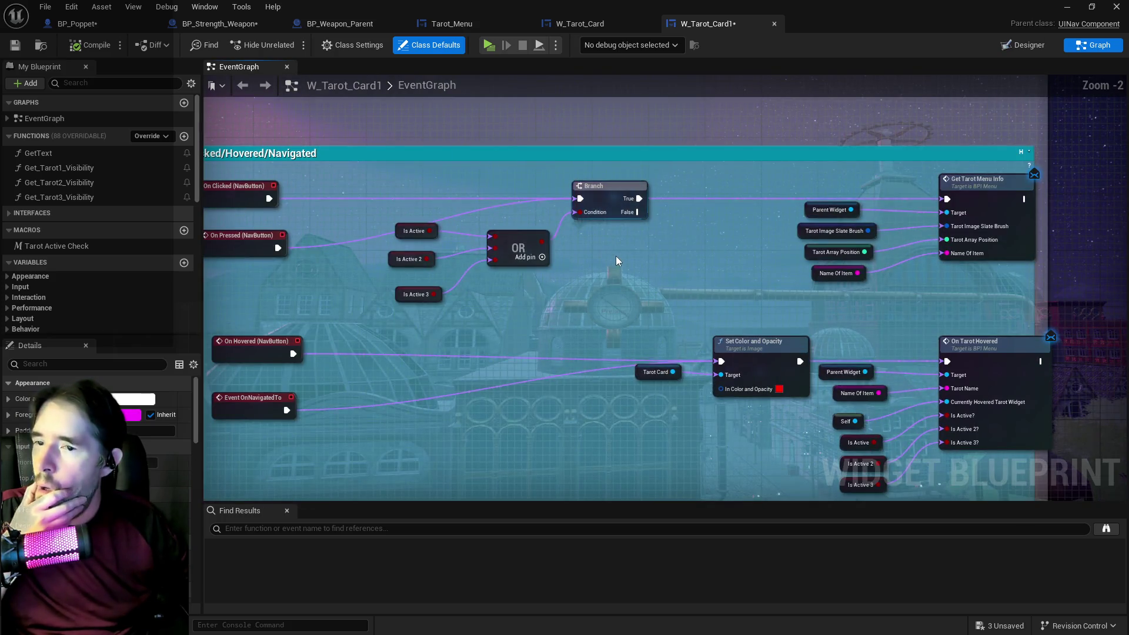
scroll(616, 256, down, 2)
mouse_move(649, 245)
mouse_down()
mouse_move(673, 223)
mouse_move(540, 226)
mouse_up()
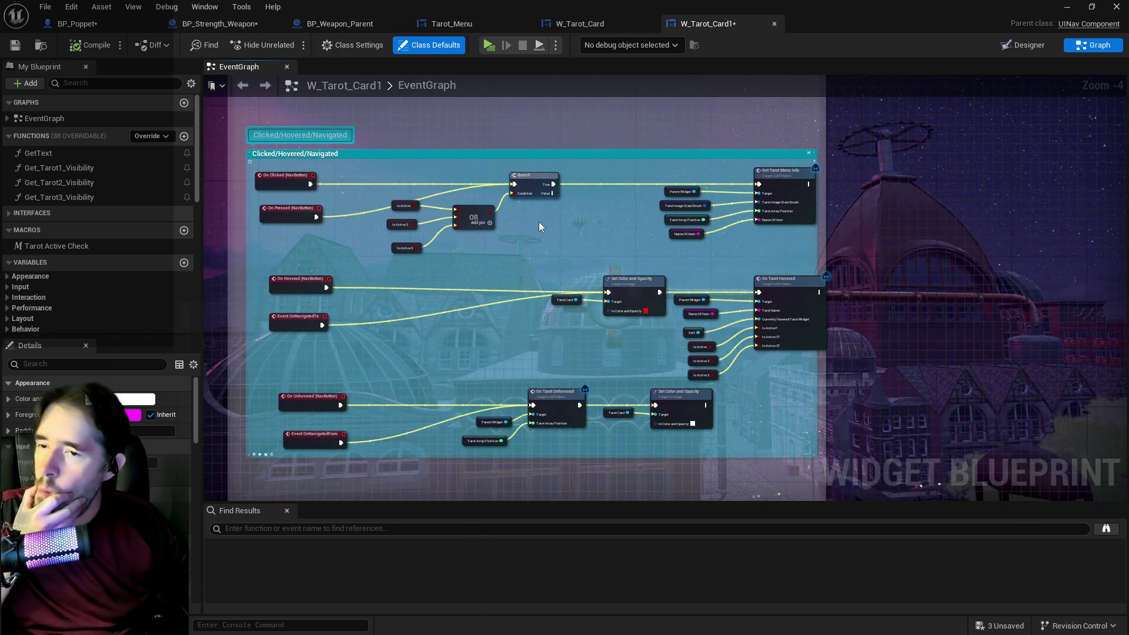
scroll(597, 202, up, 1)
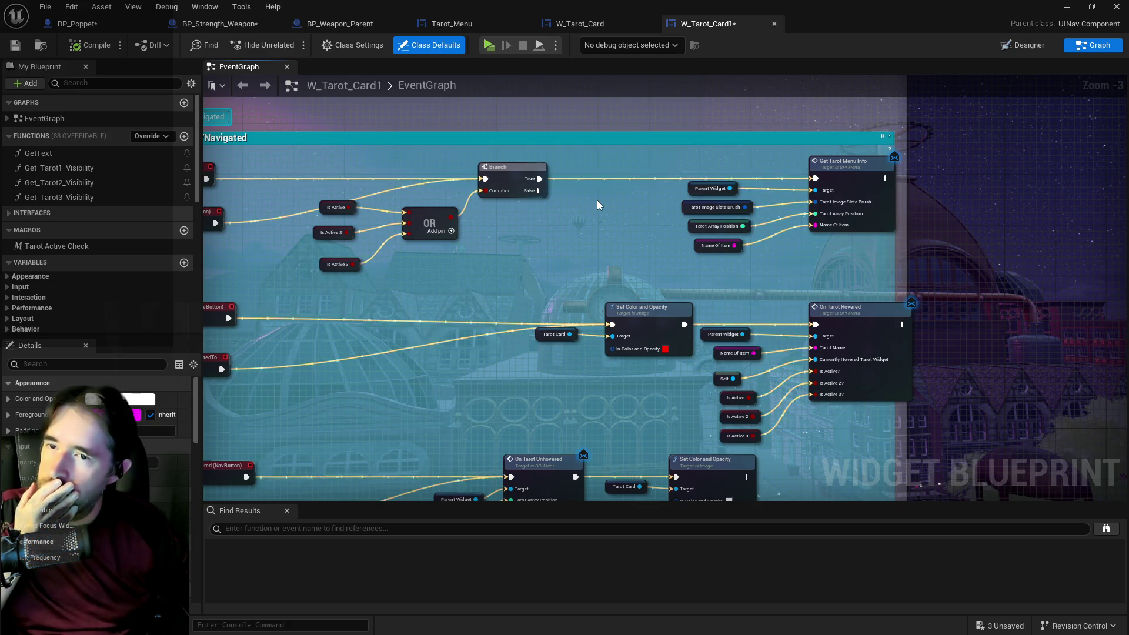
scroll(598, 200, down, 2)
drag(597, 200, 793, 192)
scroll(635, 185, up, 2)
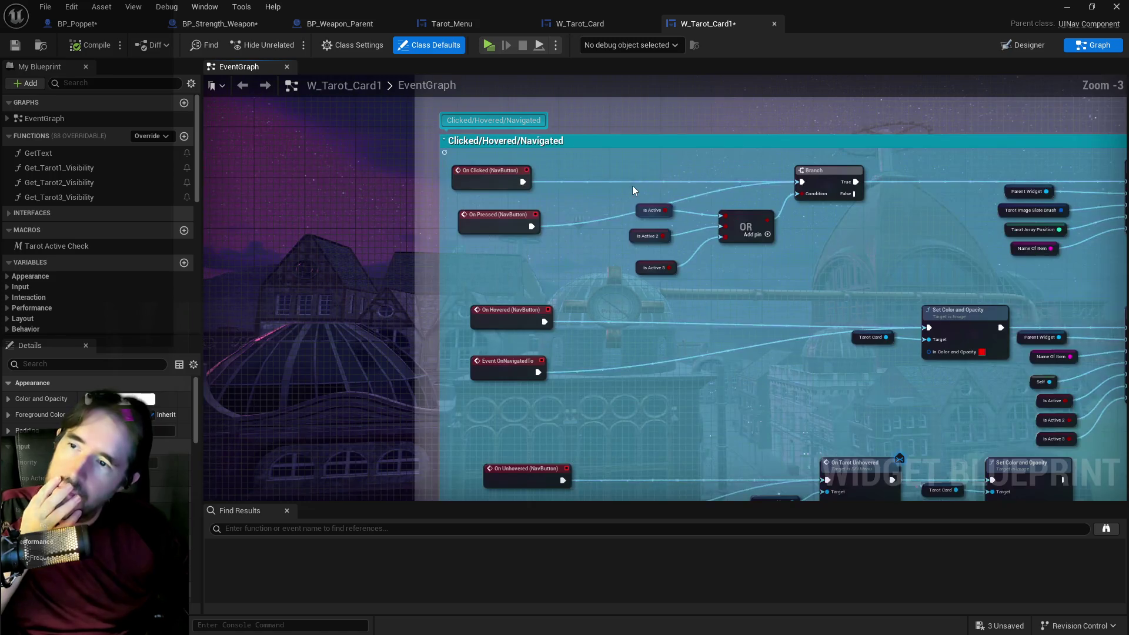
scroll(557, 243, down, 3)
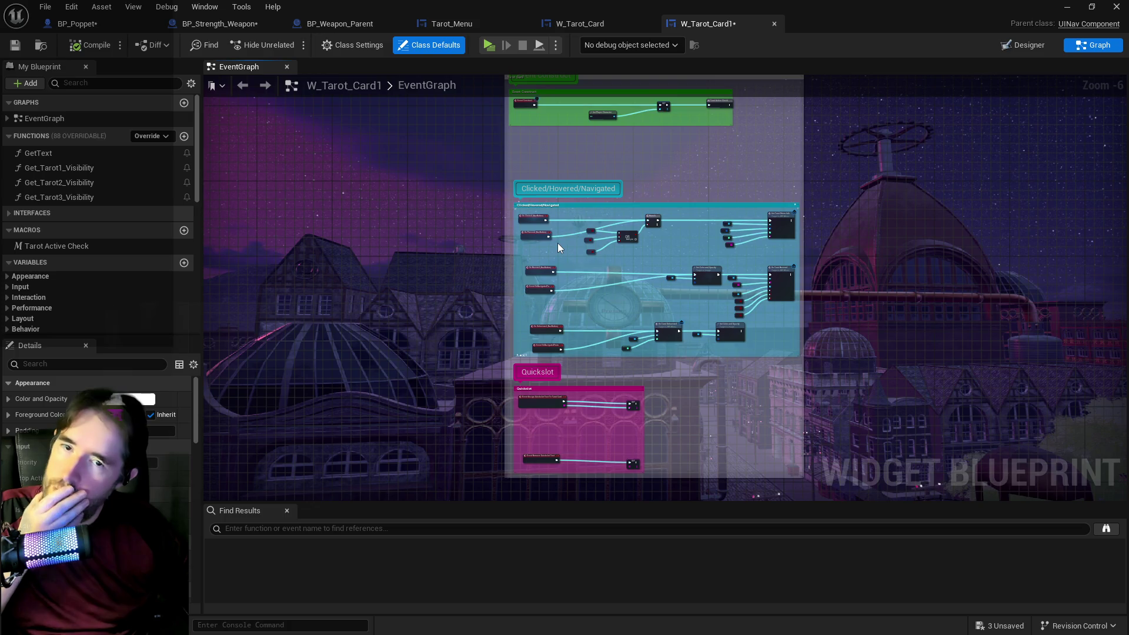
scroll(557, 242, up, 4)
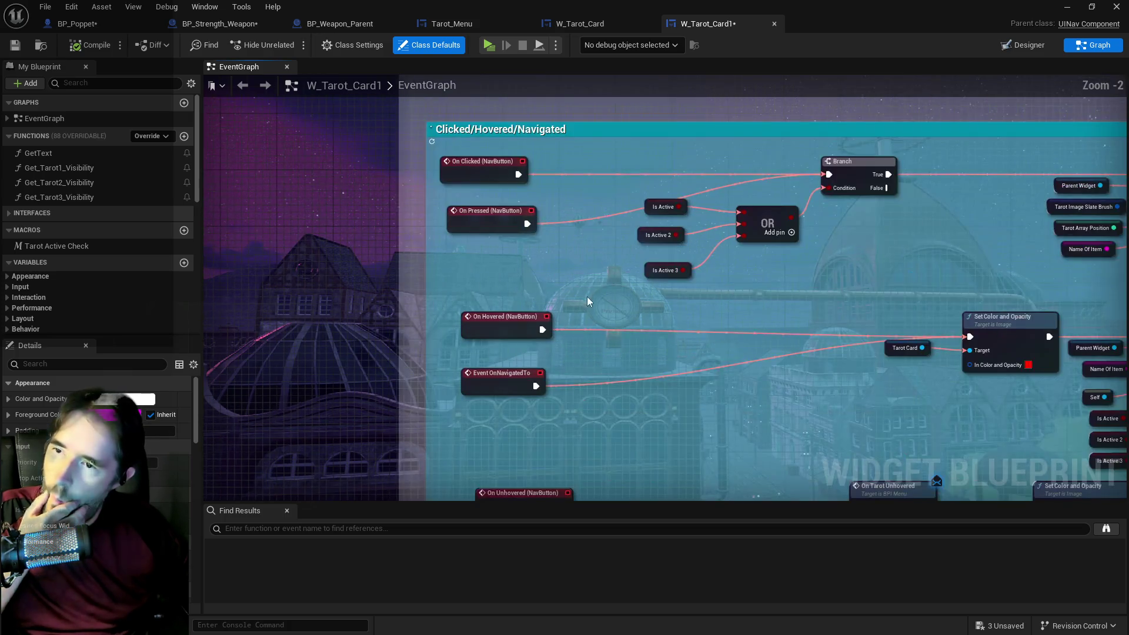
drag(700, 277, 394, 266)
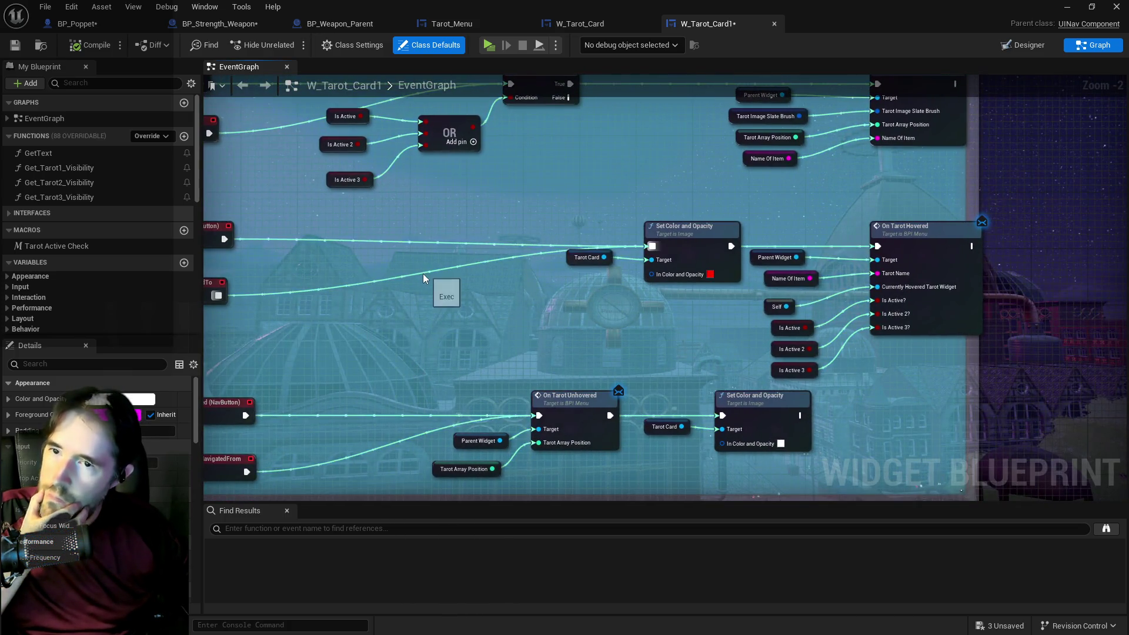
mouse_move(482, 246)
mouse_down()
mouse_move(530, 213)
mouse_move(520, 322)
mouse_up()
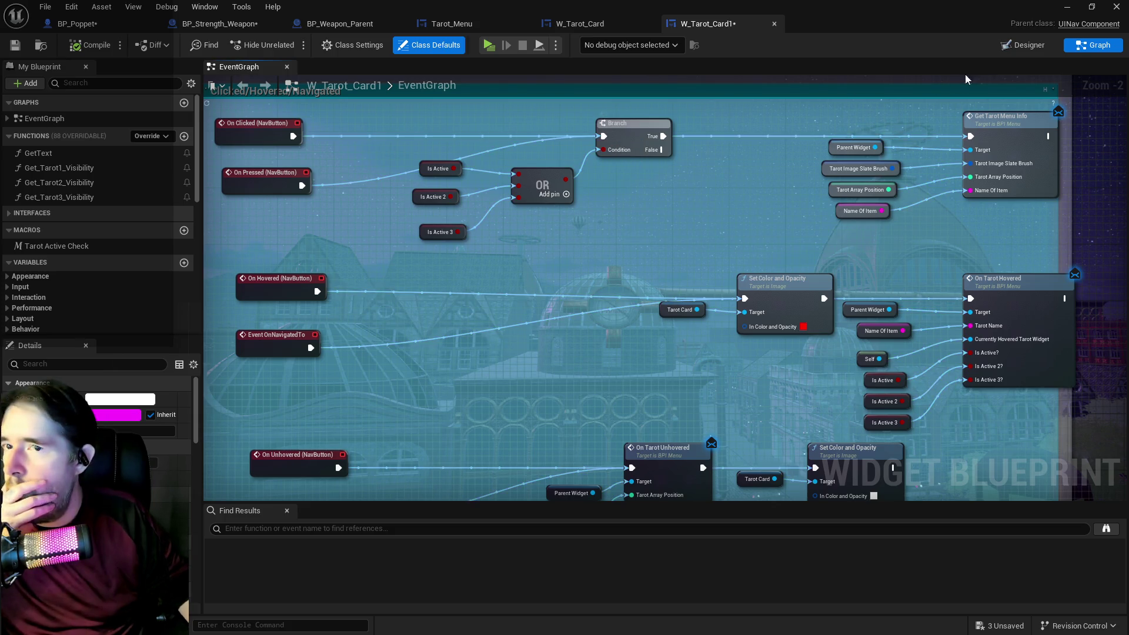
click(1023, 45)
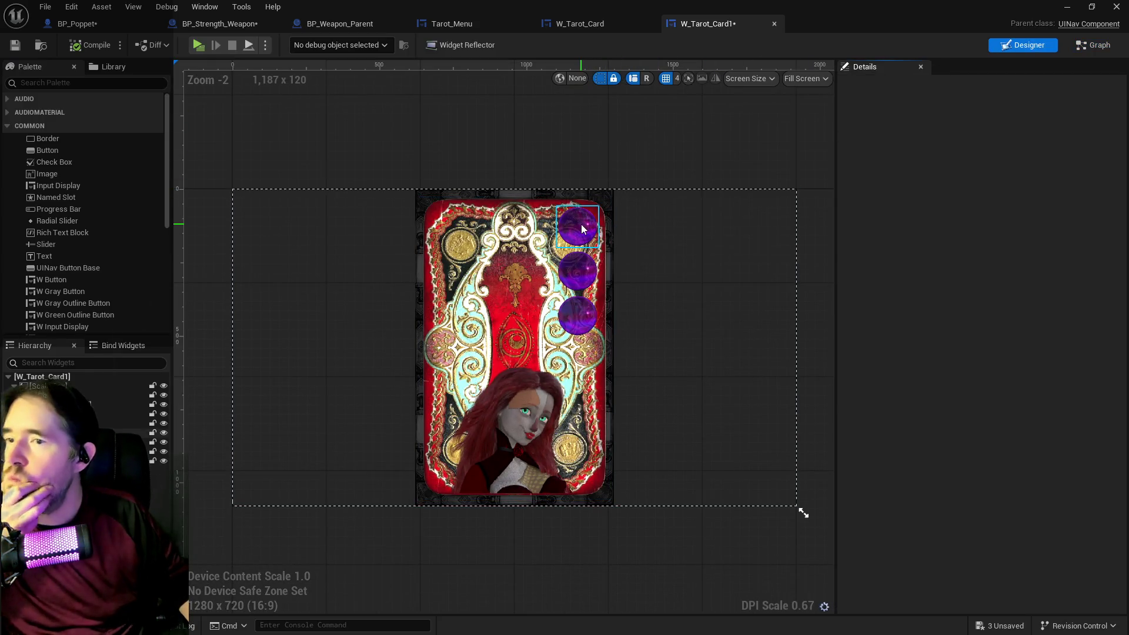
Reopen the asset browser and search the new-asset types for 'user wid' instead of 'ui nav com'.
click(583, 229)
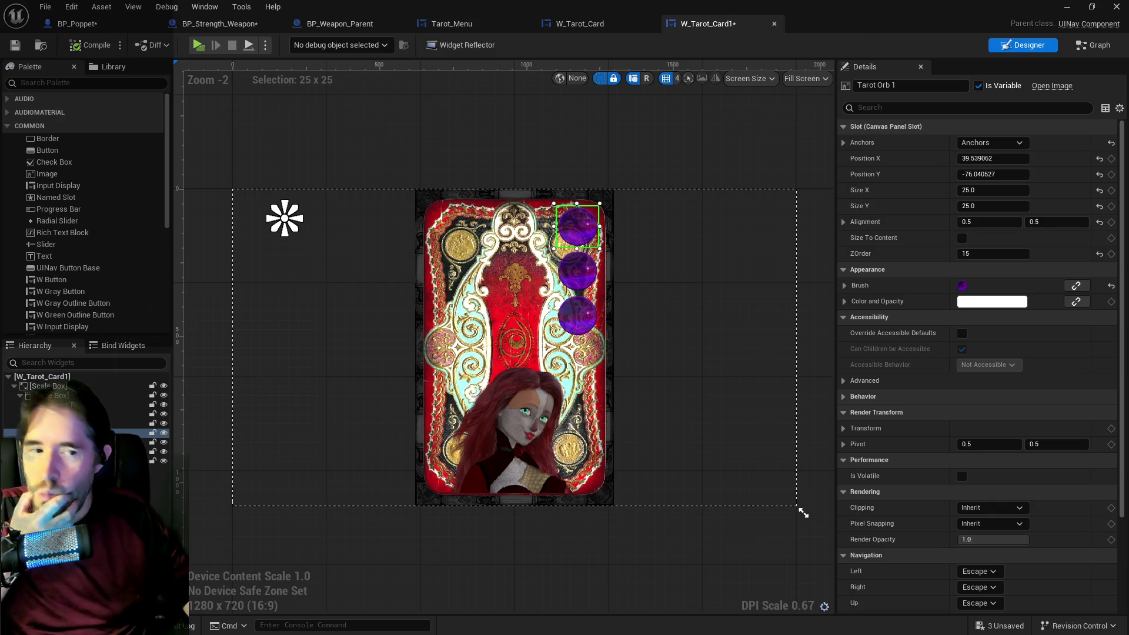
key(ctrl+space)
right_click(605, 341)
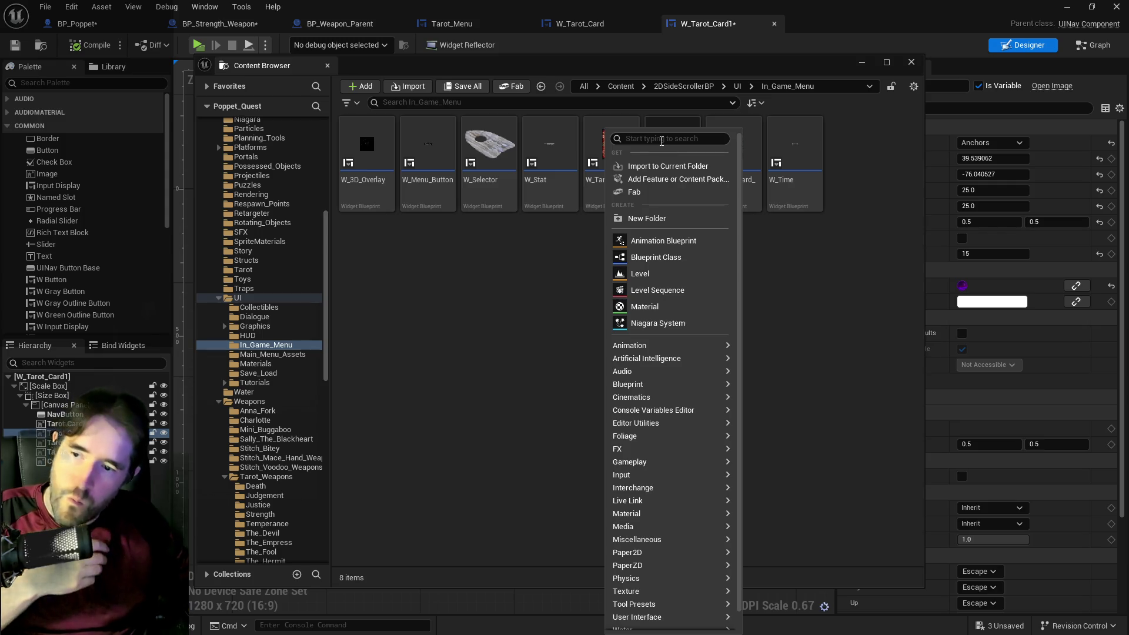
text(ui nav com)
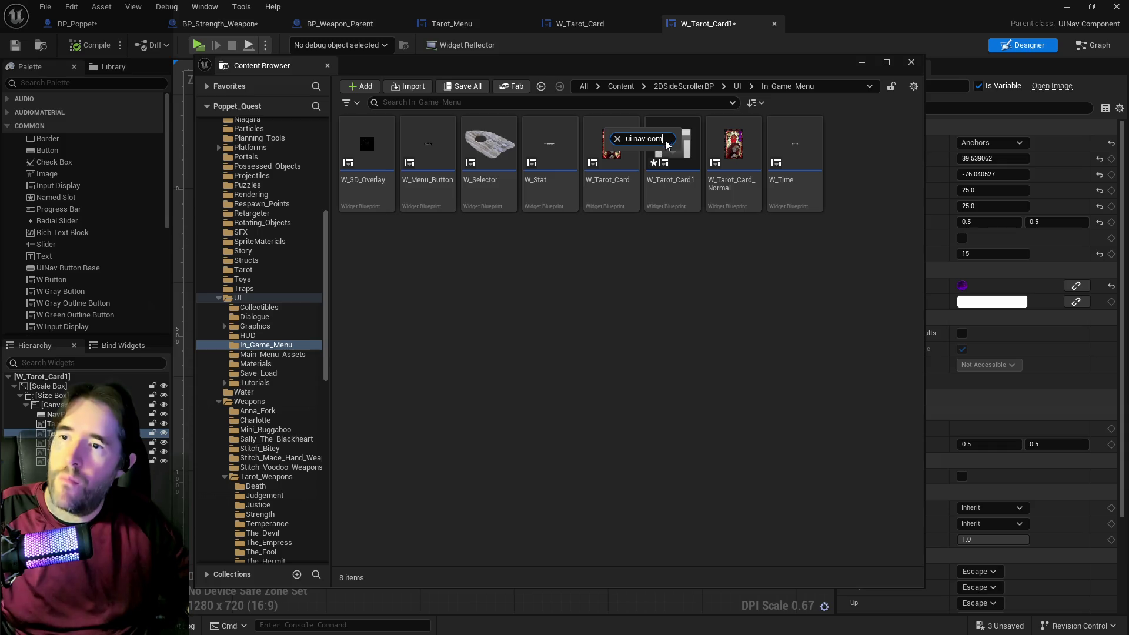
key(BackSpace)
key(BackSpace)
key(BackSpace)
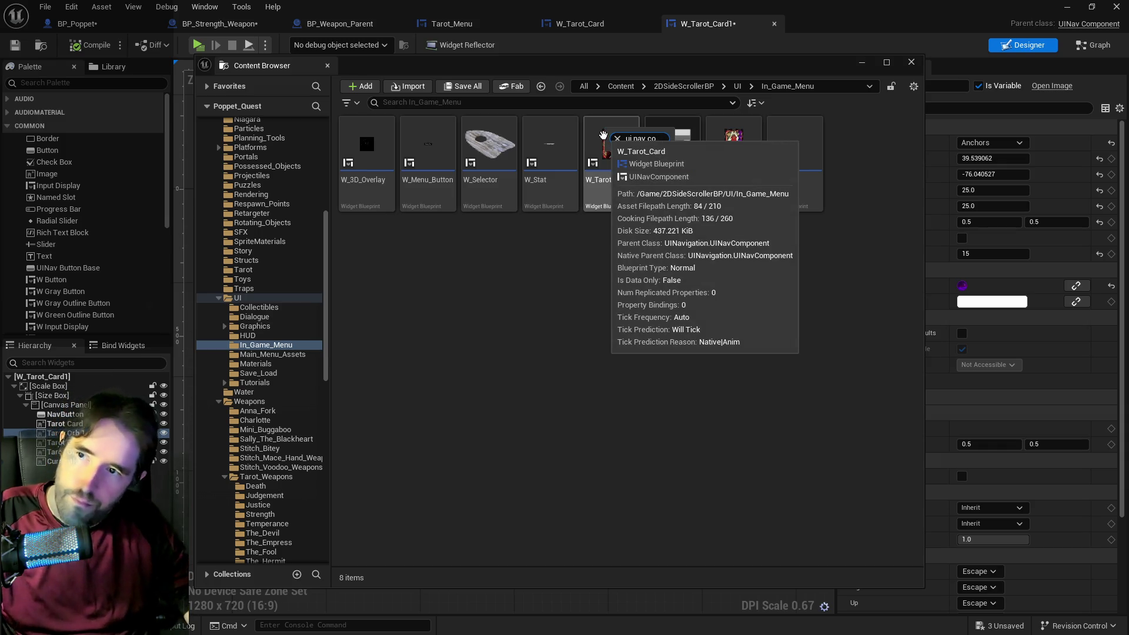
text(user wid)
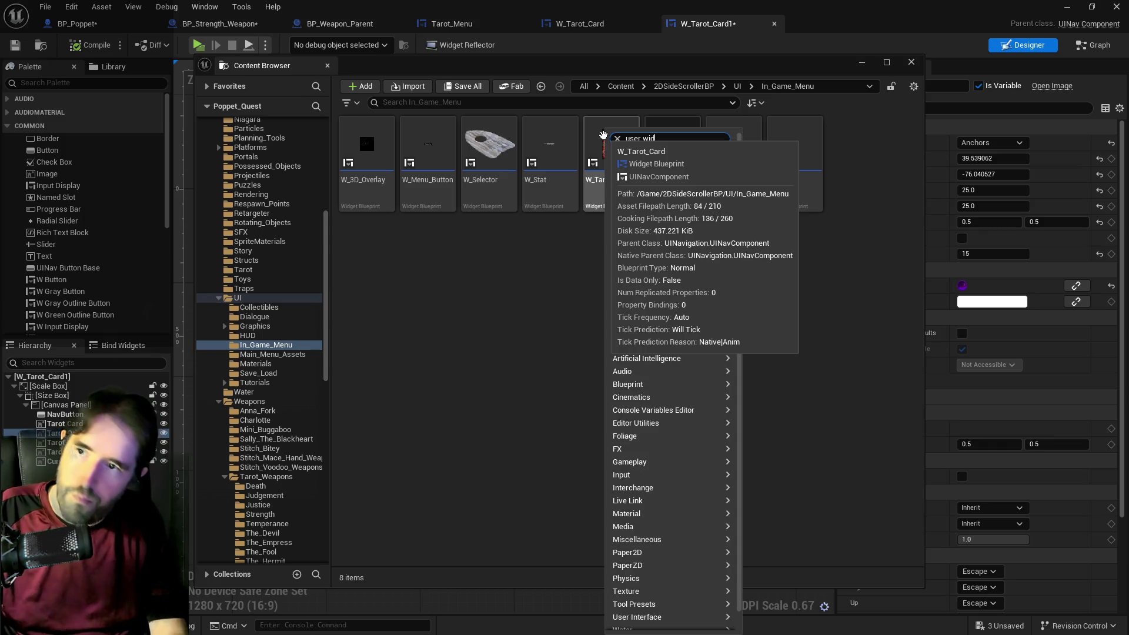
Search the folder's new-asset menu for 'widget' and choose Widget Blueprint.
click(573, 243)
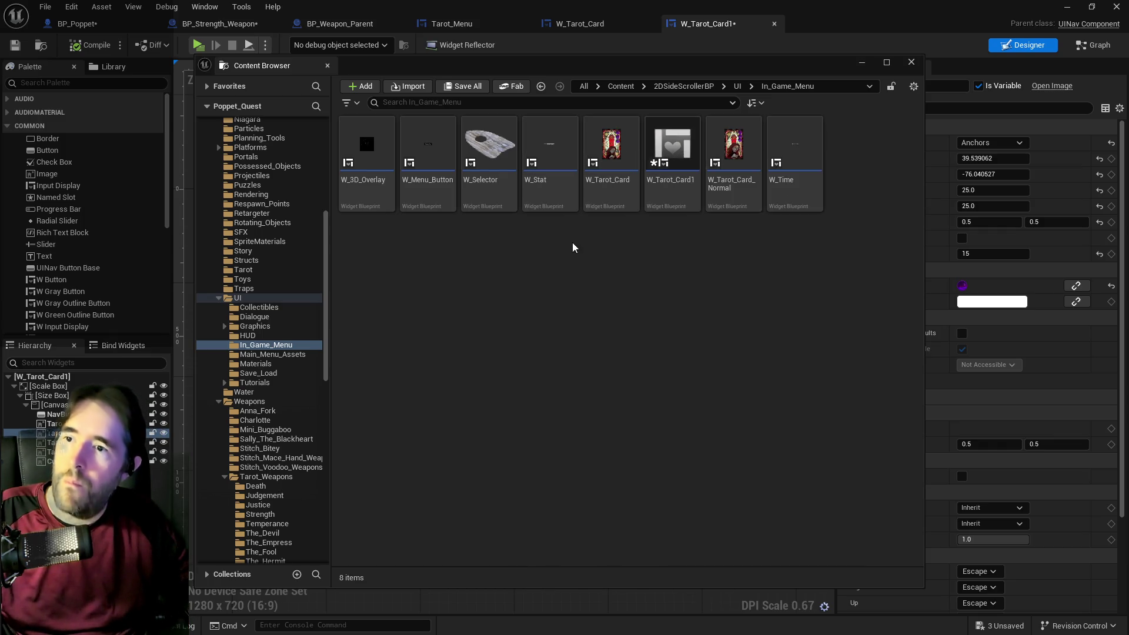
right_click(598, 242)
mouse_move(629, 388)
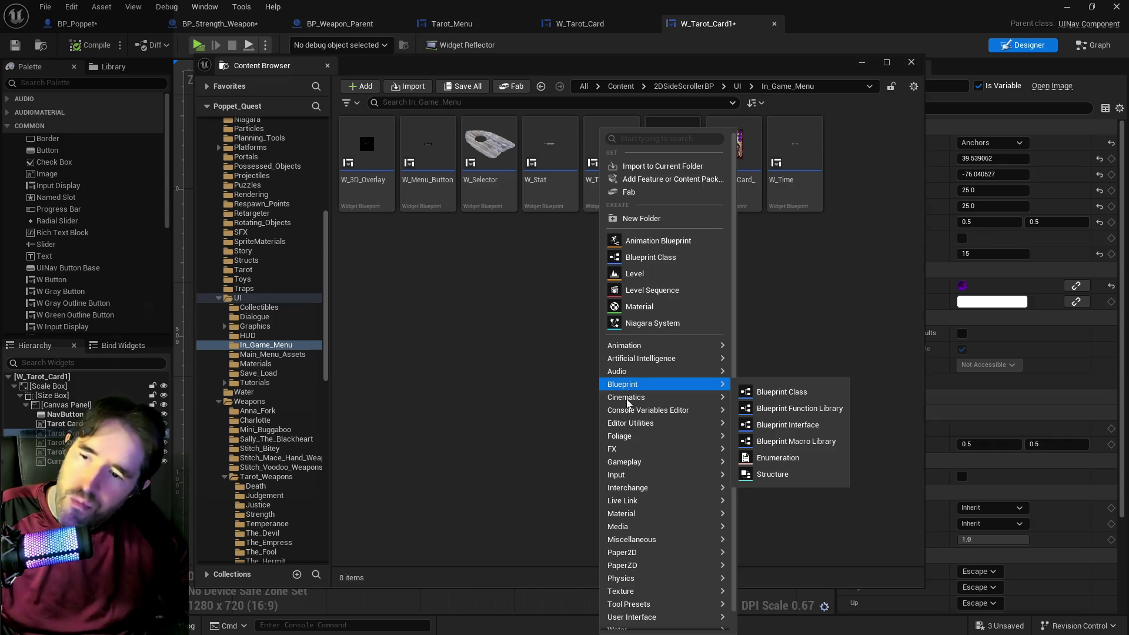
scroll(627, 470, down, 1)
mouse_move(634, 604)
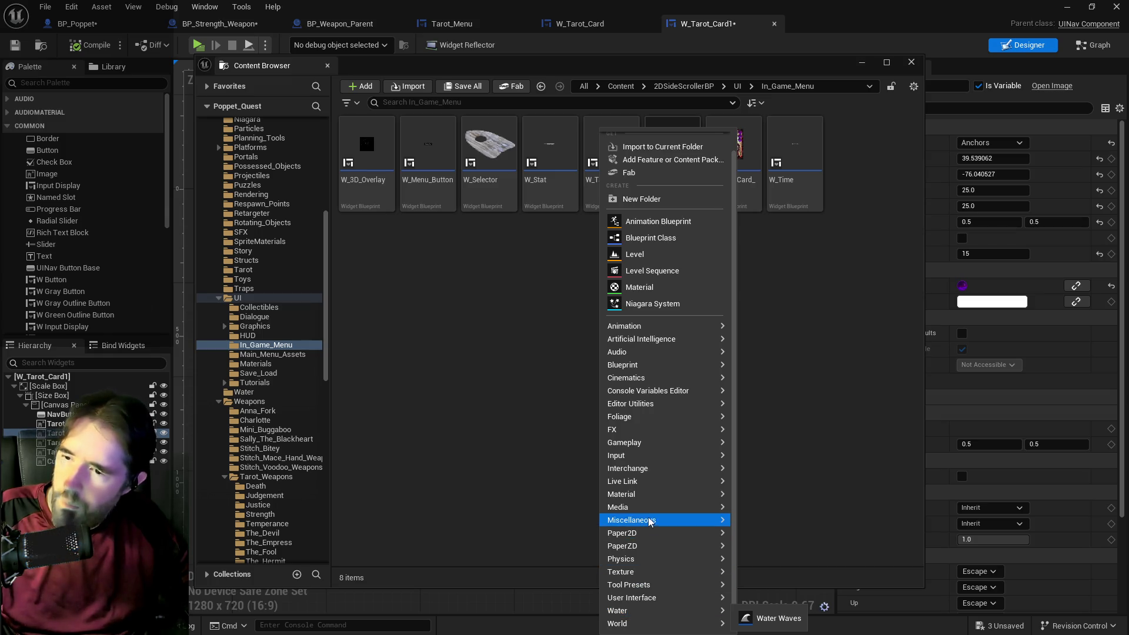
mouse_move(633, 494)
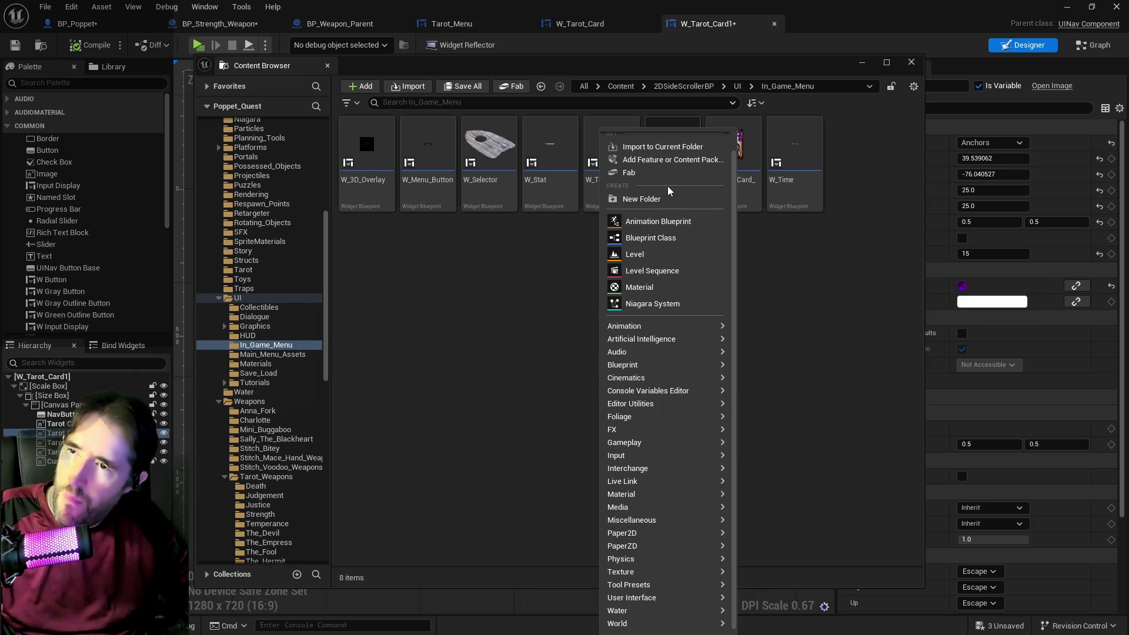
text(w)
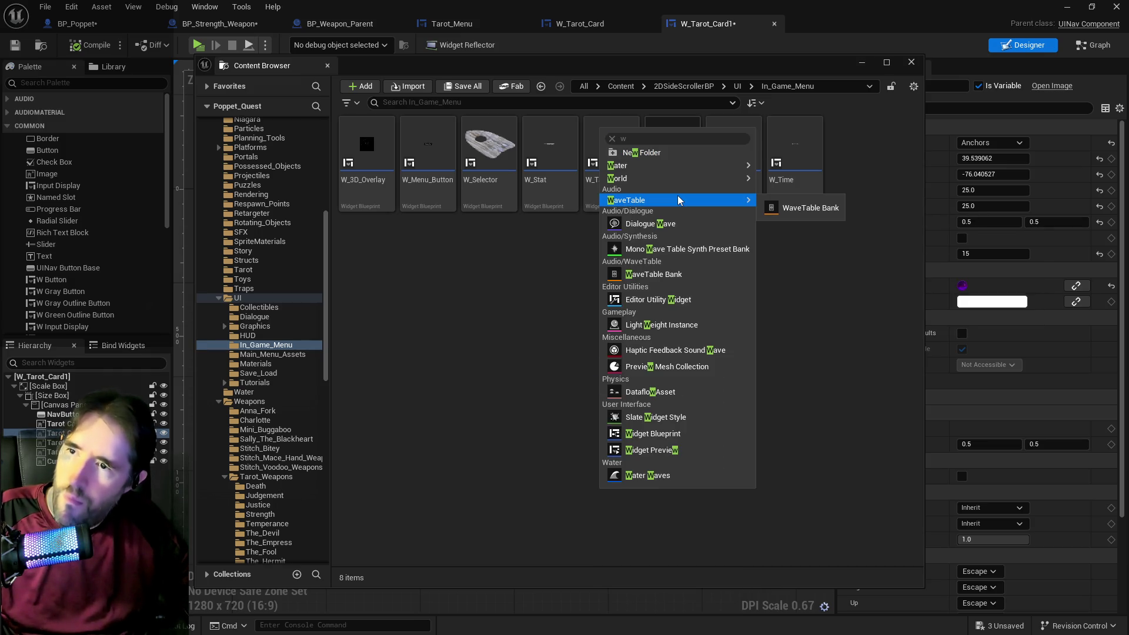
text(id)
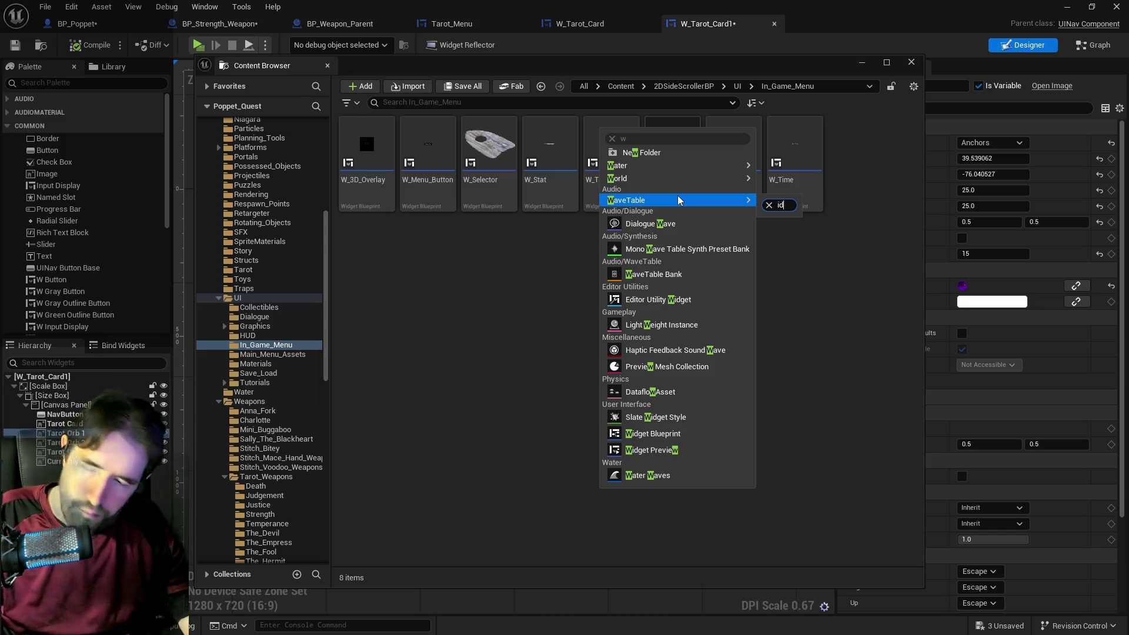
text(get)
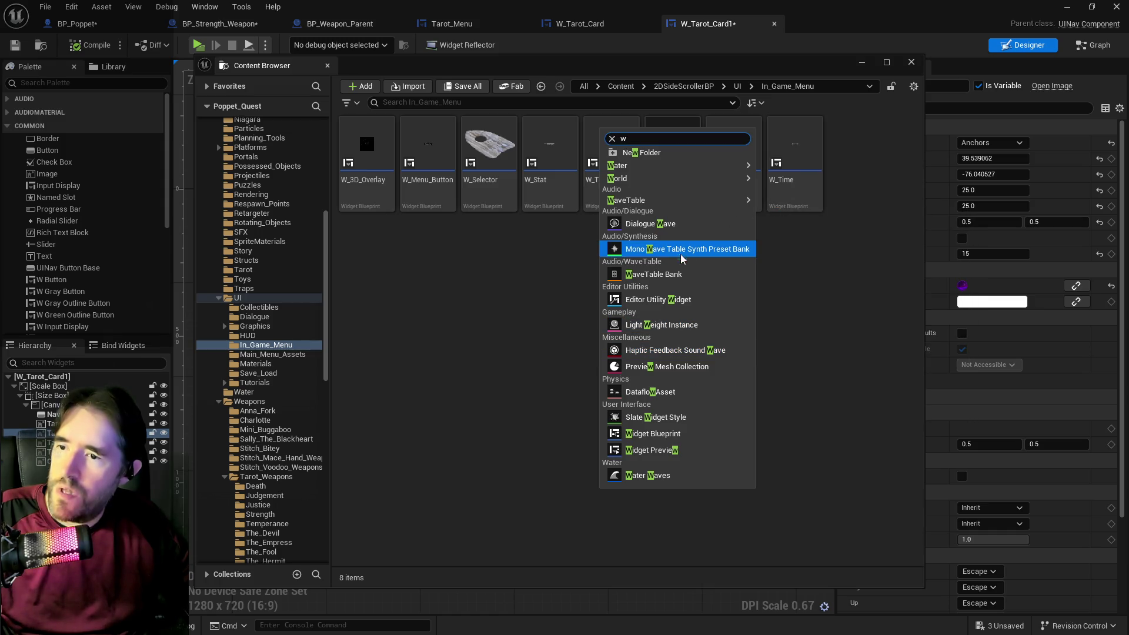
mouse_move(655, 177)
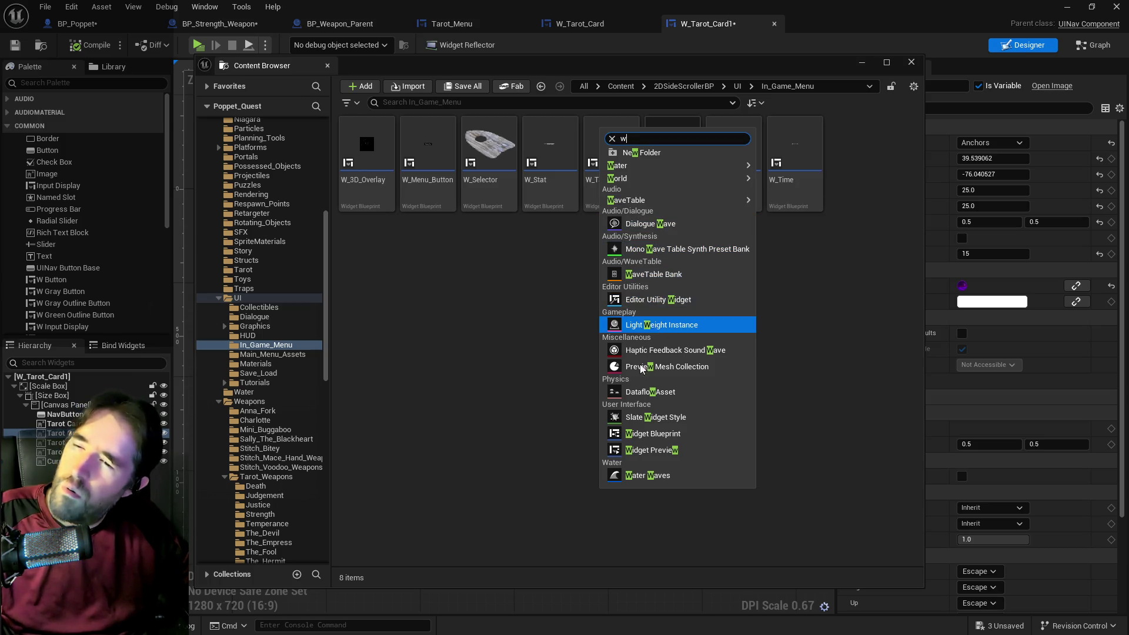
click(639, 436)
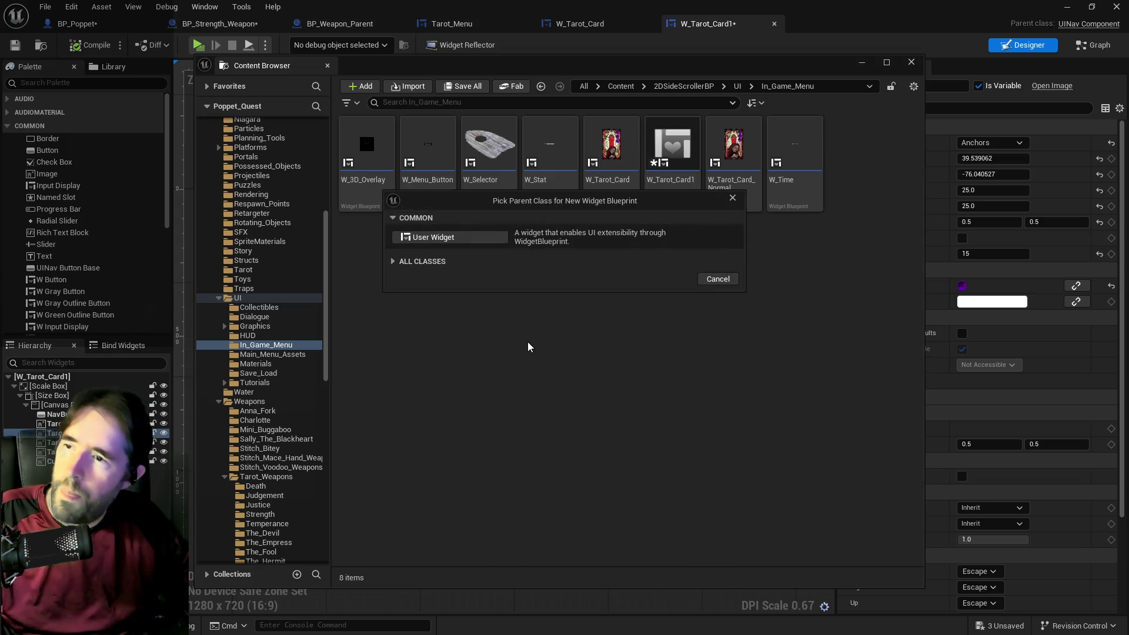
Pick UINavComponent from All Classes as the new widget's parent class.
click(391, 260)
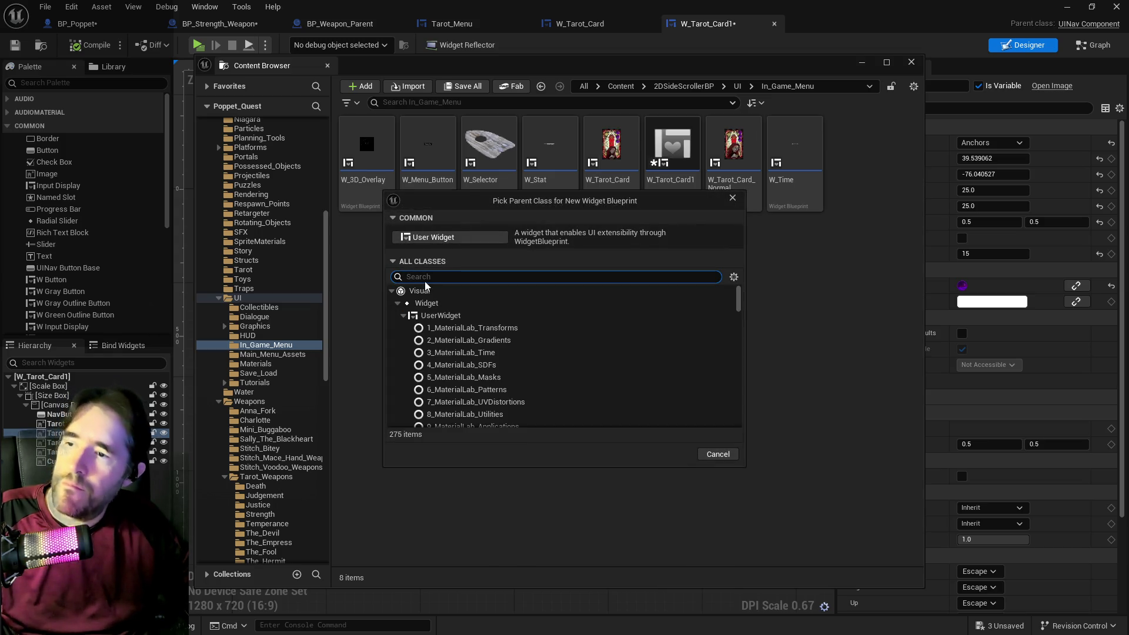
text(ui nav)
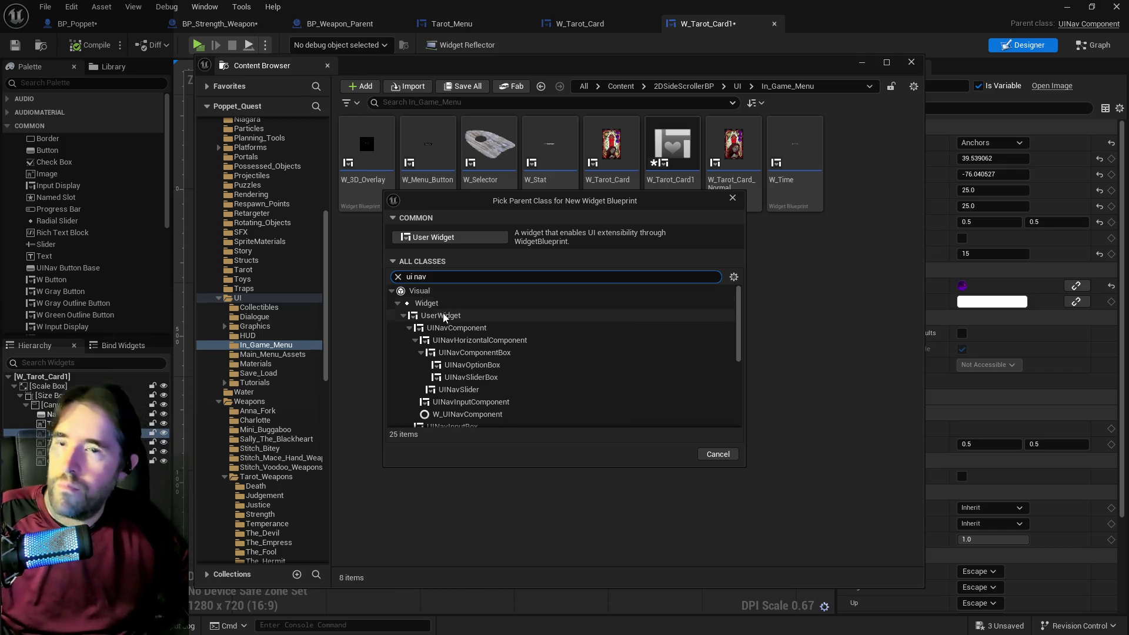
click(454, 327)
click(672, 455)
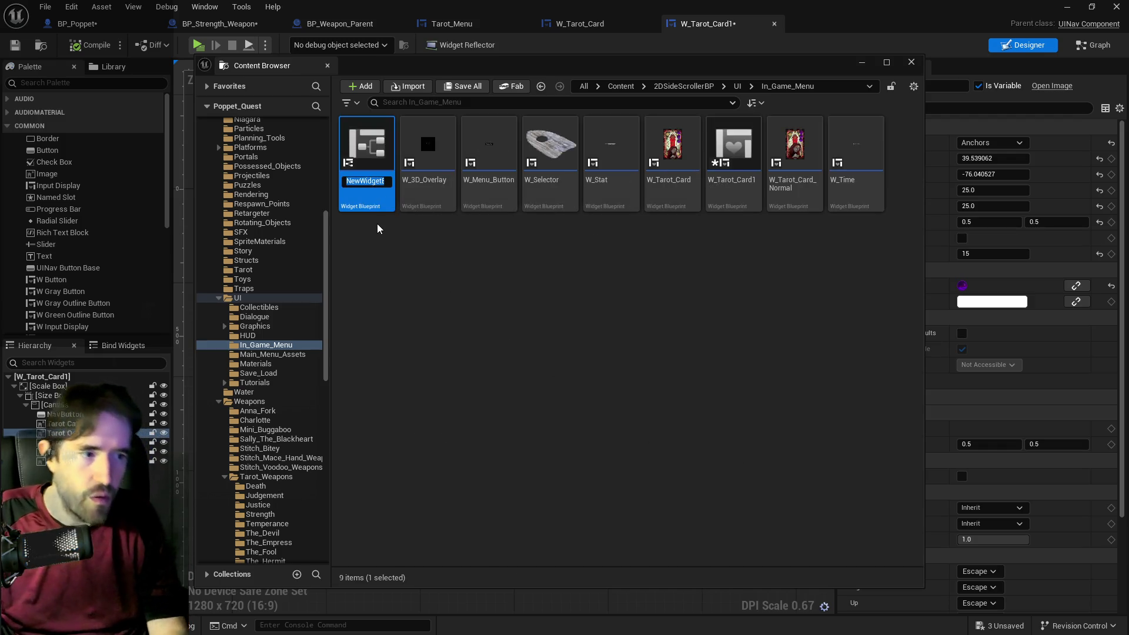
Name the new widget blueprint W_Tarot_Ability_Indicator.
text(W_)
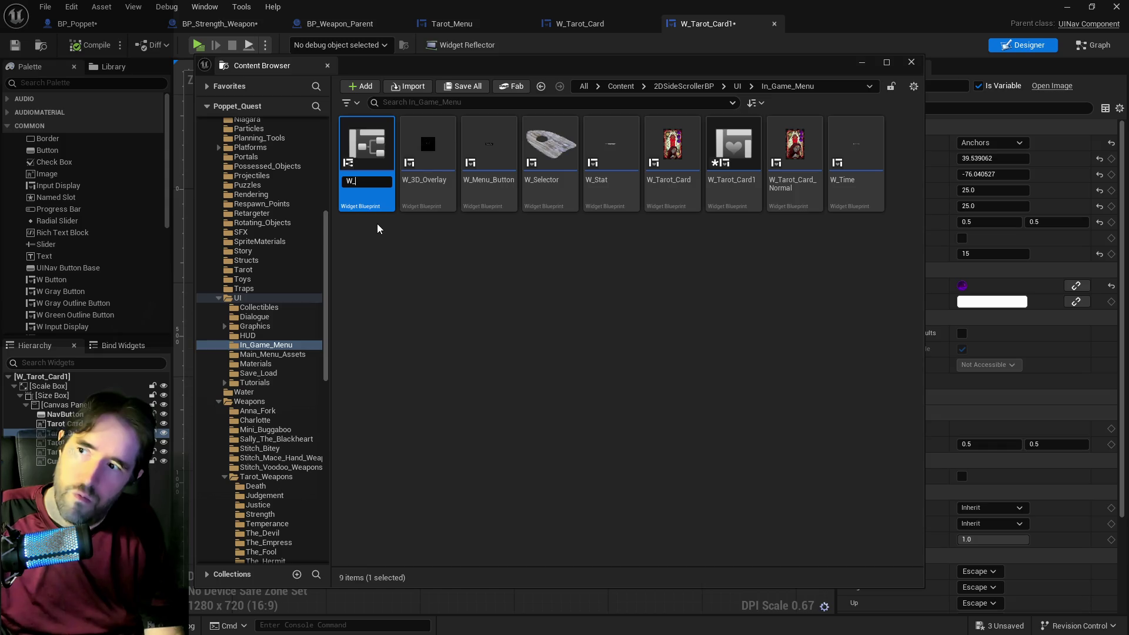
text(Tarot_)
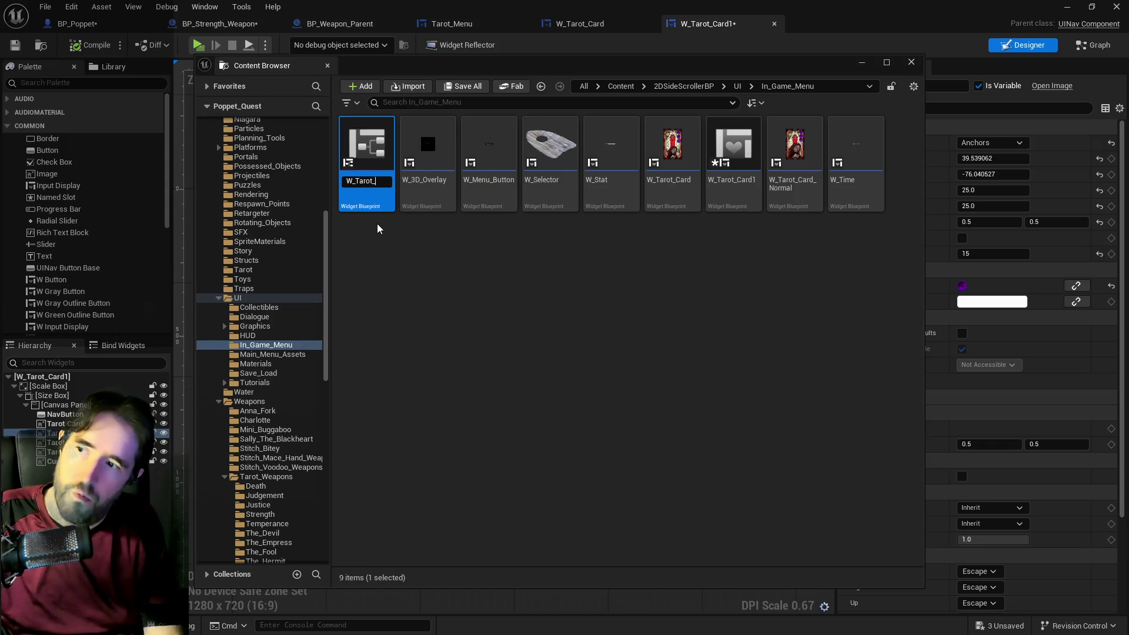
text(Level)
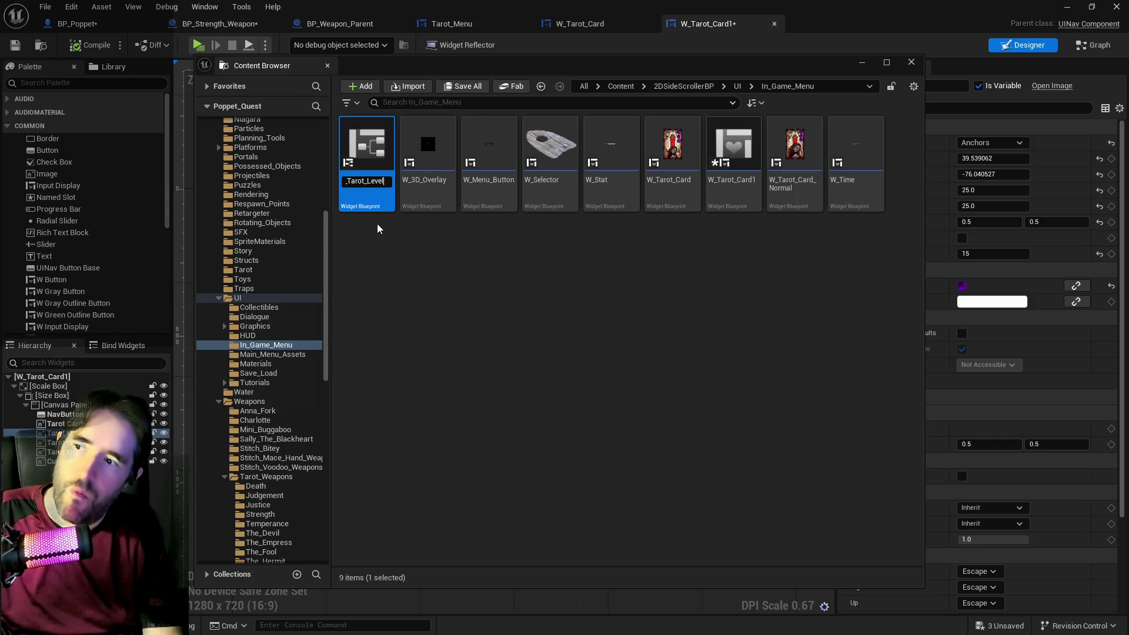
key(BackSpace)
key(BackSpace)
key(BackSpace)
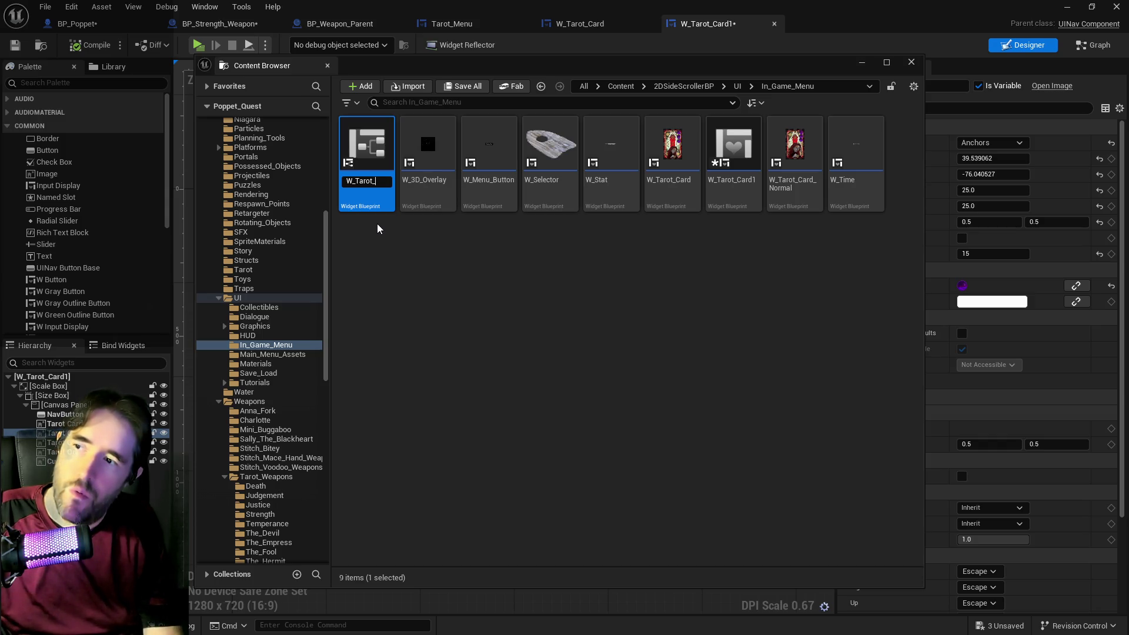
text(Ability)
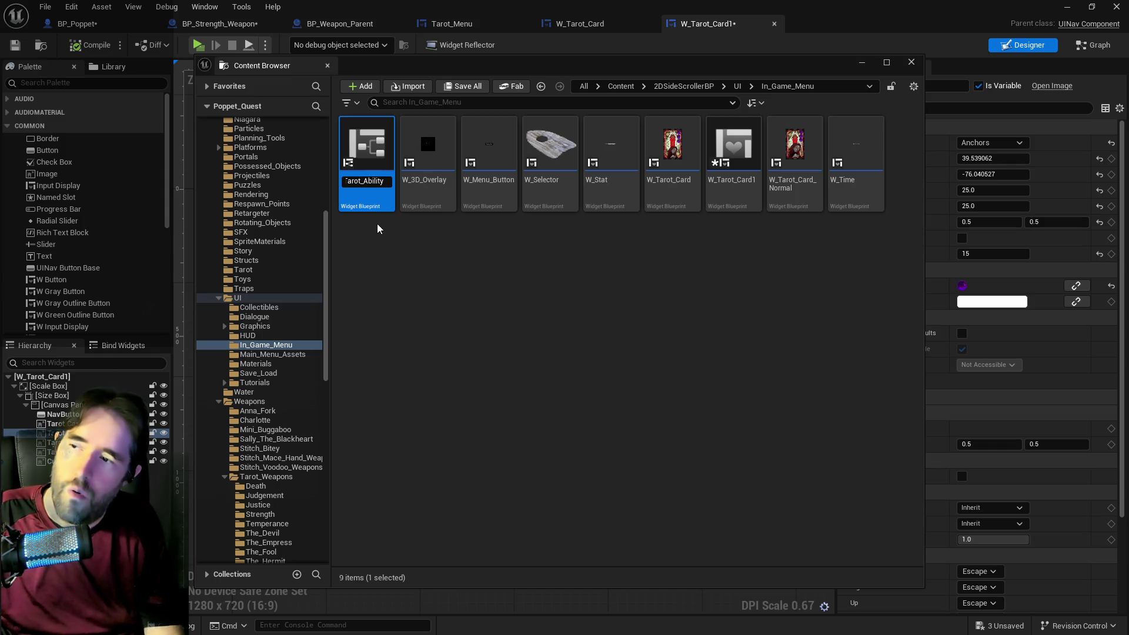
text(_)
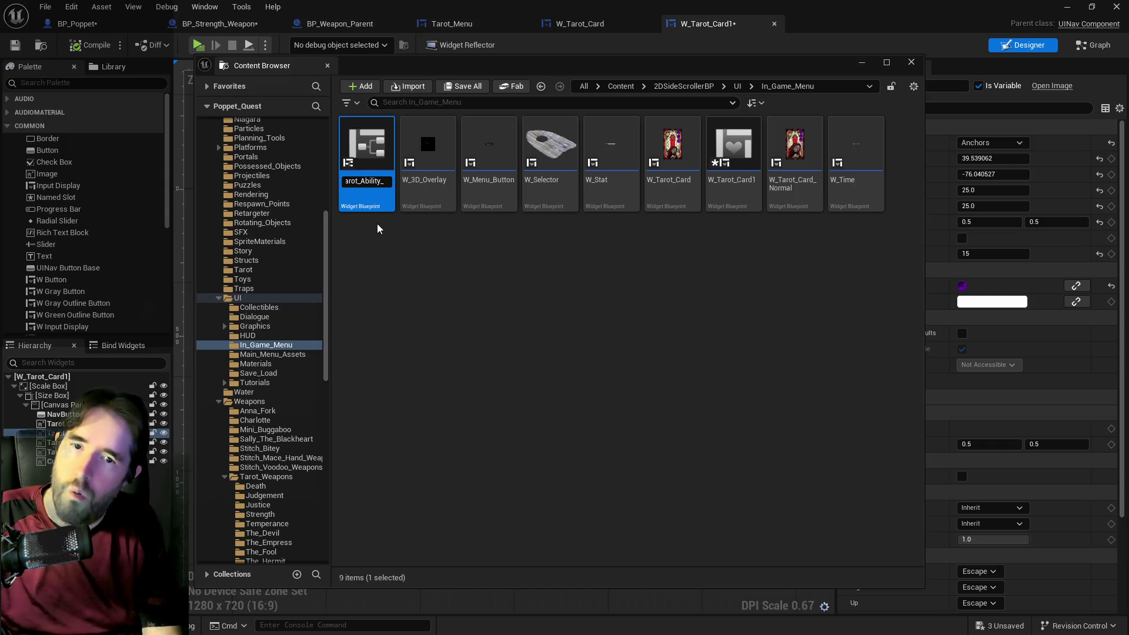
text(I)
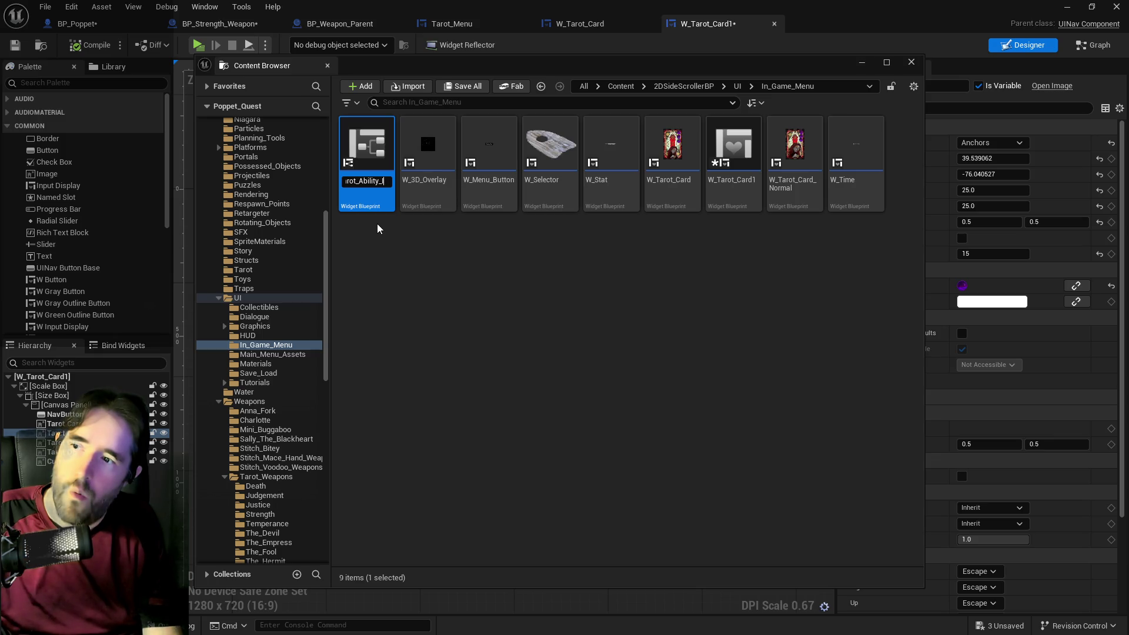
text(ndicator)
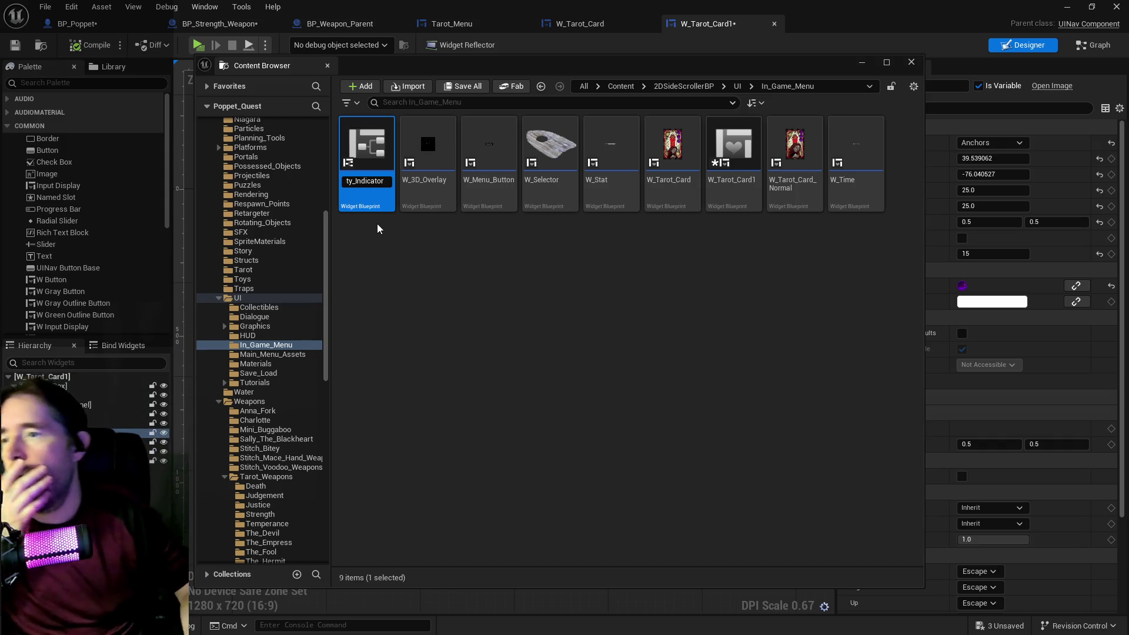
key(Return)
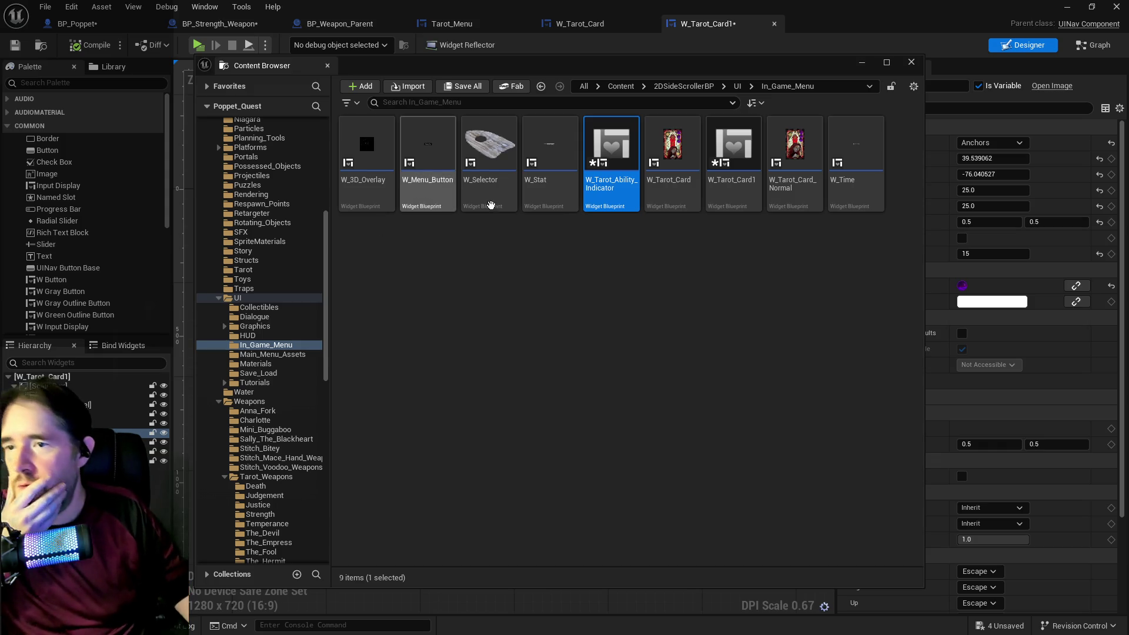
Open the new W_Tarot_Ability_Indicator and check its event graph.
double_click(635, 161)
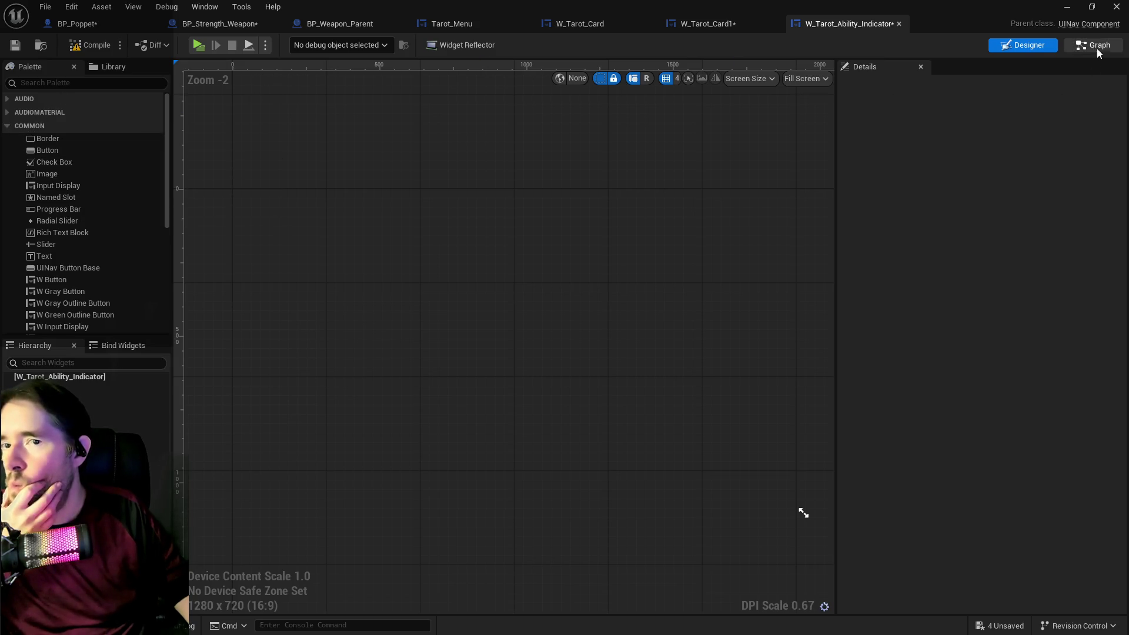
key(shift+F4)
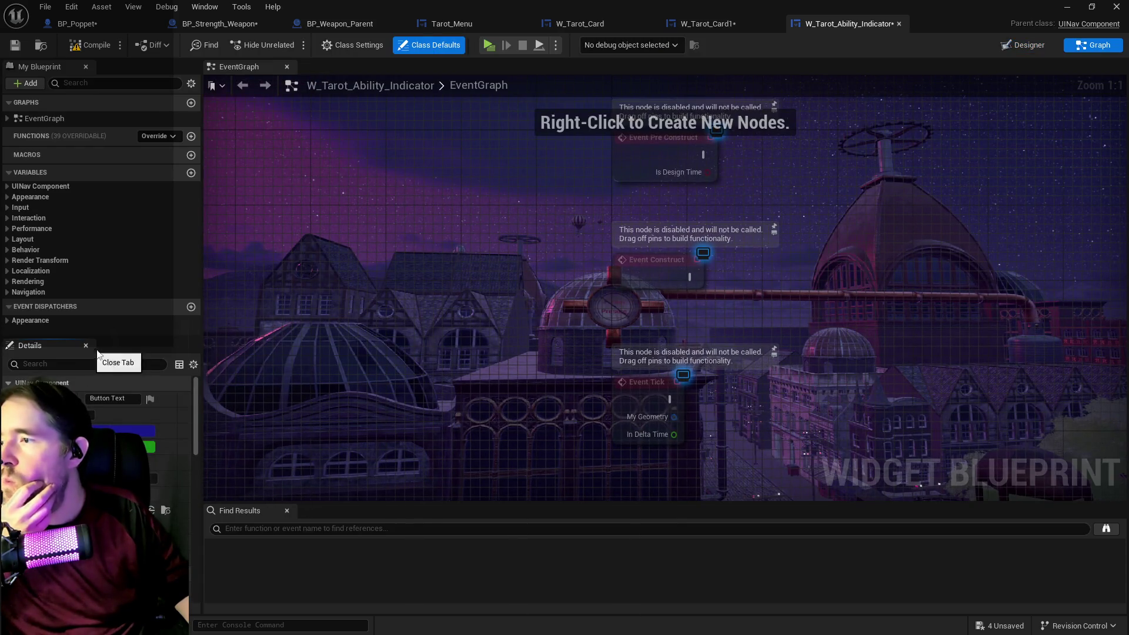
click(780, 28)
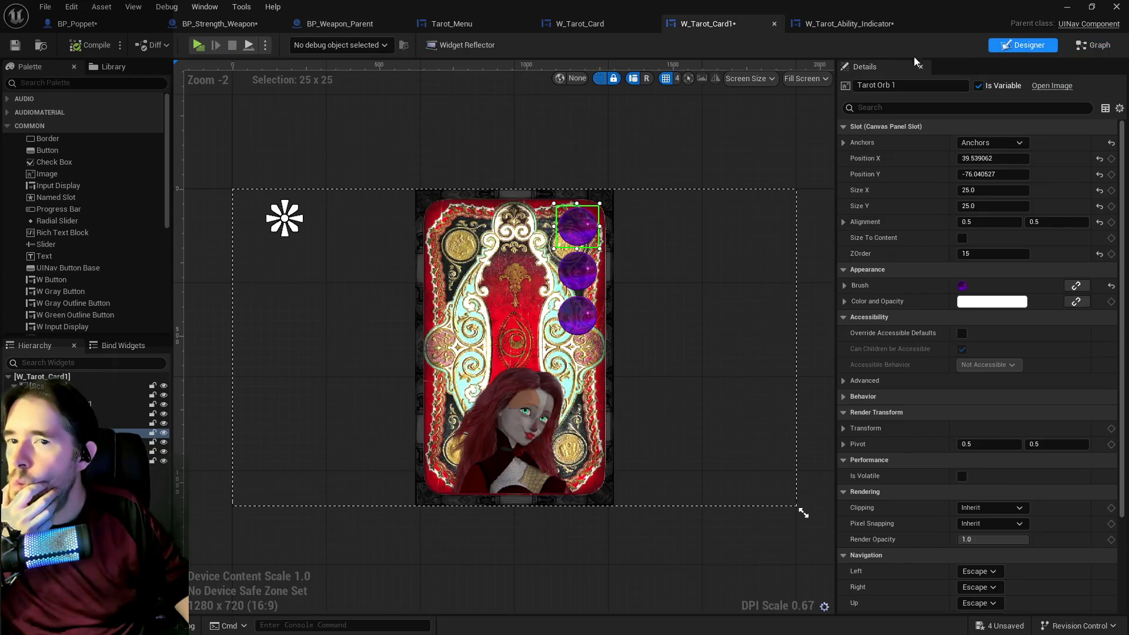
Multi-select W_Tarot_Card1's Scale Box, Size Box, Canvas Panel and NavButton for copying.
click(48, 385)
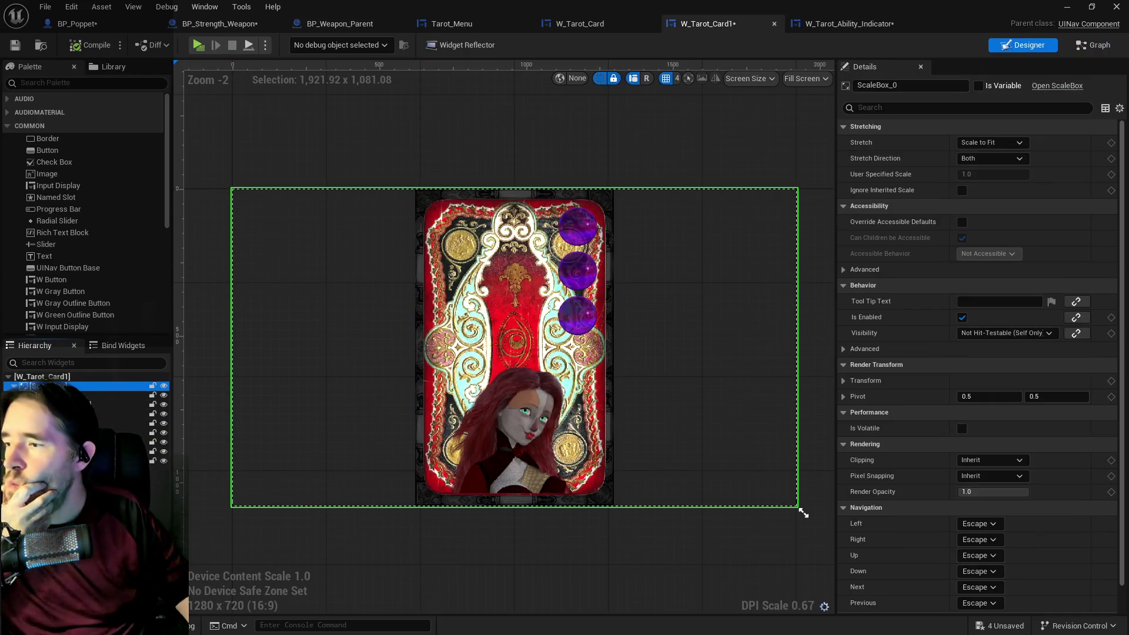
shift+click(61, 406)
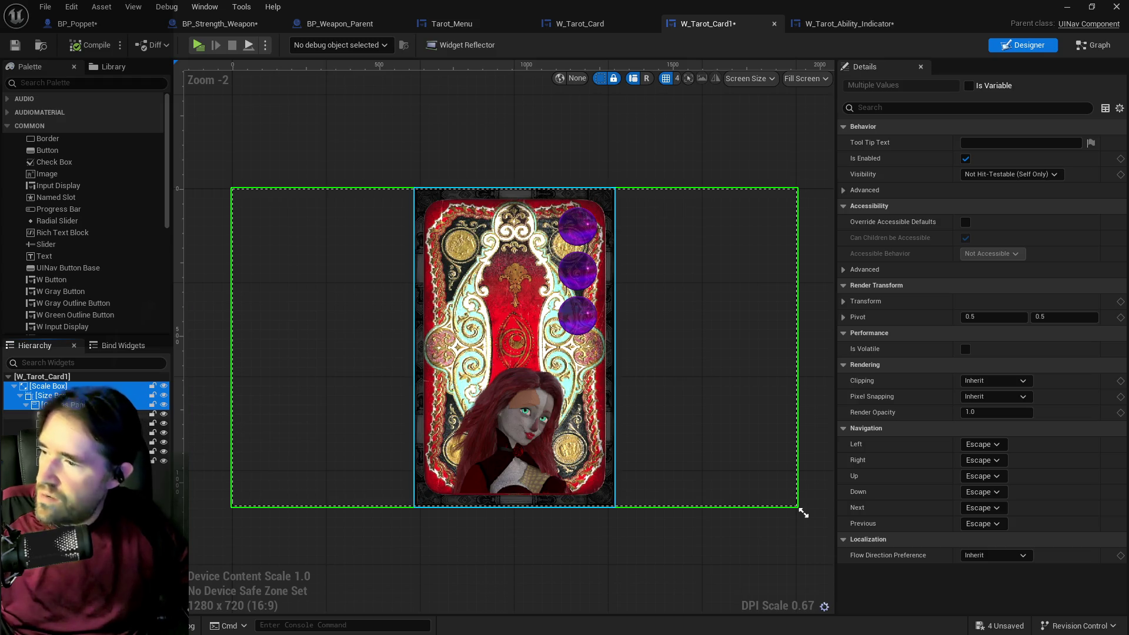
click(834, 23)
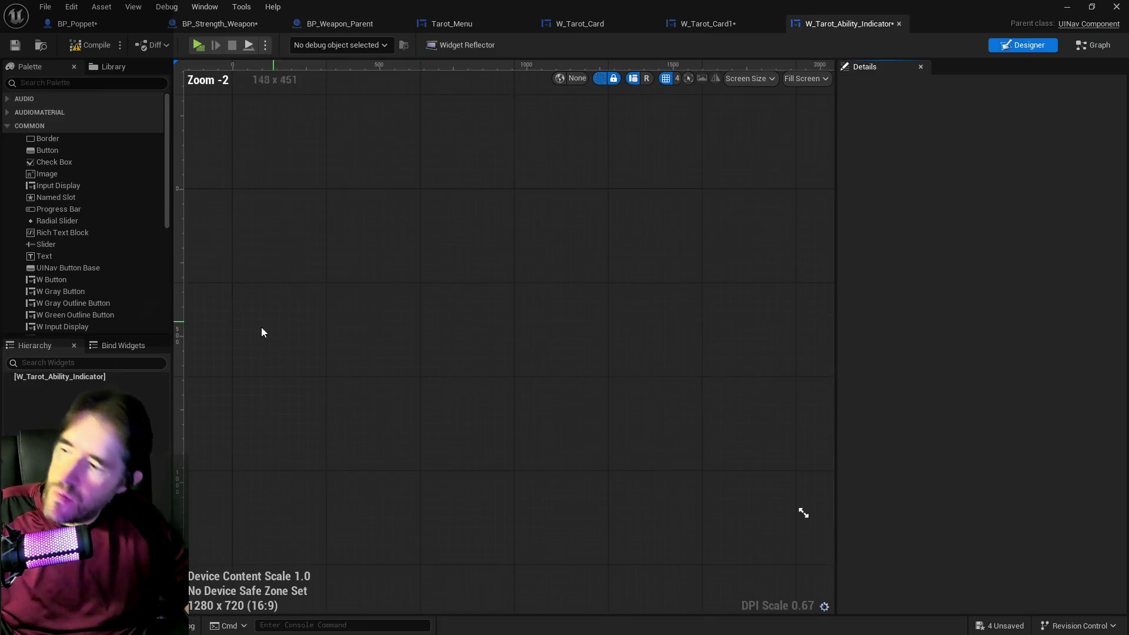
click(706, 24)
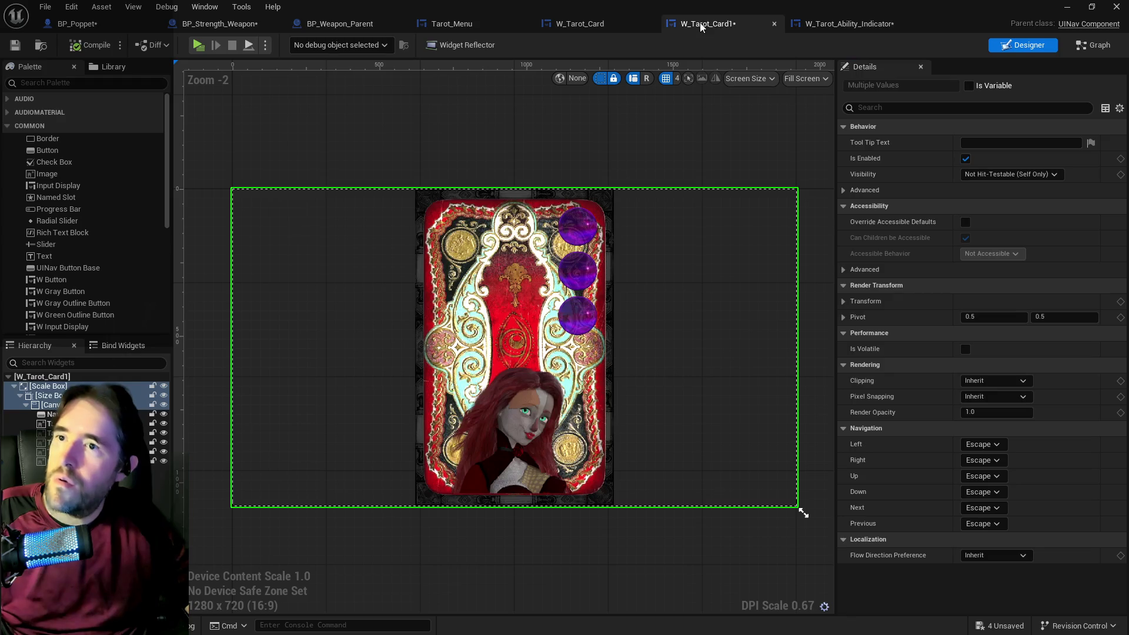
ctrl+click(53, 414)
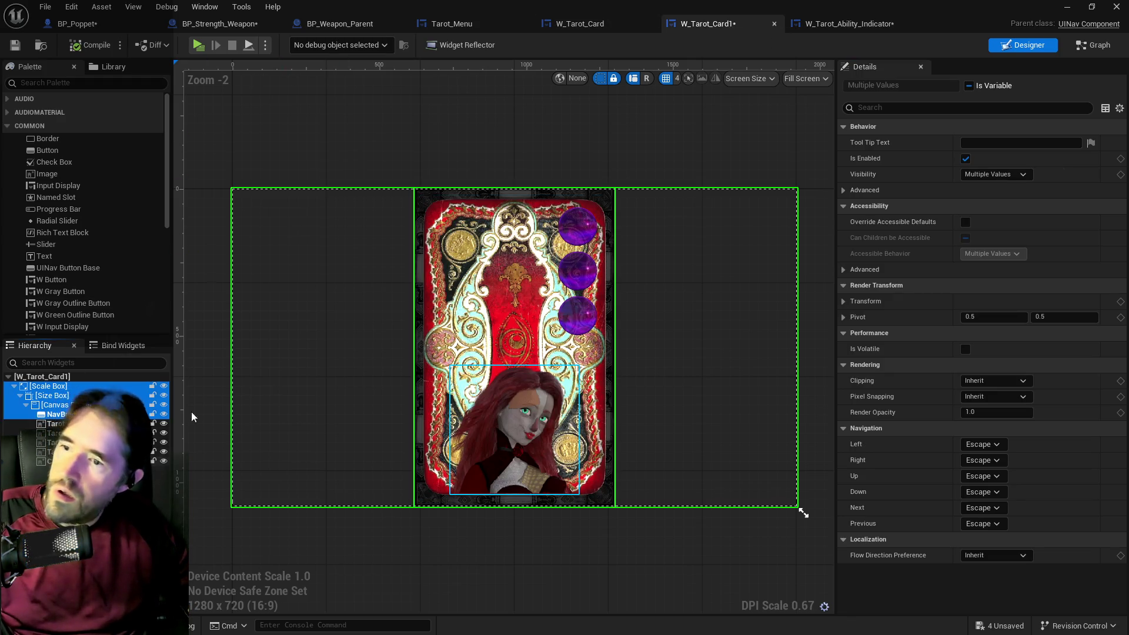
click(576, 226)
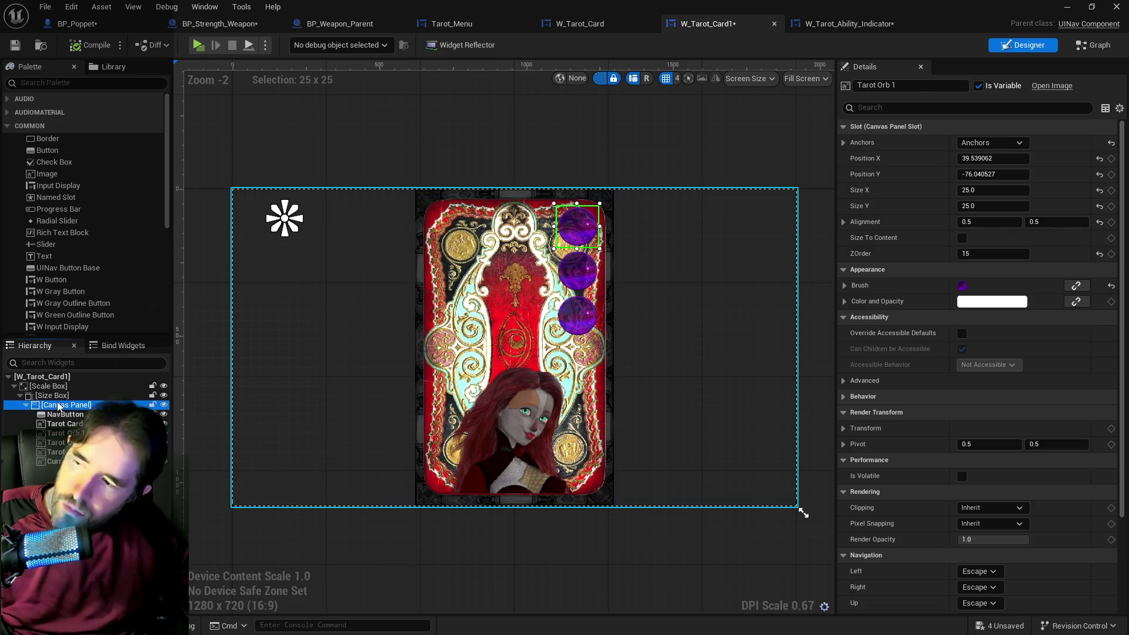
shift+click(44, 387)
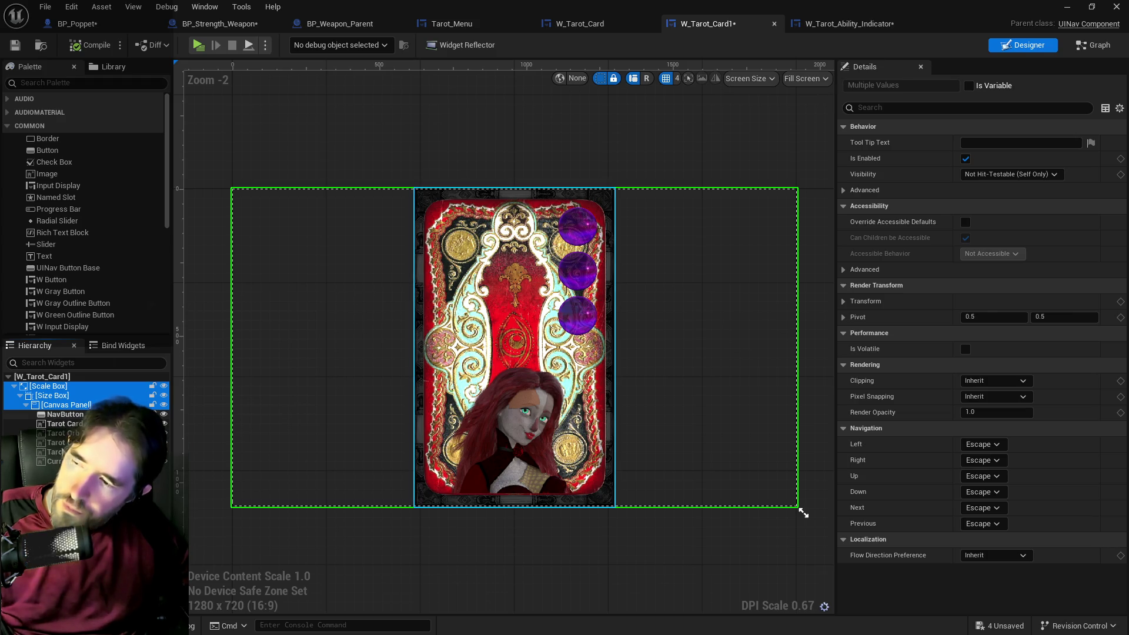
shift+click(64, 418)
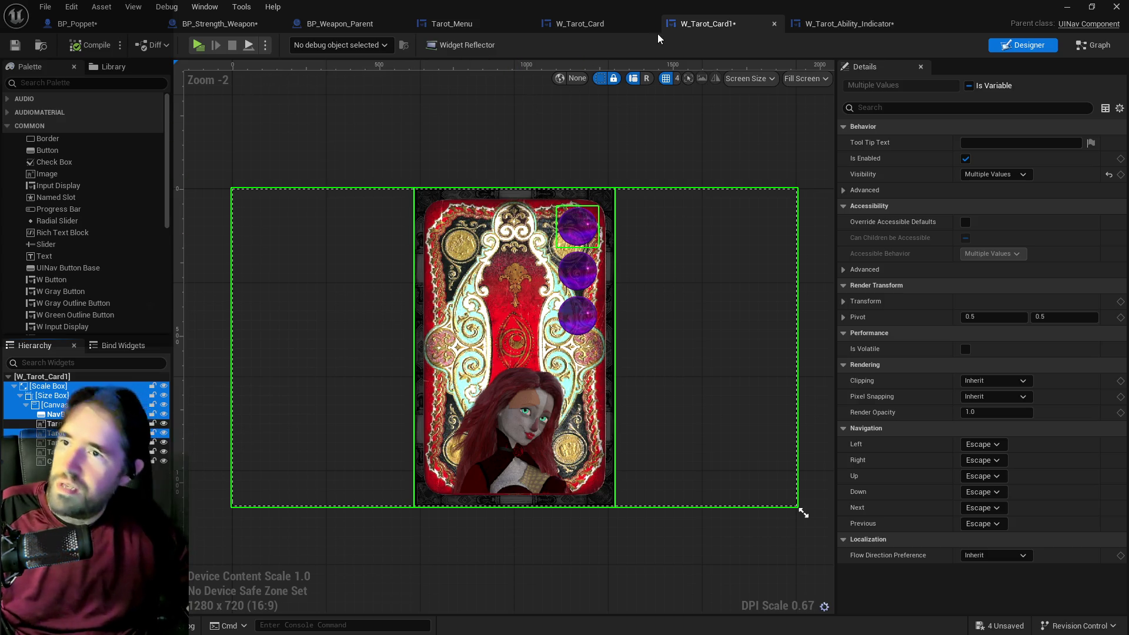
click(802, 25)
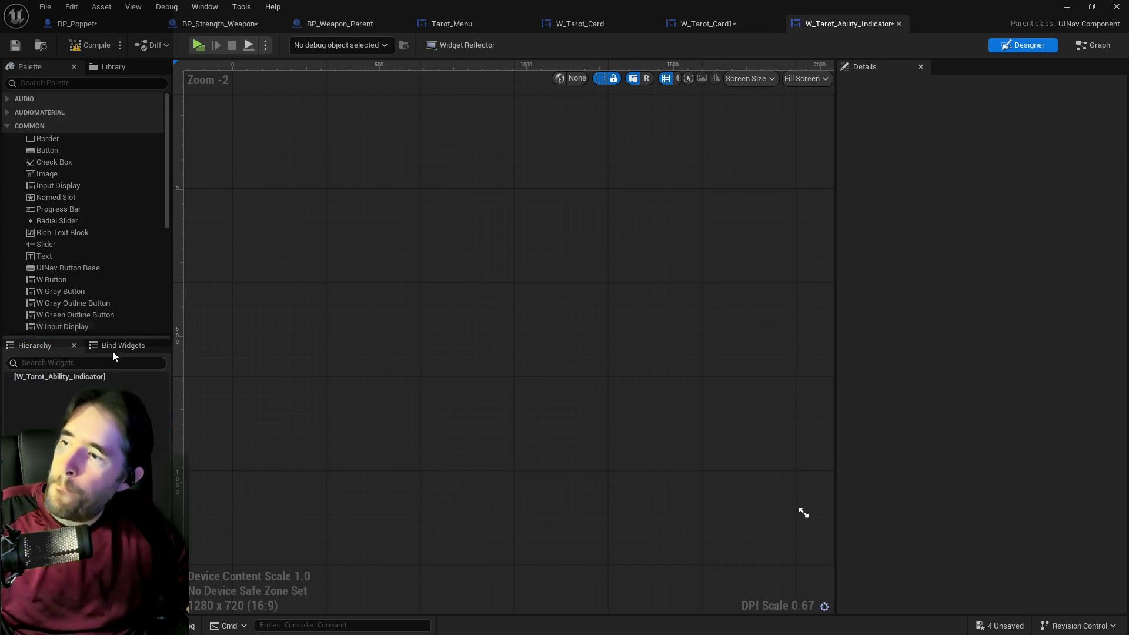
Paste the card widget tree under the indicator root, then inspect orb 3, NavButton and portrait.
right_click(86, 375)
click(118, 438)
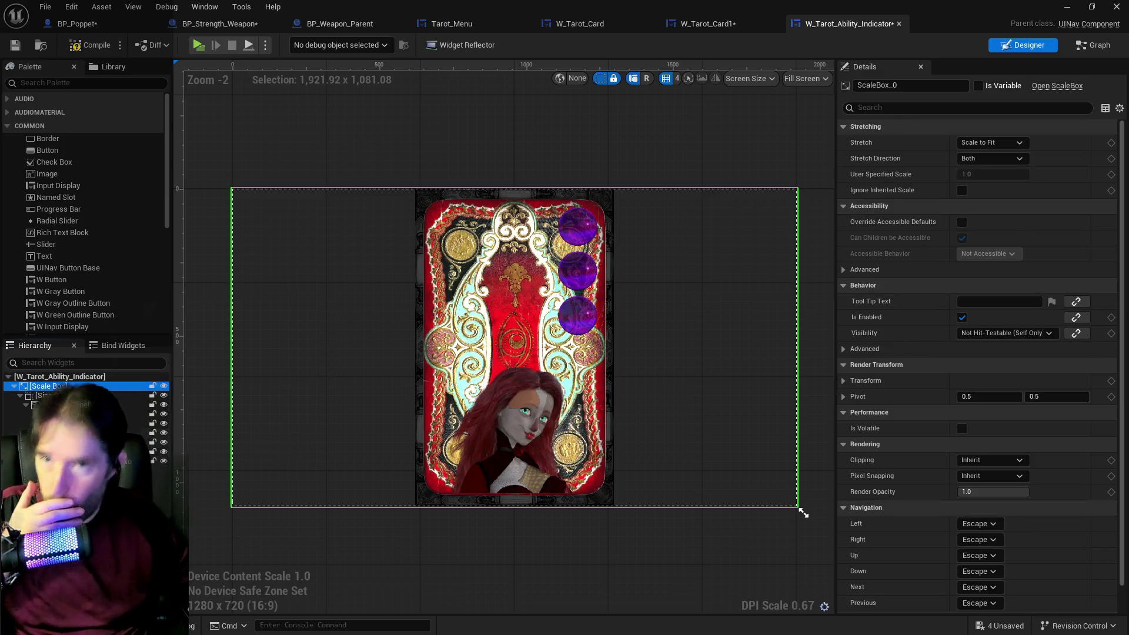
click(577, 315)
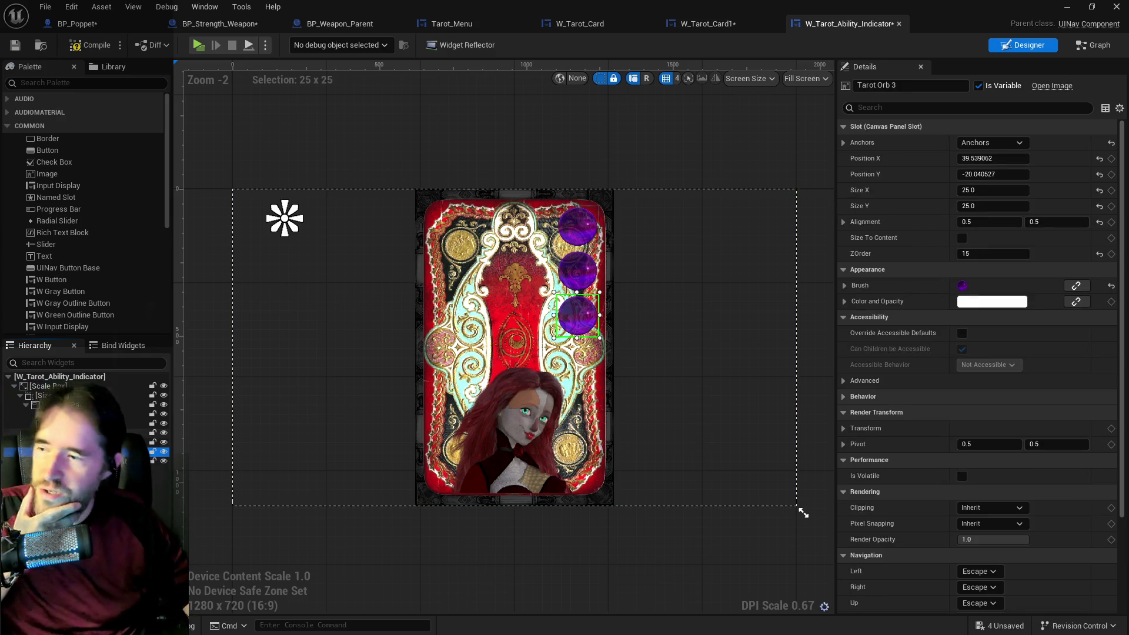
click(61, 414)
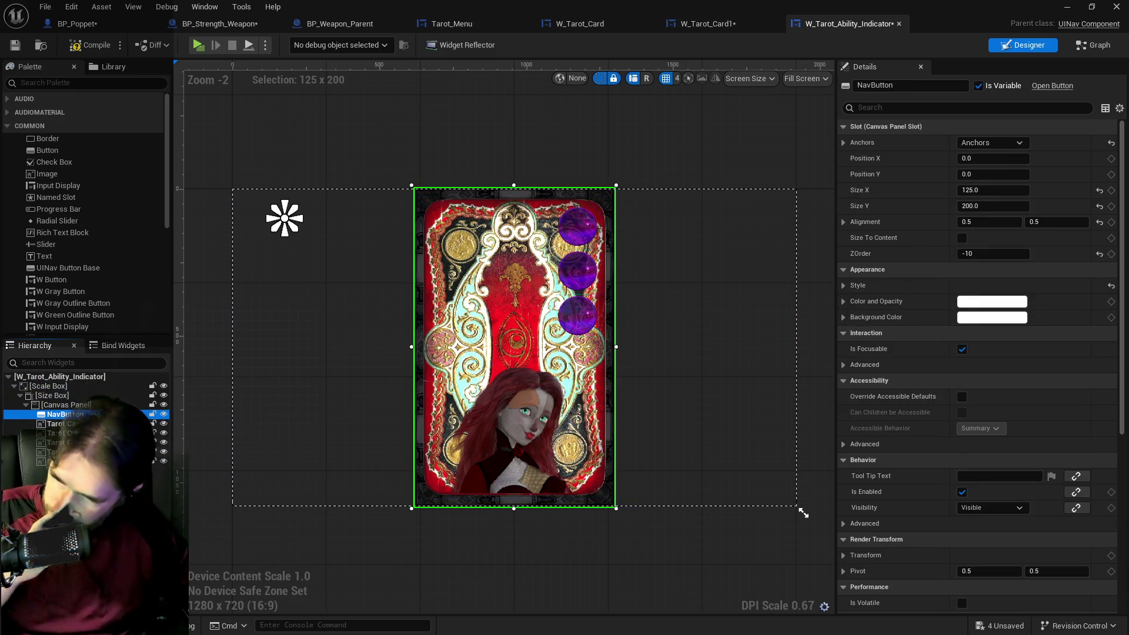
click(59, 461)
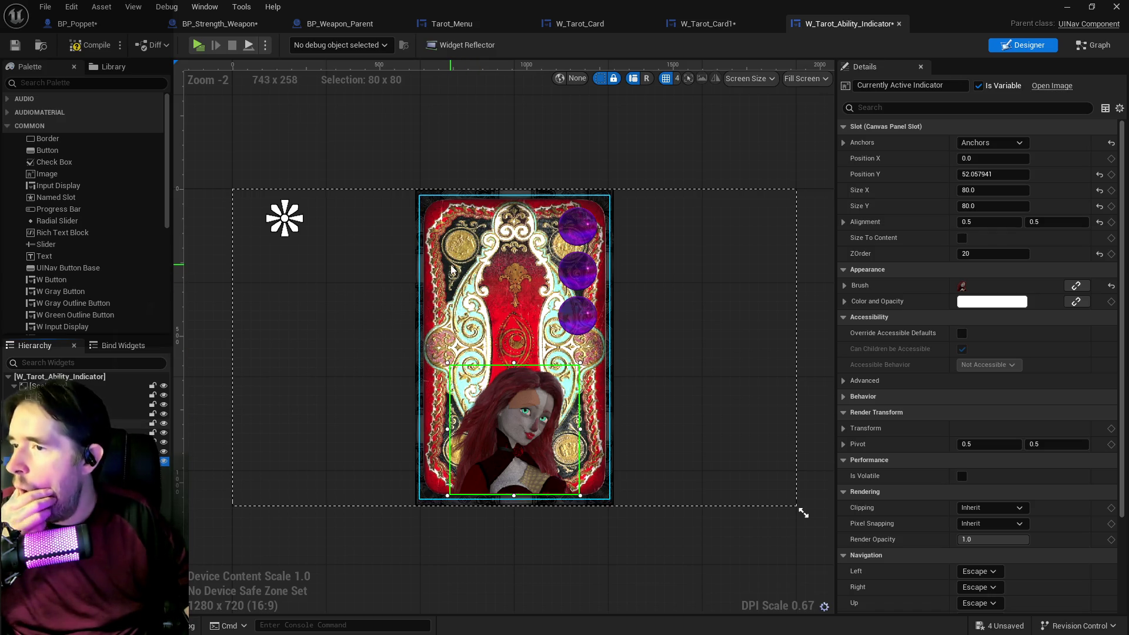
click(107, 417)
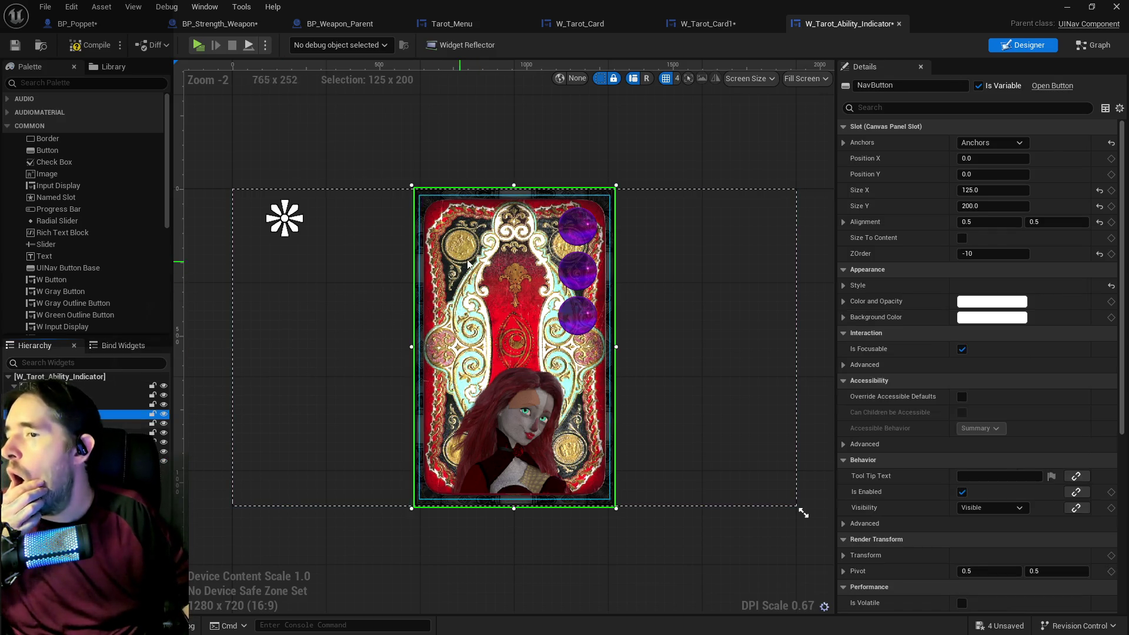
click(583, 230)
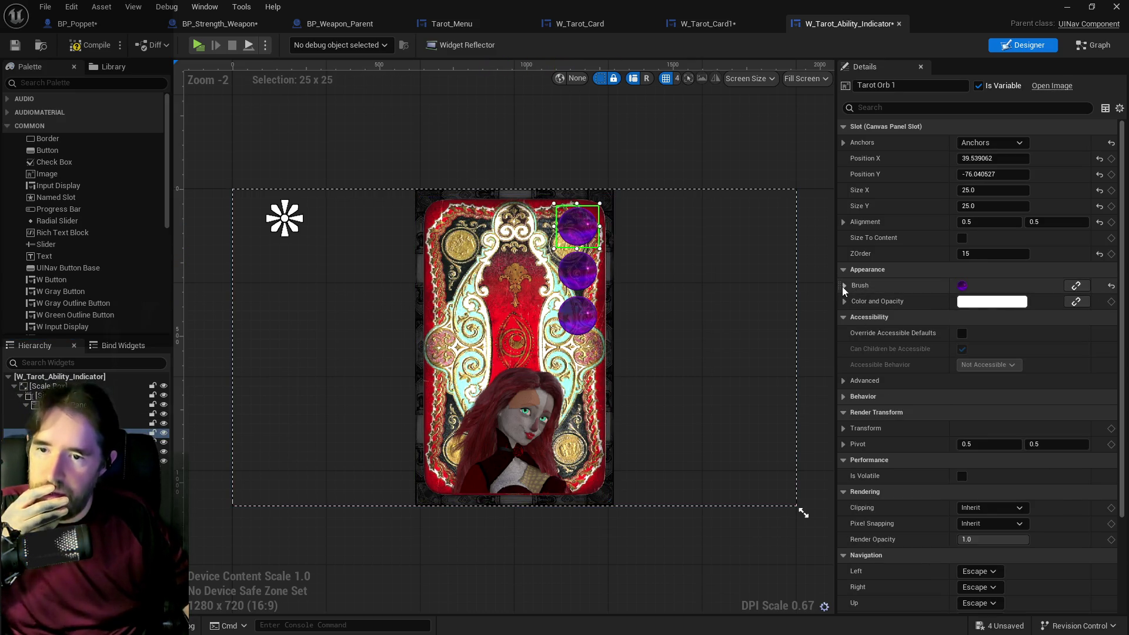
click(844, 285)
click(1013, 316)
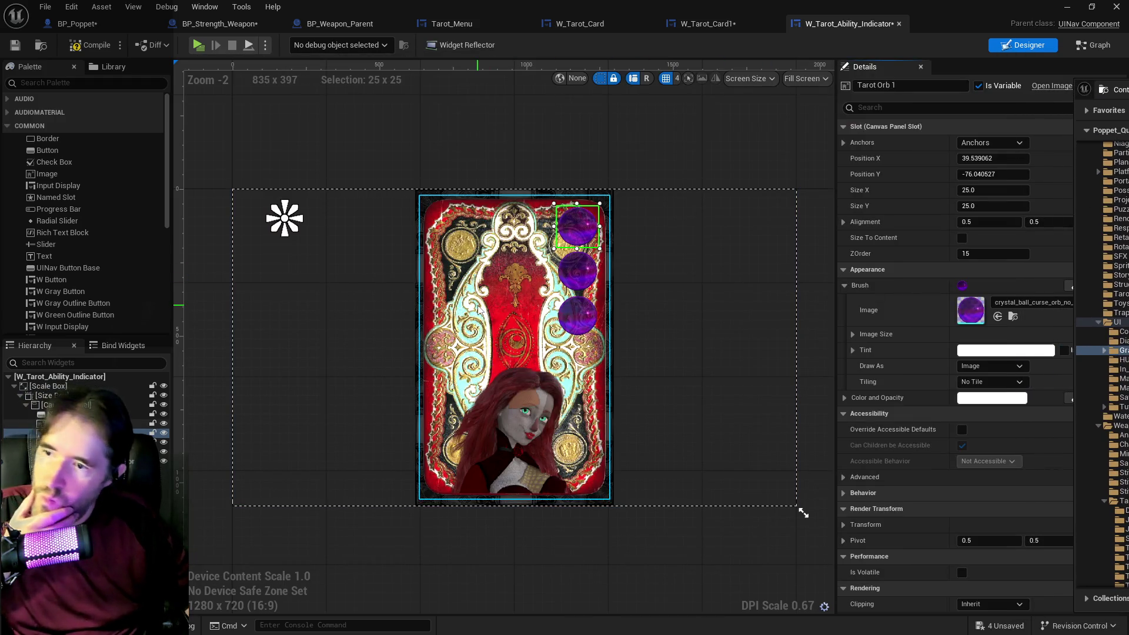
click(478, 310)
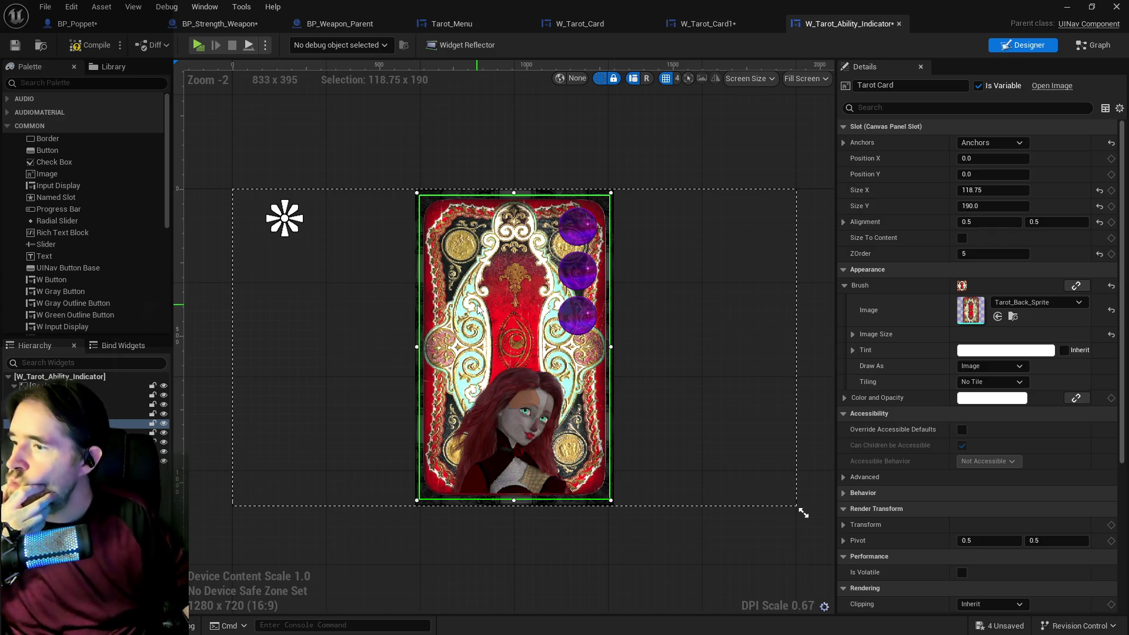
key(Delete)
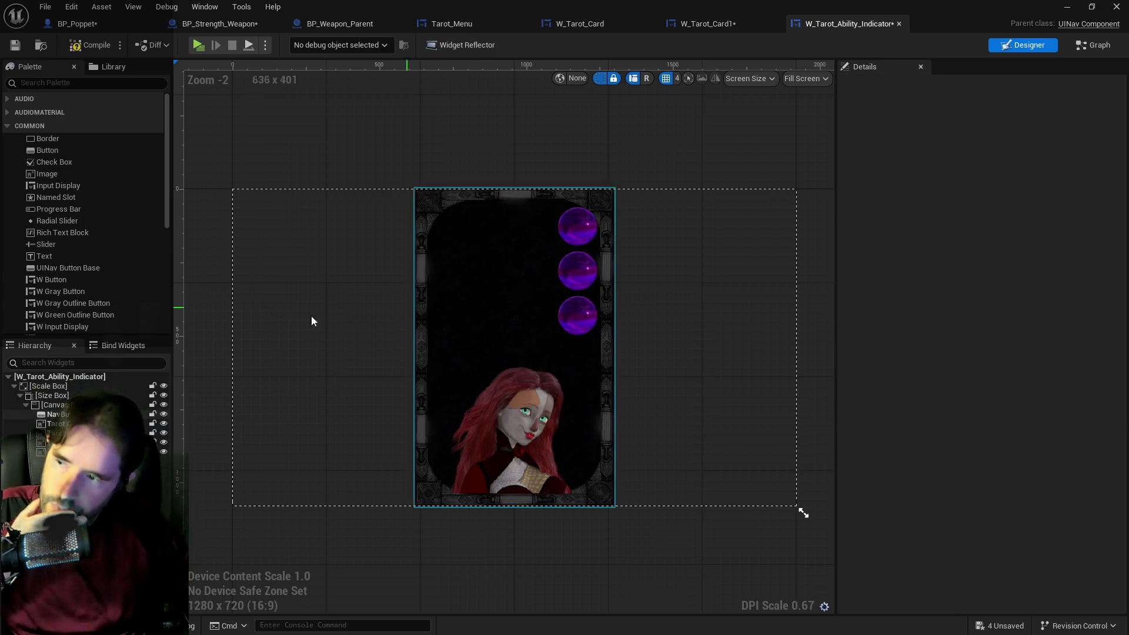
click(509, 307)
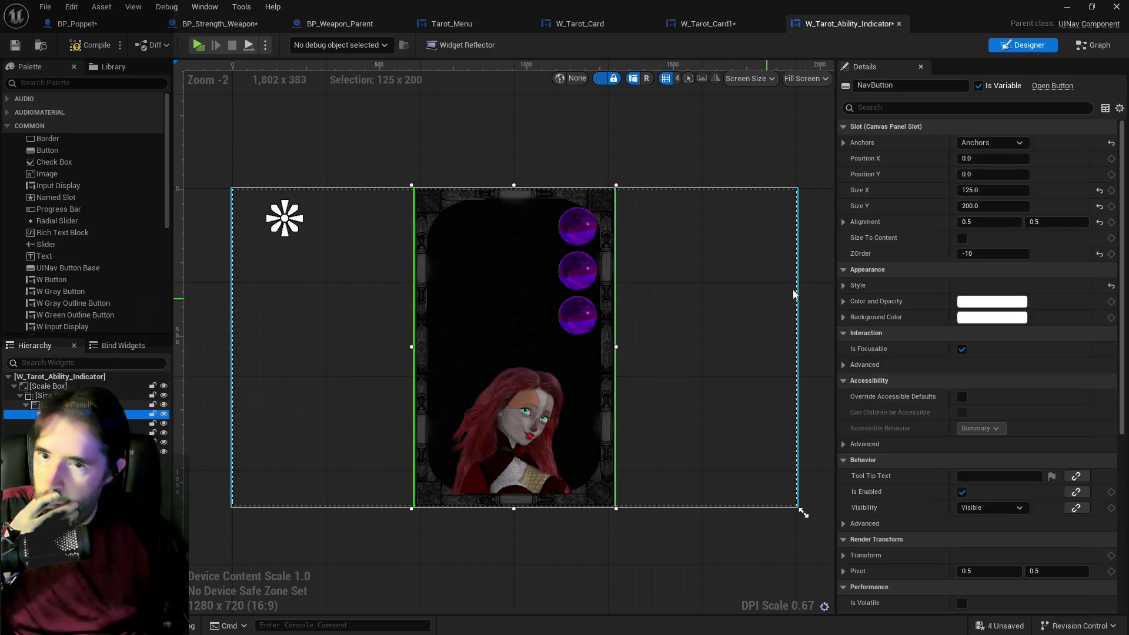
click(845, 286)
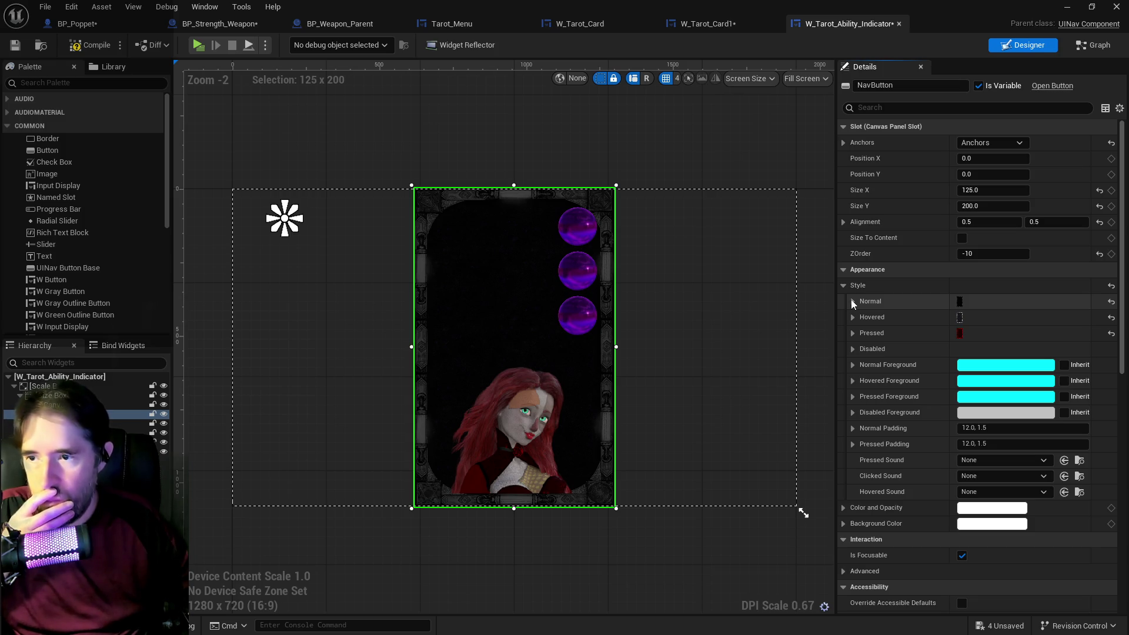
click(71, 6)
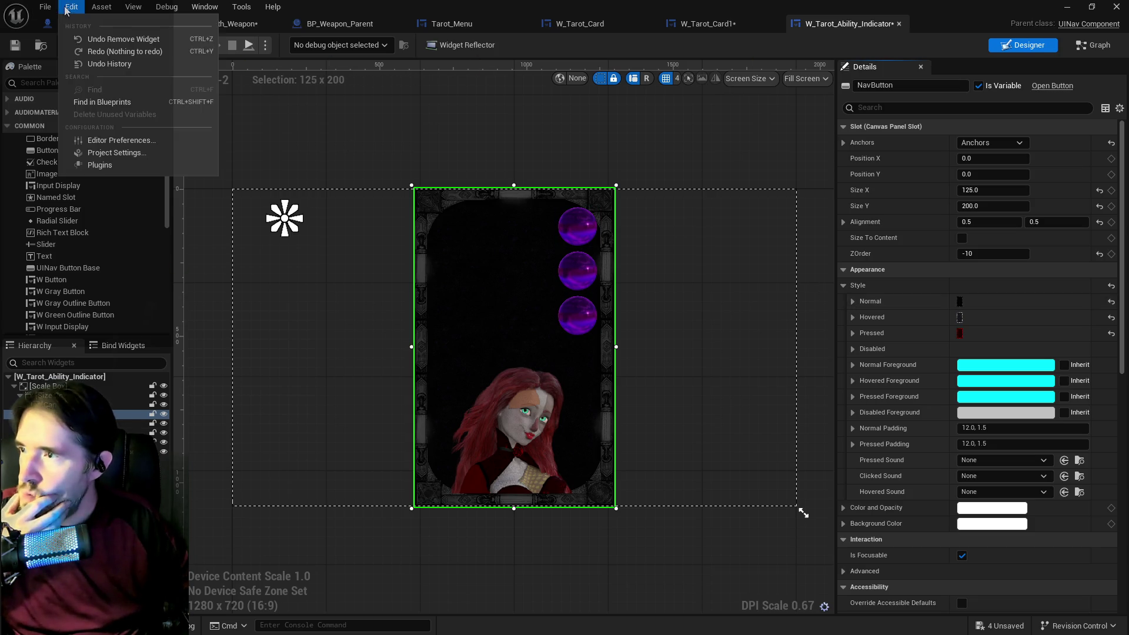
click(80, 40)
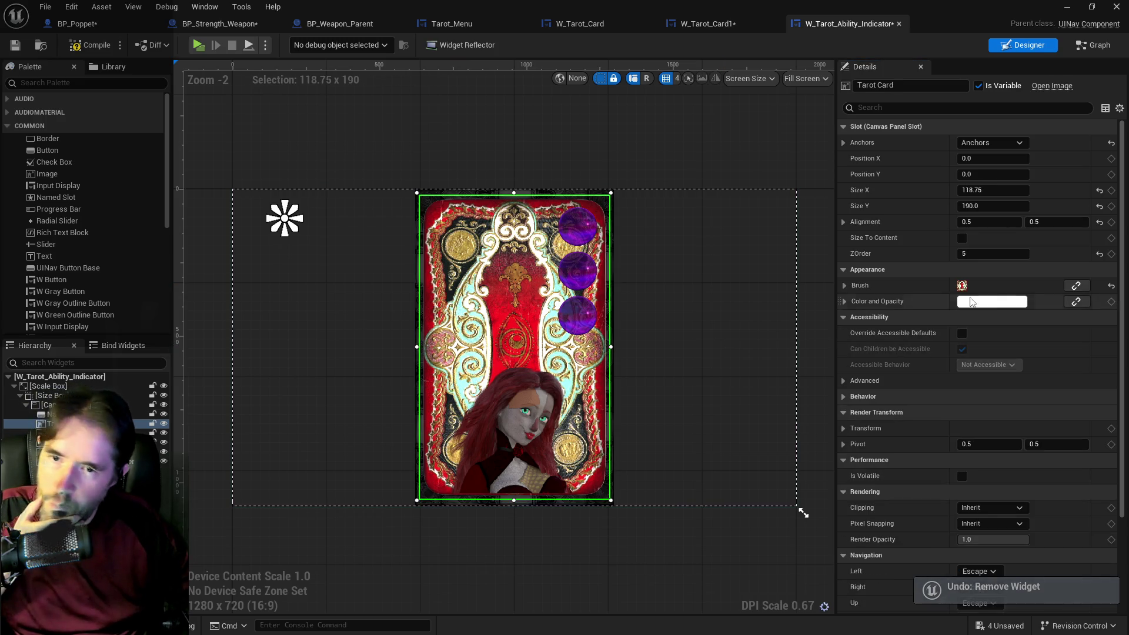
click(845, 286)
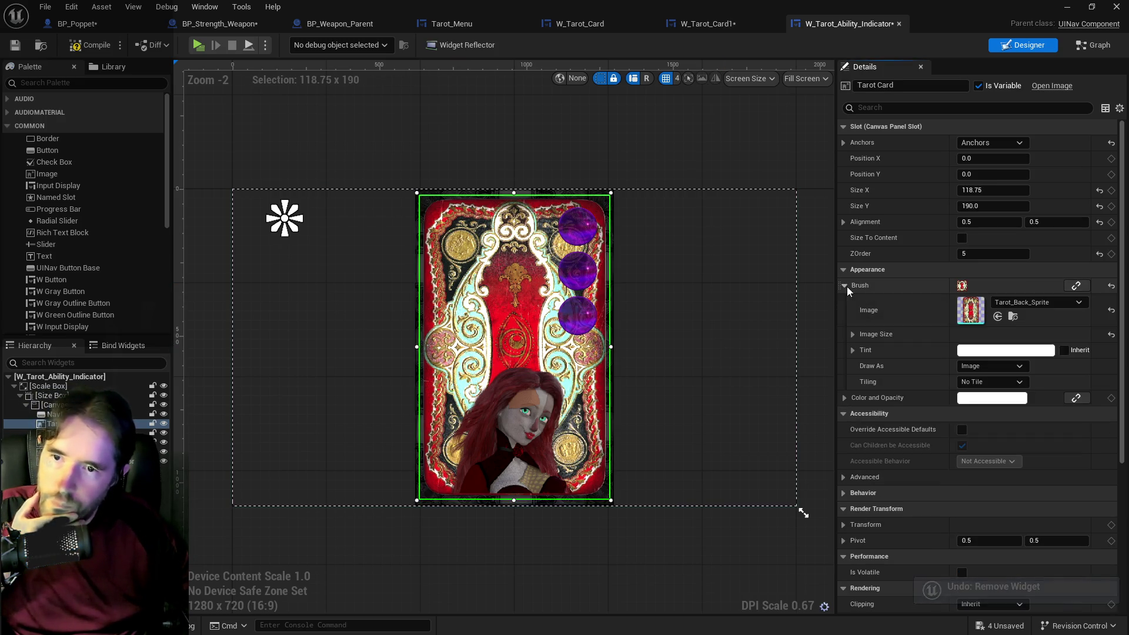
Set the card image to crystal_ball_curse_orb and undo an accidental NavButton resize.
click(997, 318)
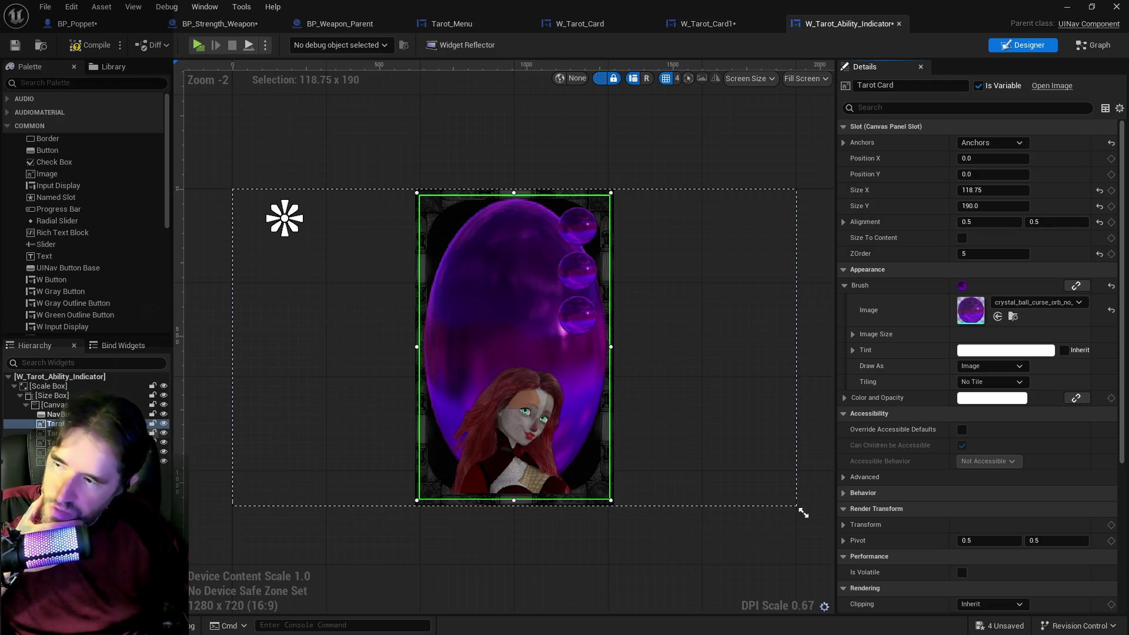
click(450, 480)
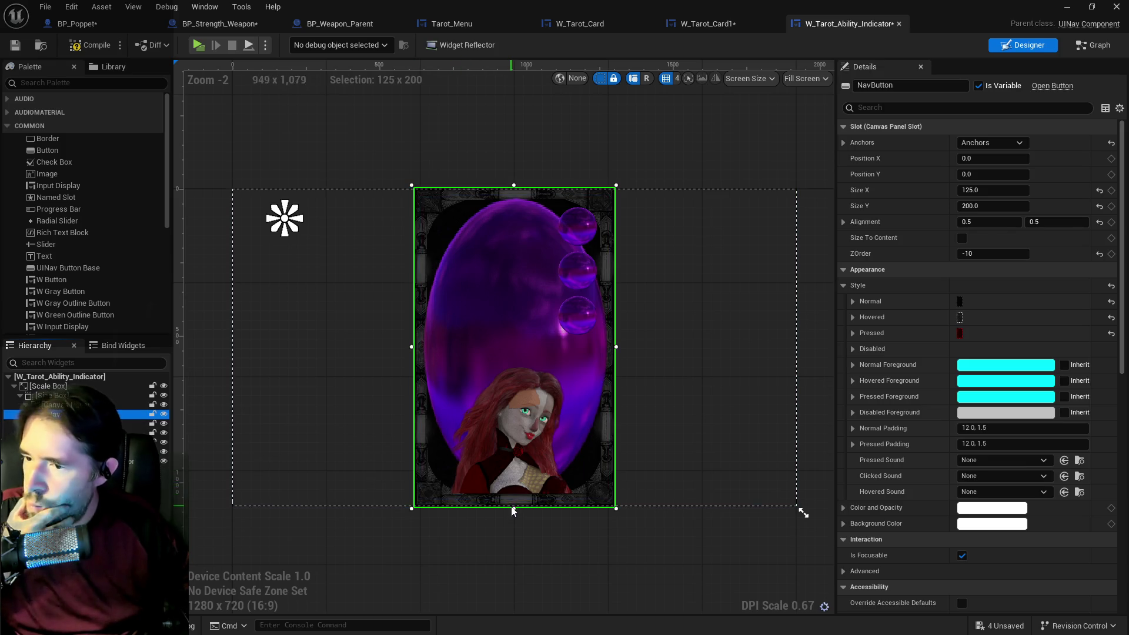
drag(515, 508, 525, 405)
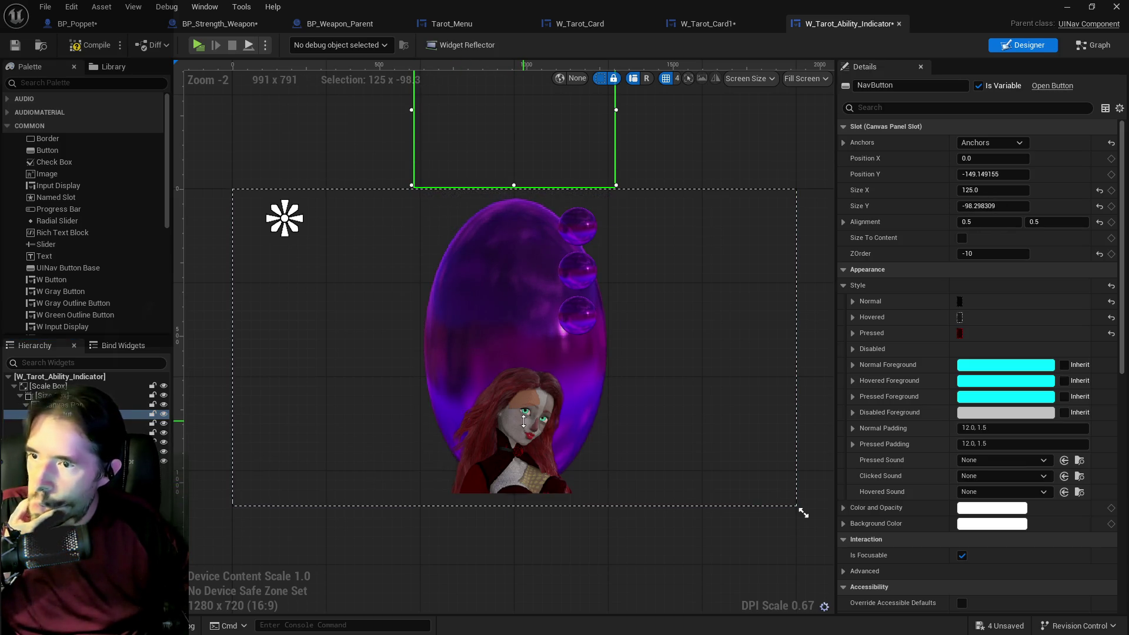
click(71, 7)
click(88, 39)
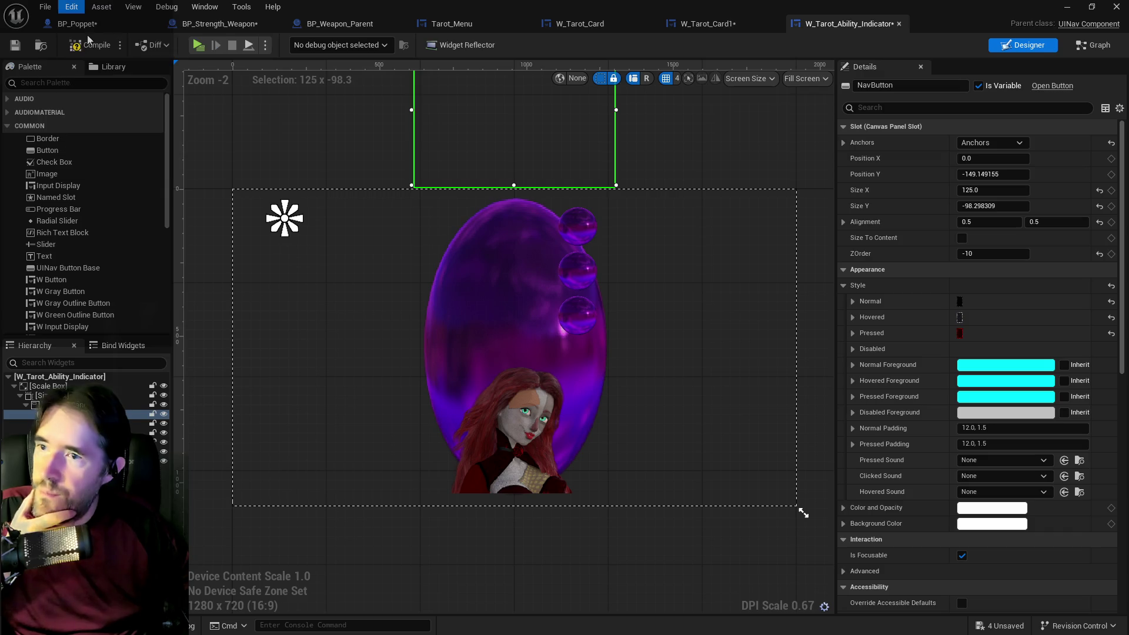
Resize the NavButton to 50 by 50 and select the card's Size Box.
click(985, 193)
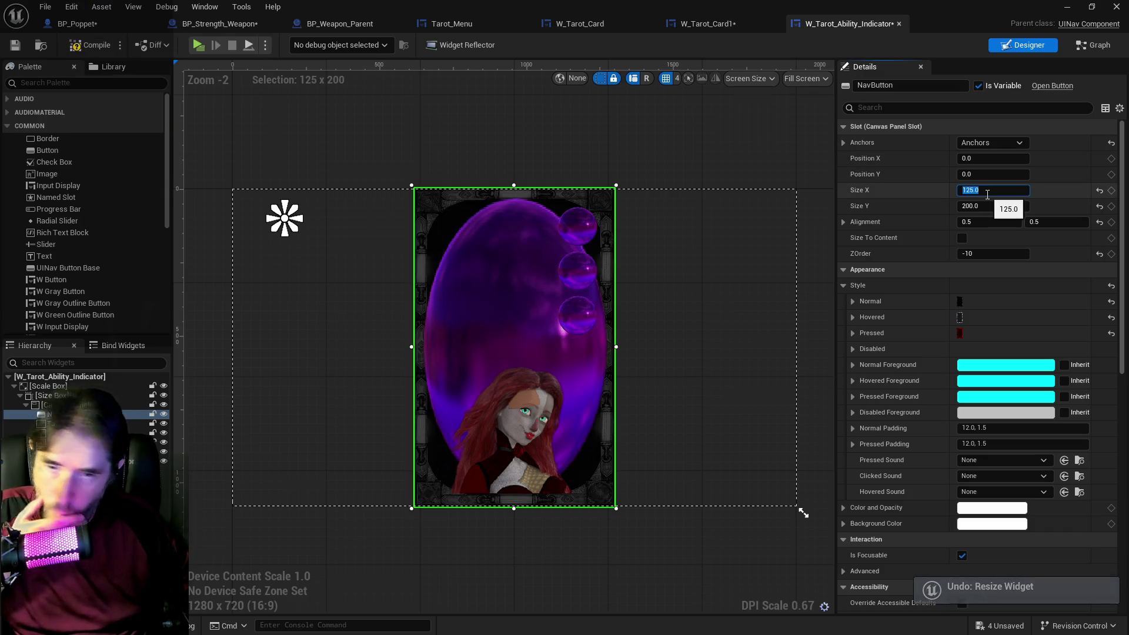
text(50)
key(Return)
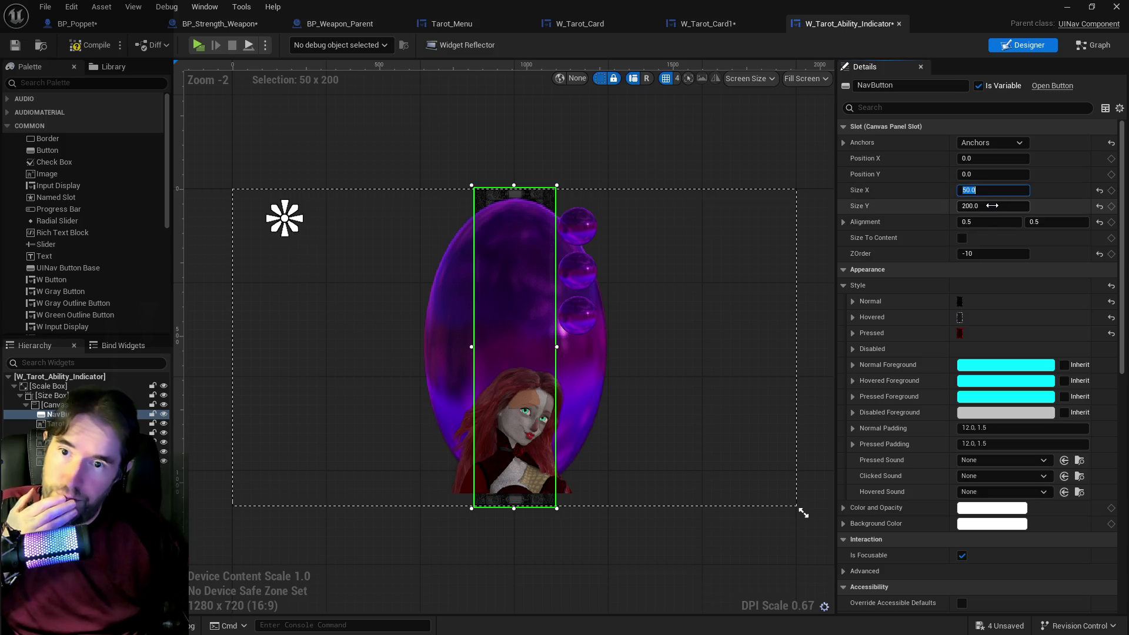
text(0)
key(Return)
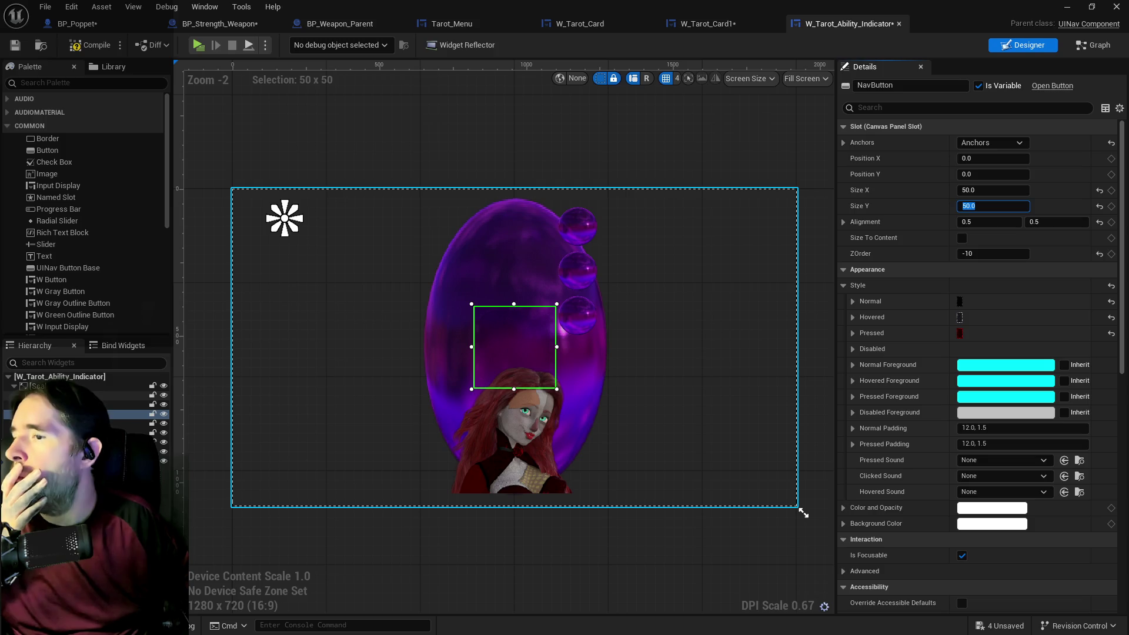
click(129, 404)
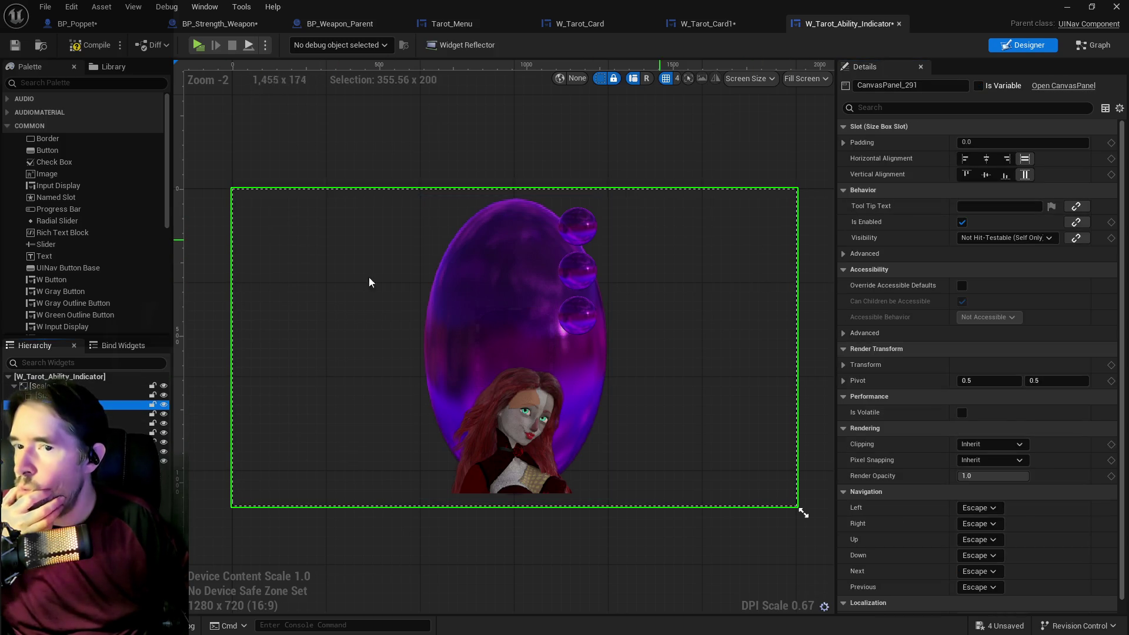
click(117, 395)
text(100)
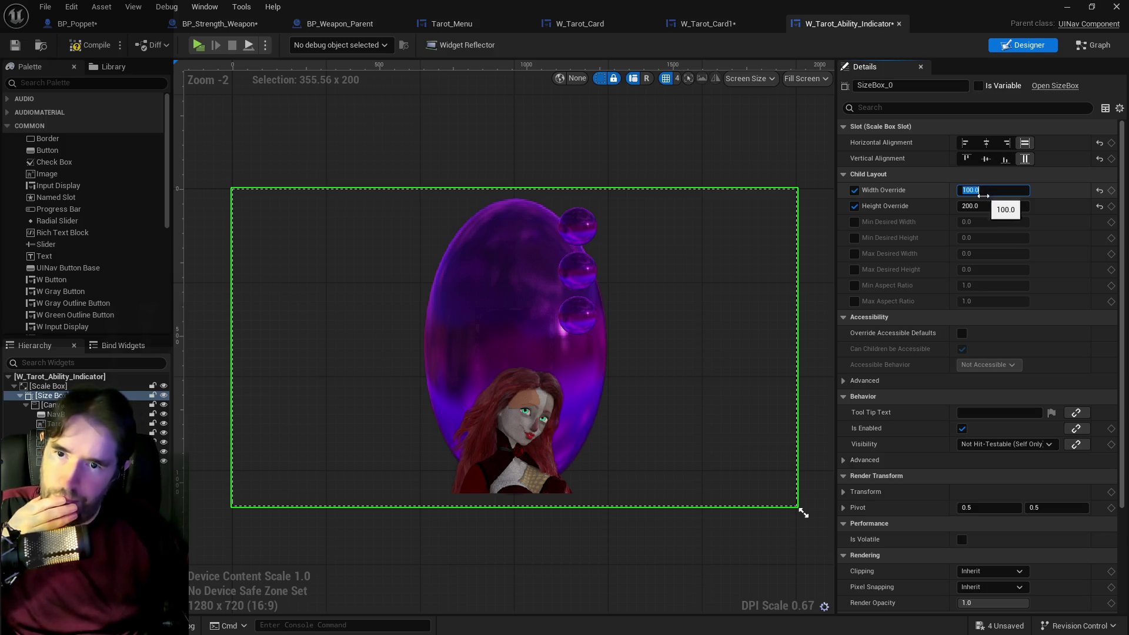
Set the size box's height override to 50.
click(983, 205)
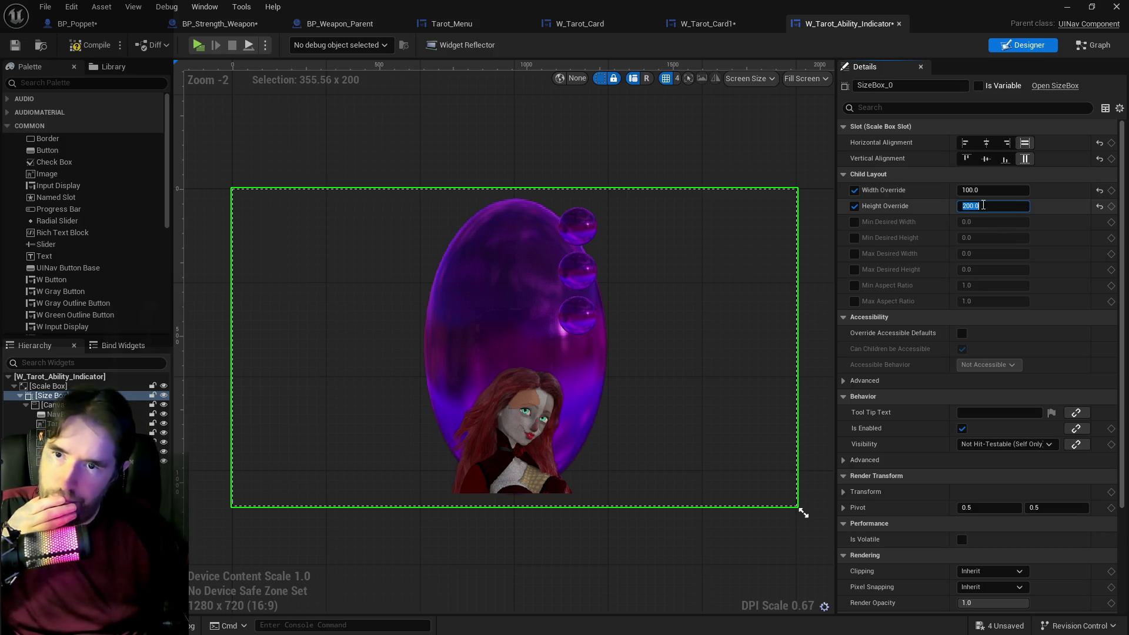
text(50)
key(Return)
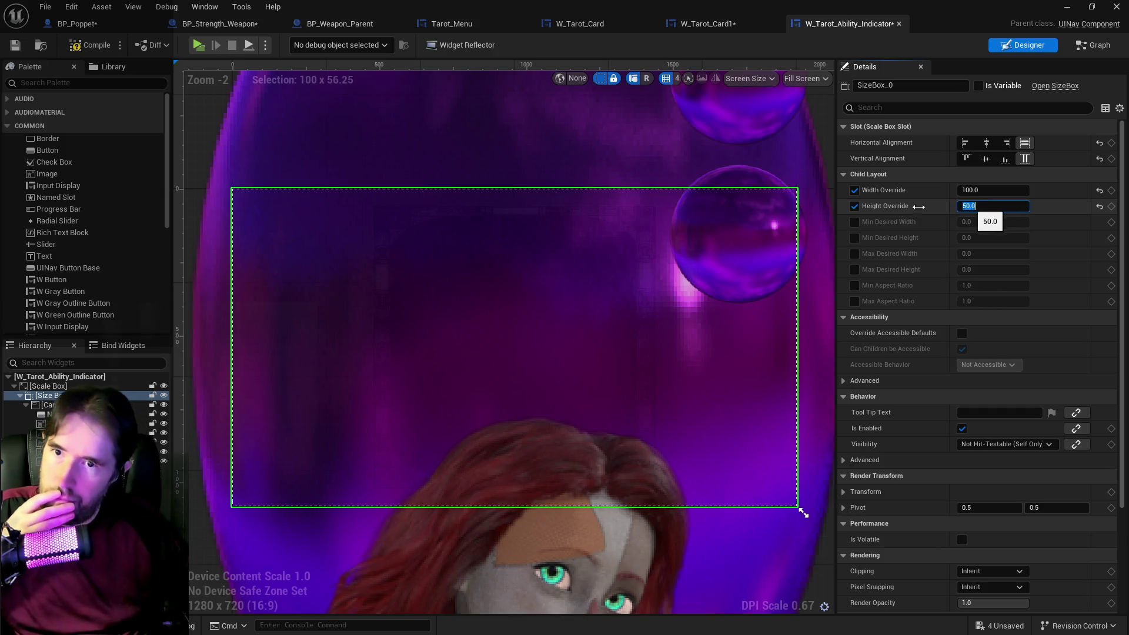
scroll(717, 270, down, 6)
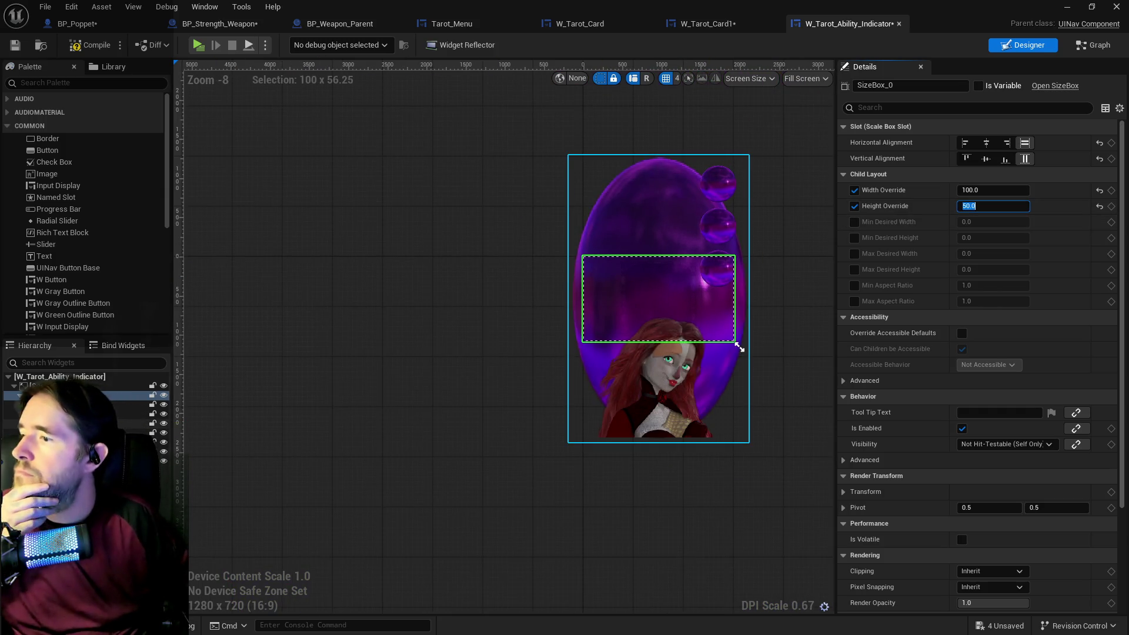
Resize the crystal-ball Tarot Card image to 50 x 50.
click(739, 347)
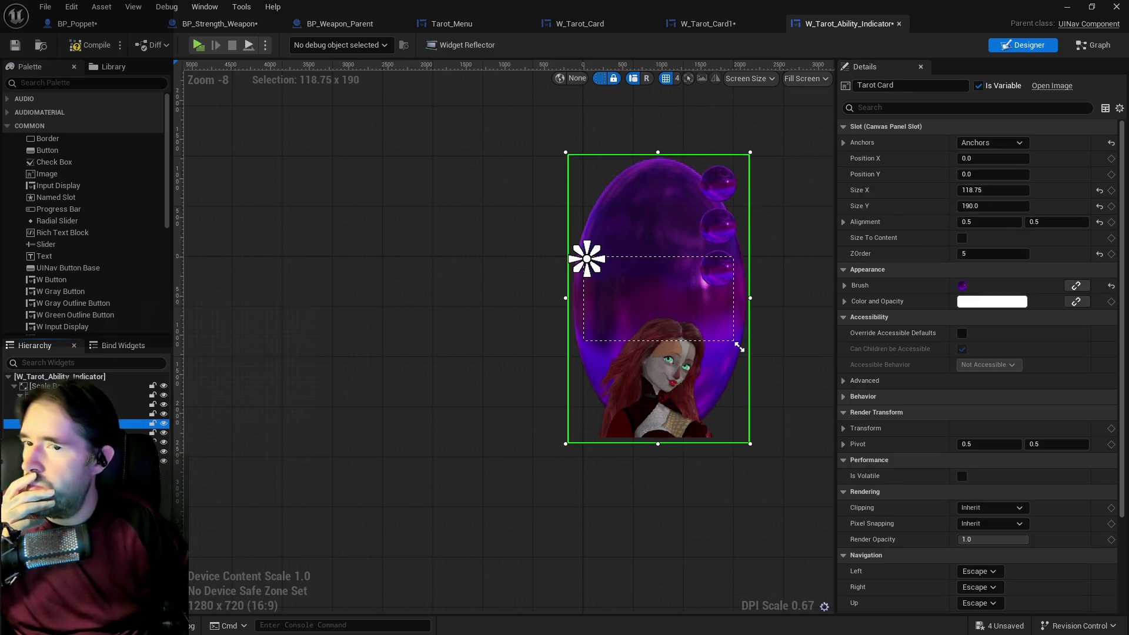
click(717, 184)
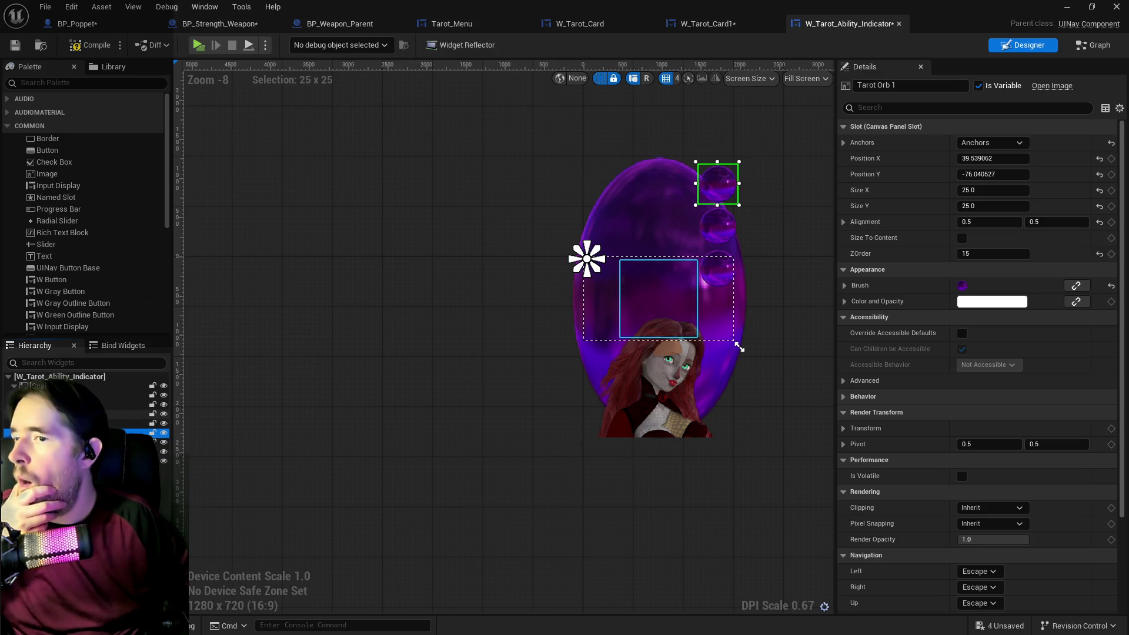
click(617, 400)
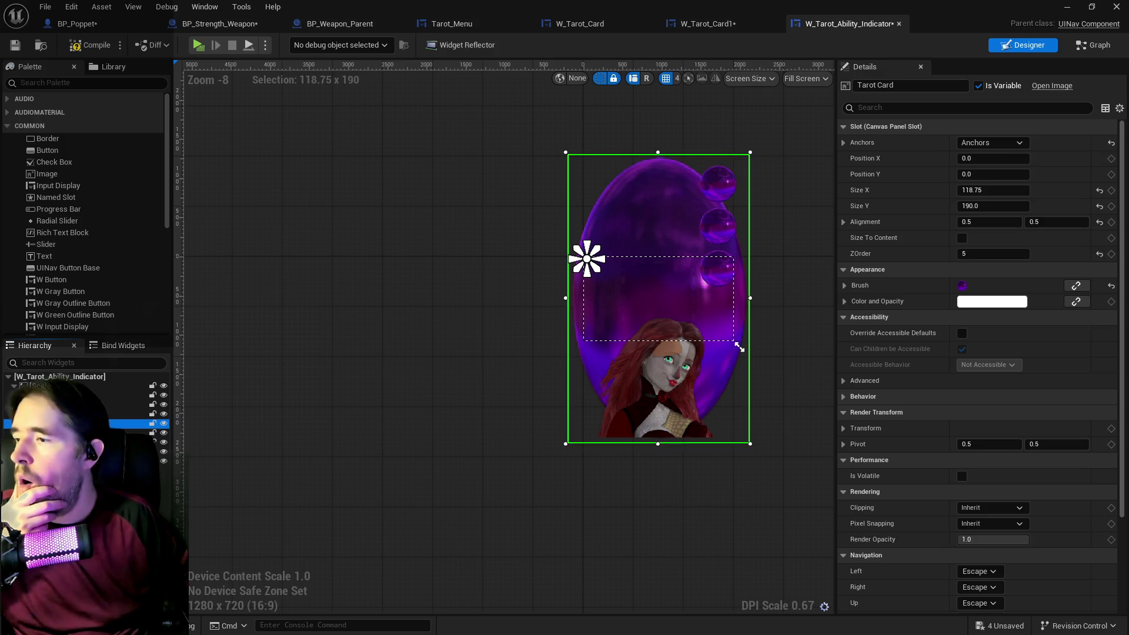
click(997, 190)
text(50)
key(Return)
click(996, 207)
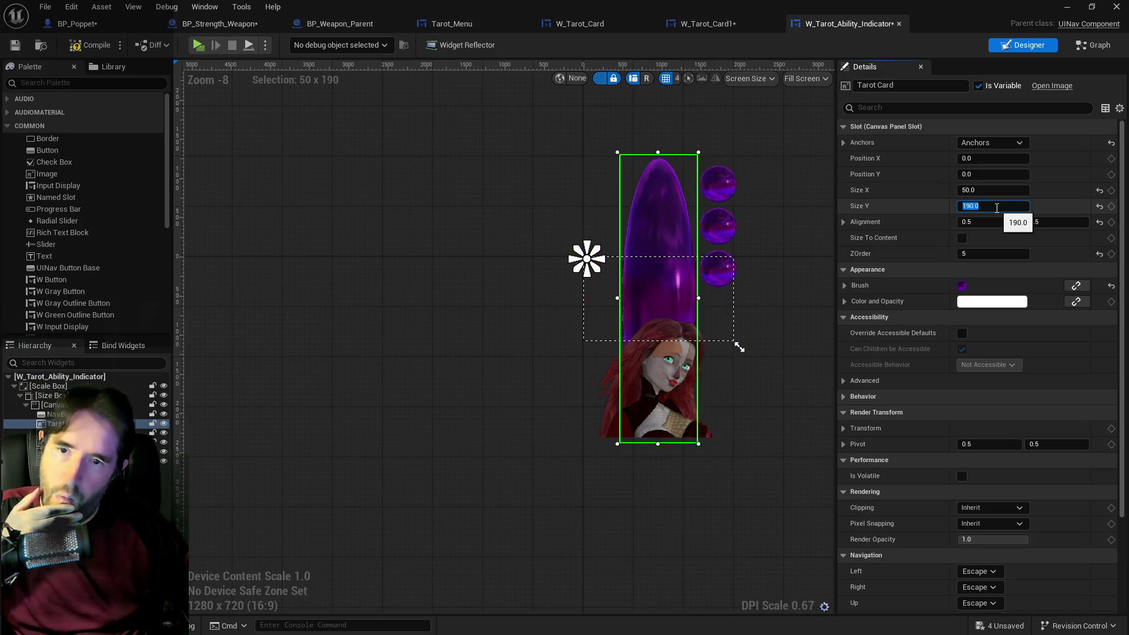
text(50)
key(Return)
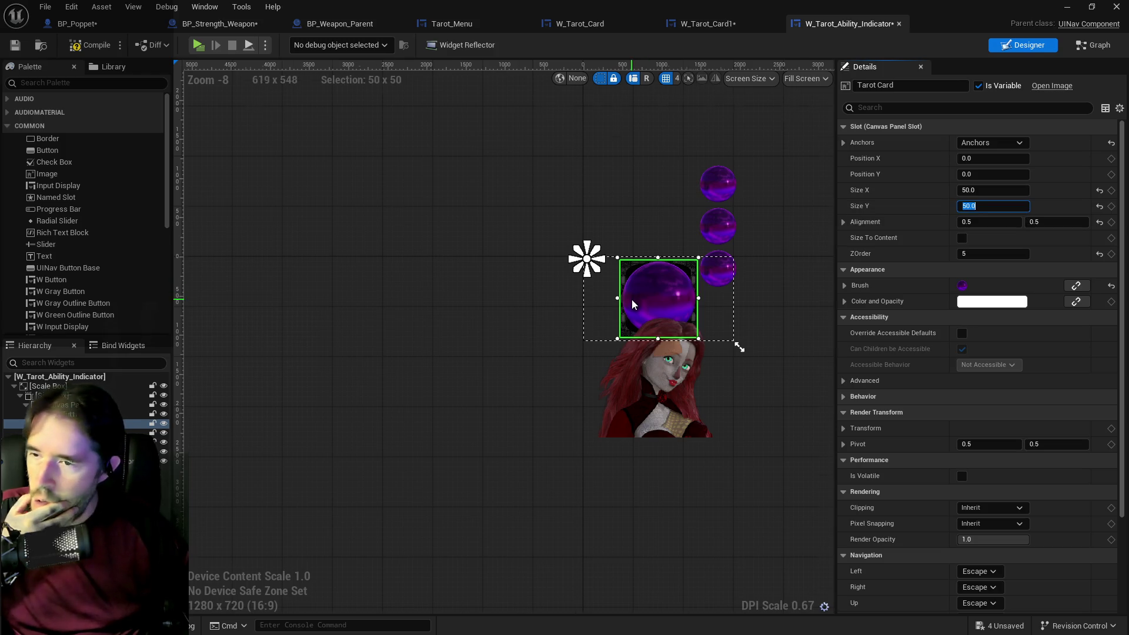
Set the Tarot Card's horizontal alignment to 1.0.
scroll(631, 299, up, 1)
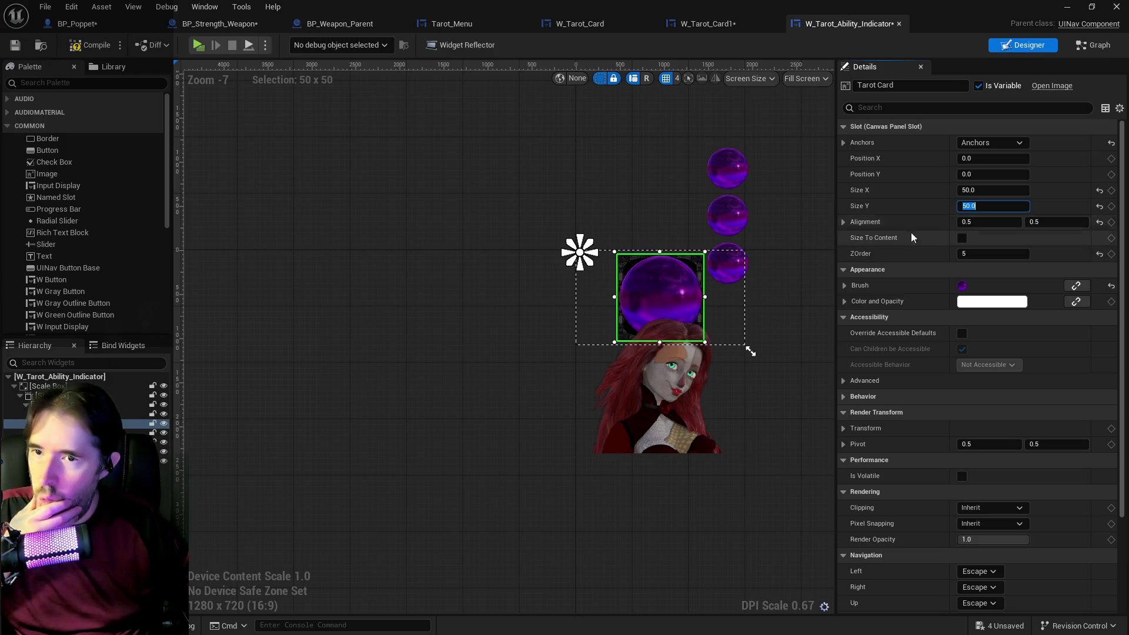
click(981, 223)
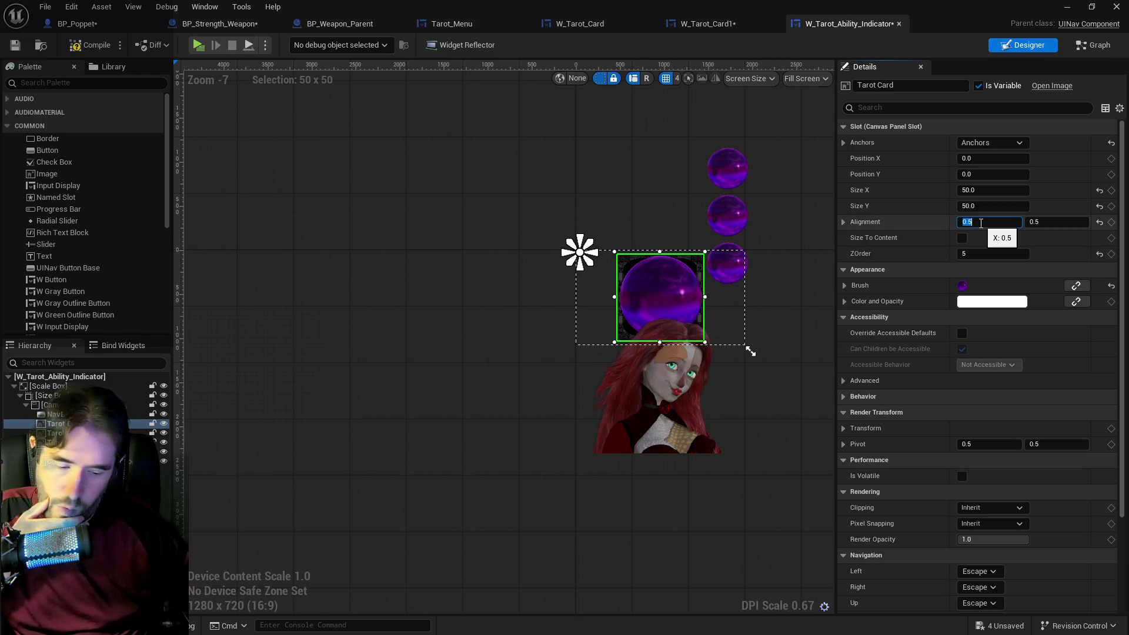
text(0)
key(Return)
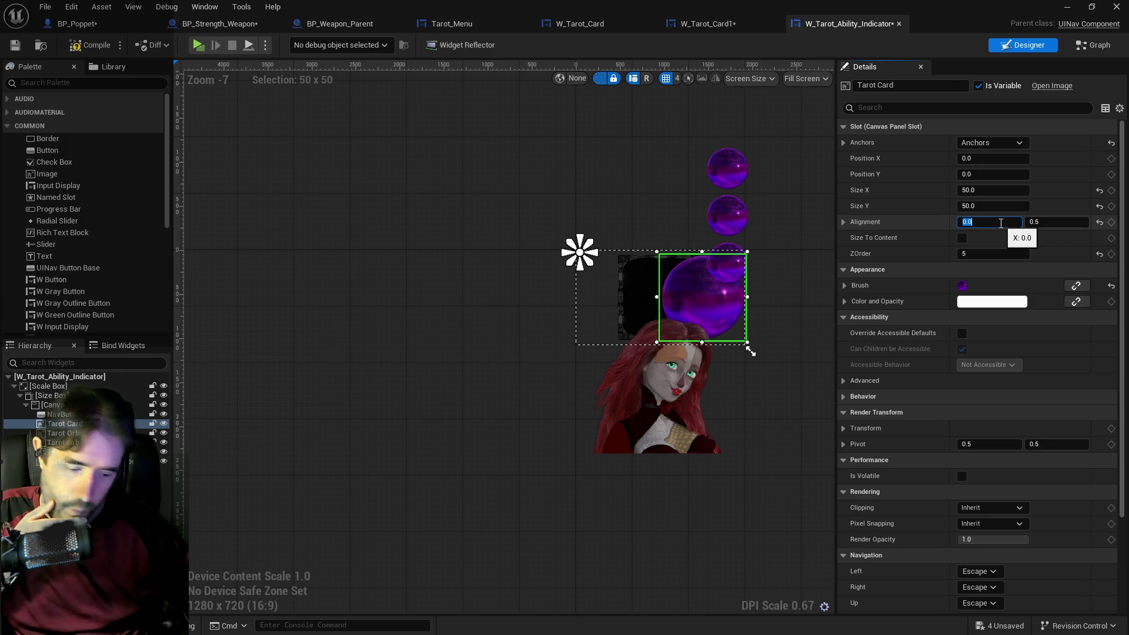
text(1)
key(Return)
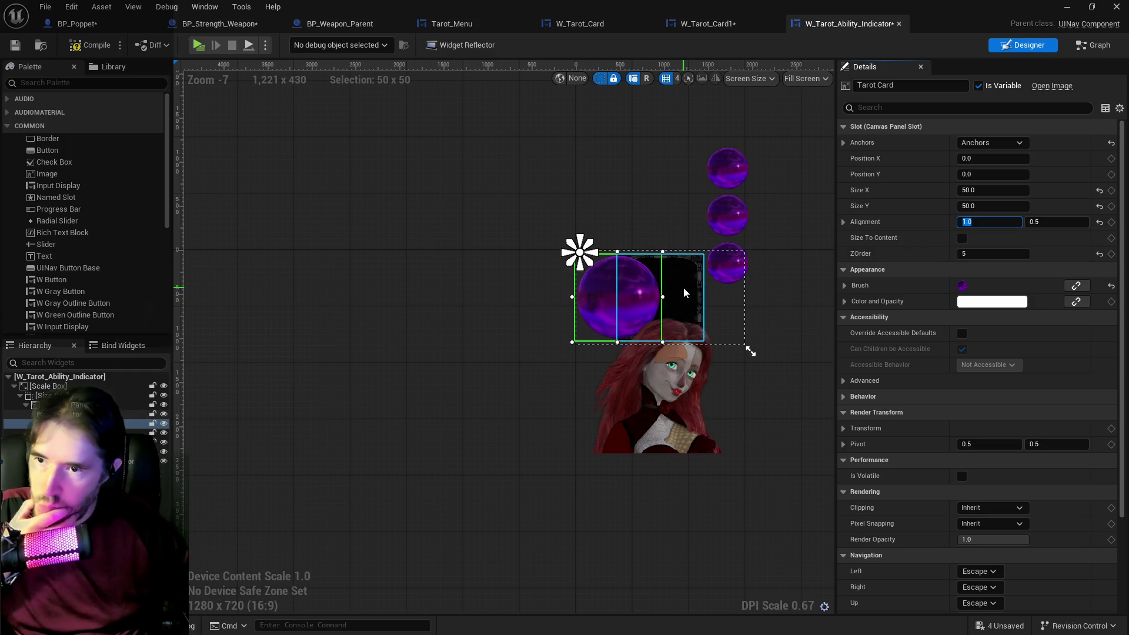
Set the NavButton's horizontal alignment to 1.0.
click(683, 287)
click(976, 224)
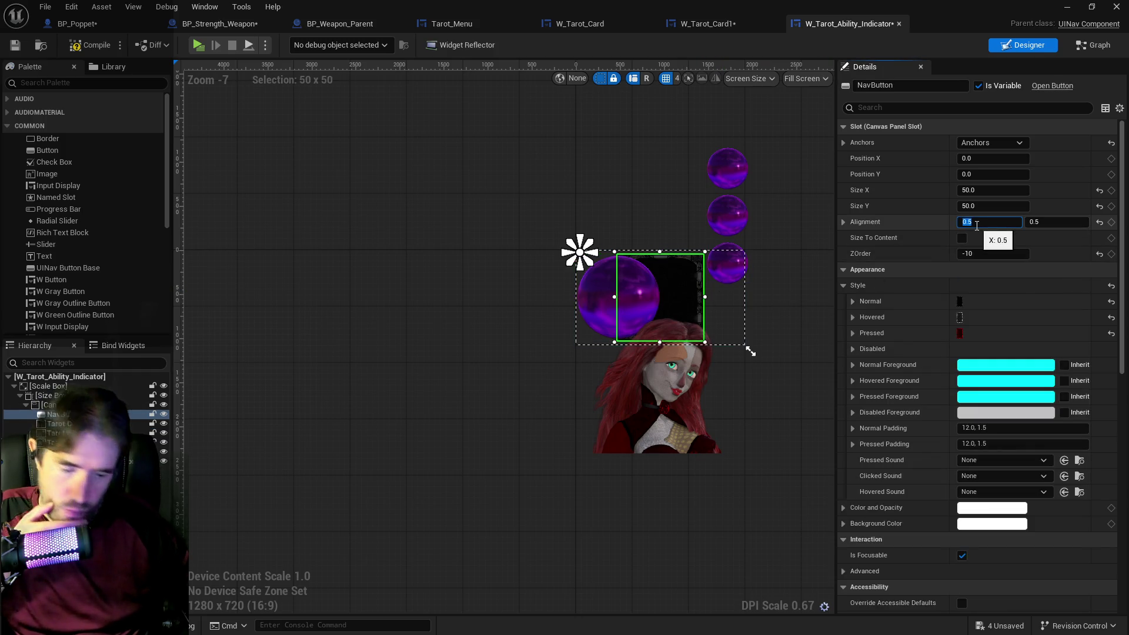
text(1)
key(Return)
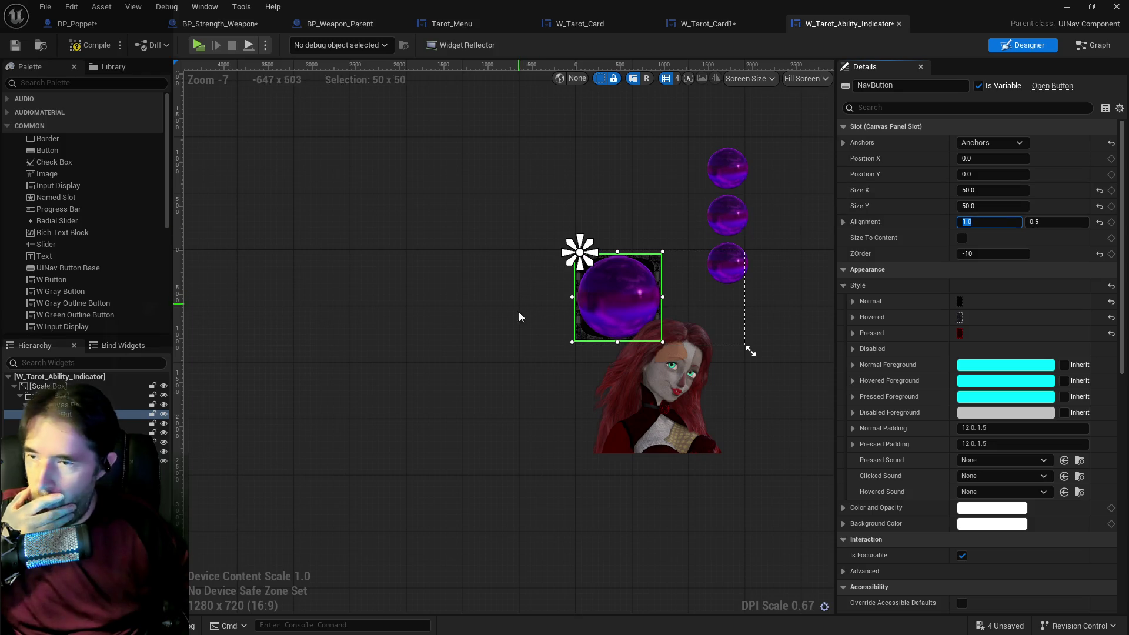
Resize the portrait image to 50 x 50 and move it up beside the crystal ball.
click(661, 400)
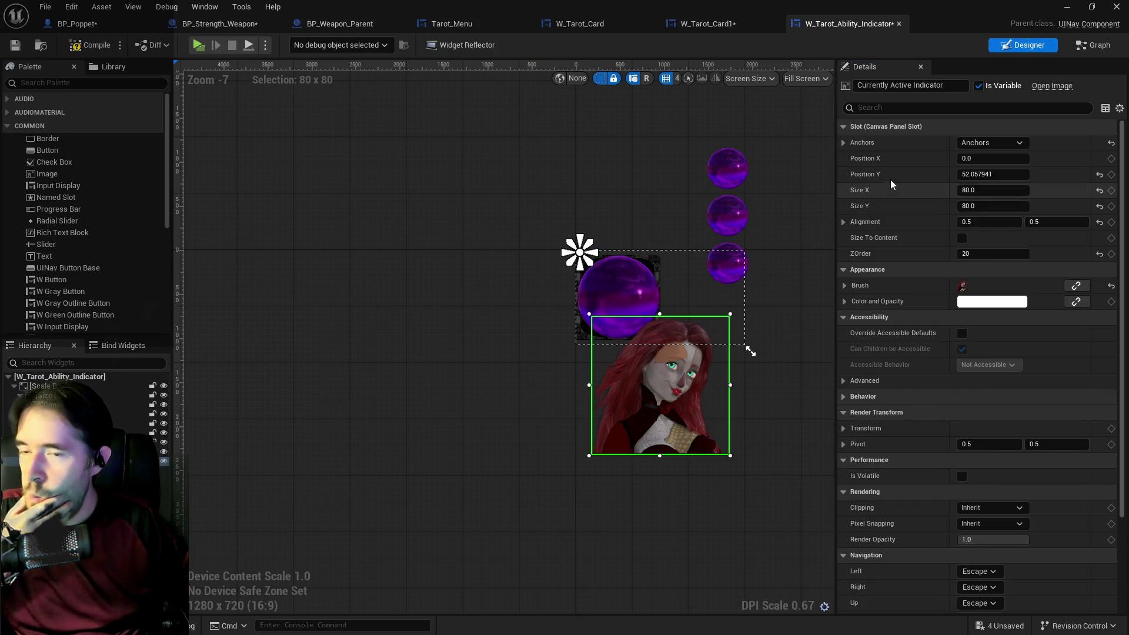
click(973, 189)
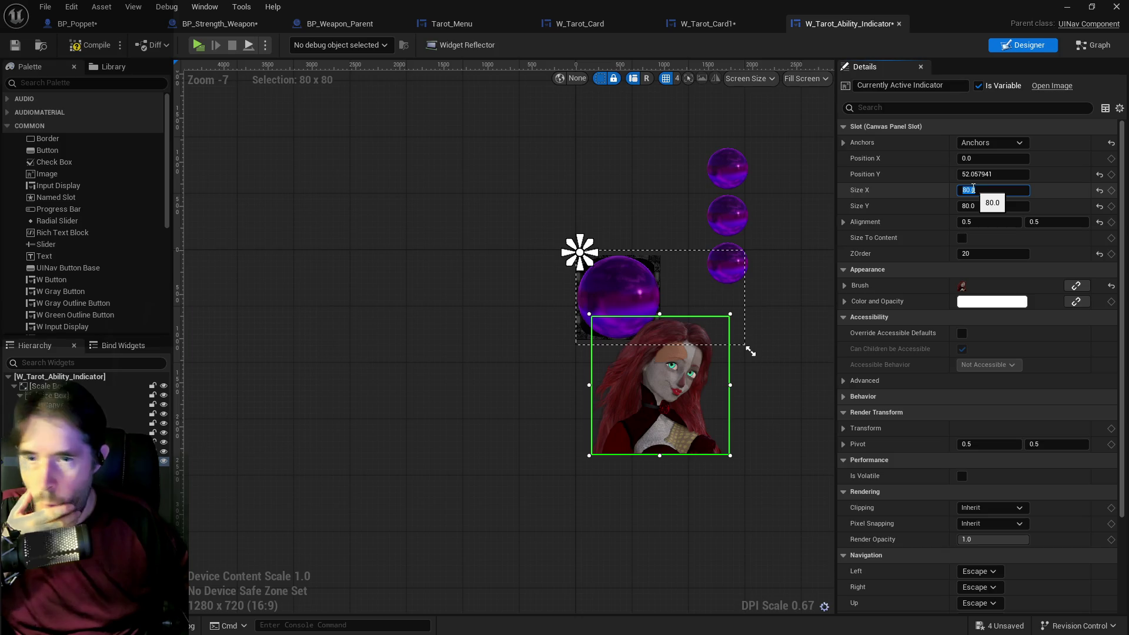
text(60)
key(Return)
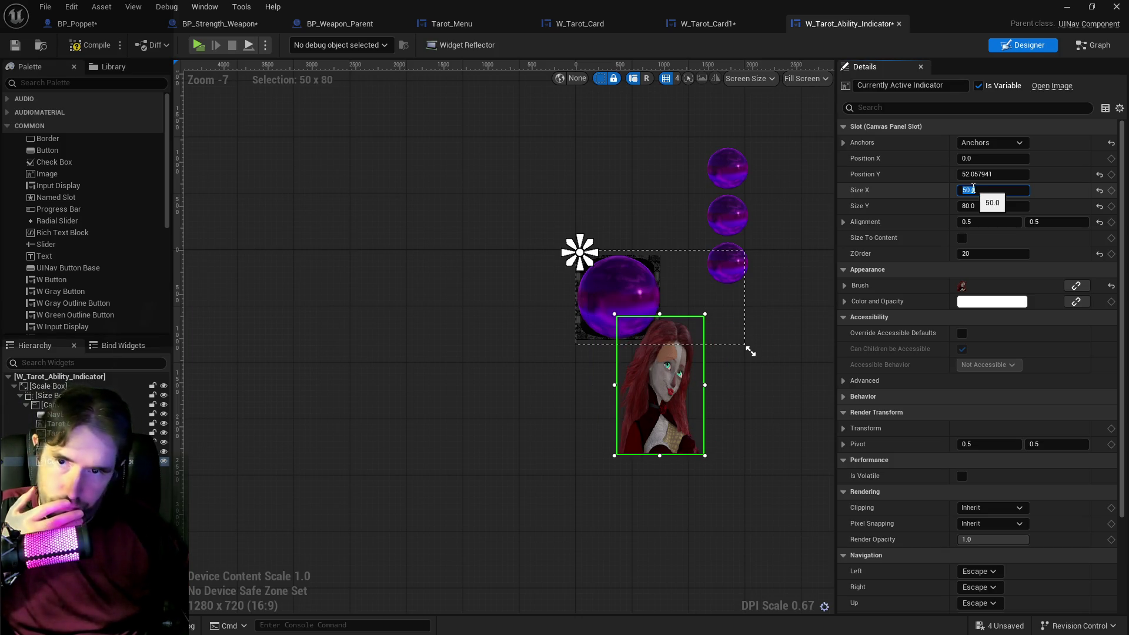
click(978, 206)
text(50)
key(Return)
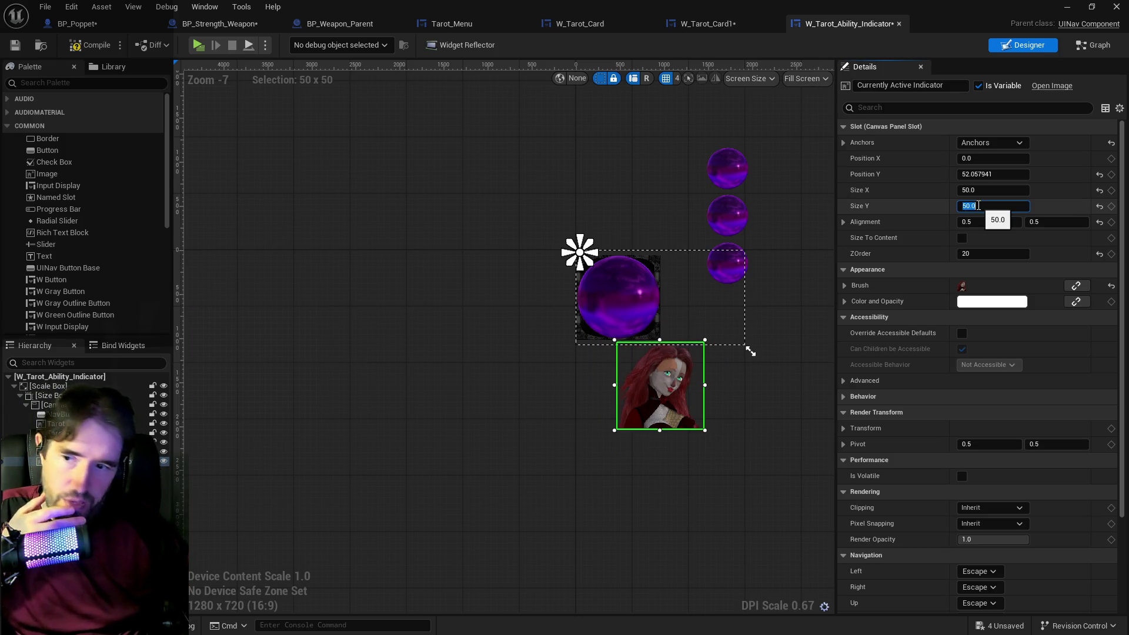
drag(678, 380, 707, 309)
click(728, 250)
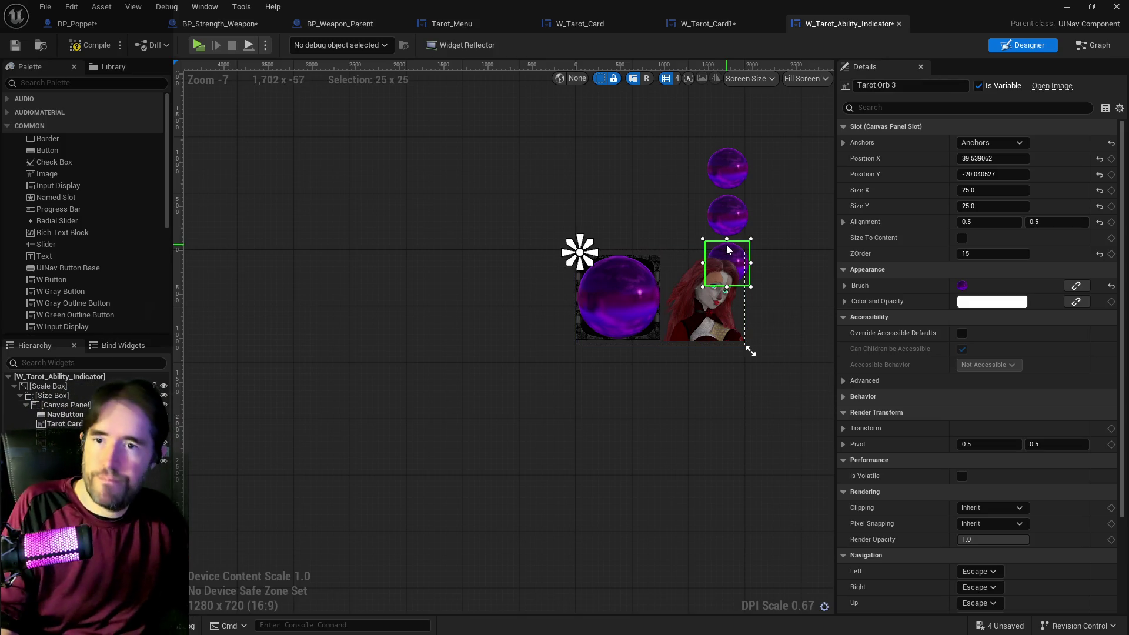
click(727, 168)
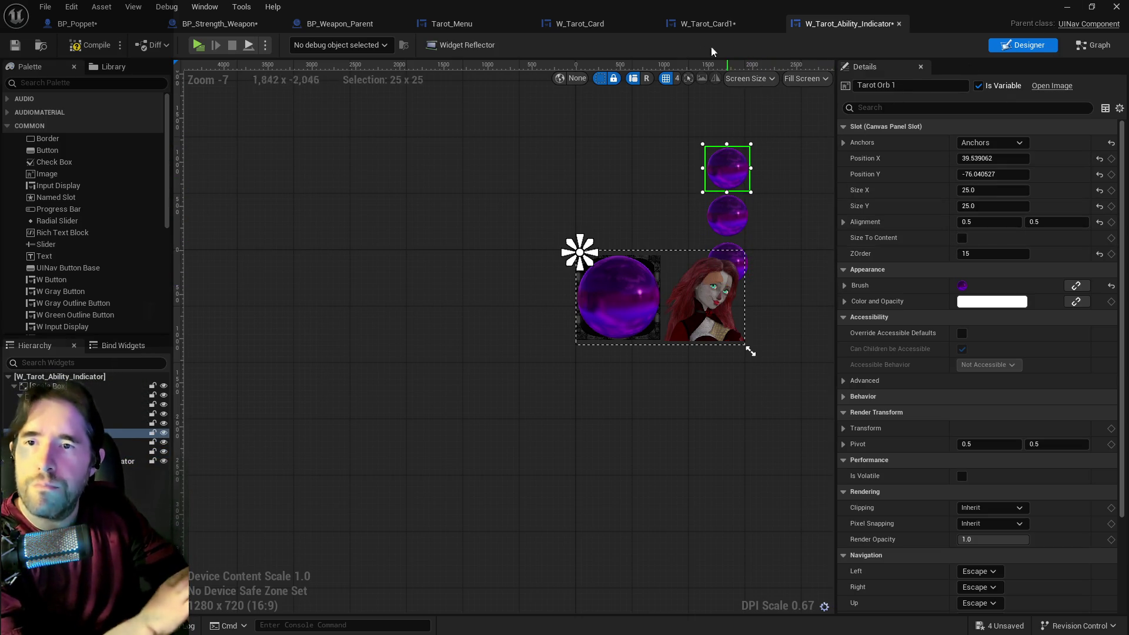
click(695, 28)
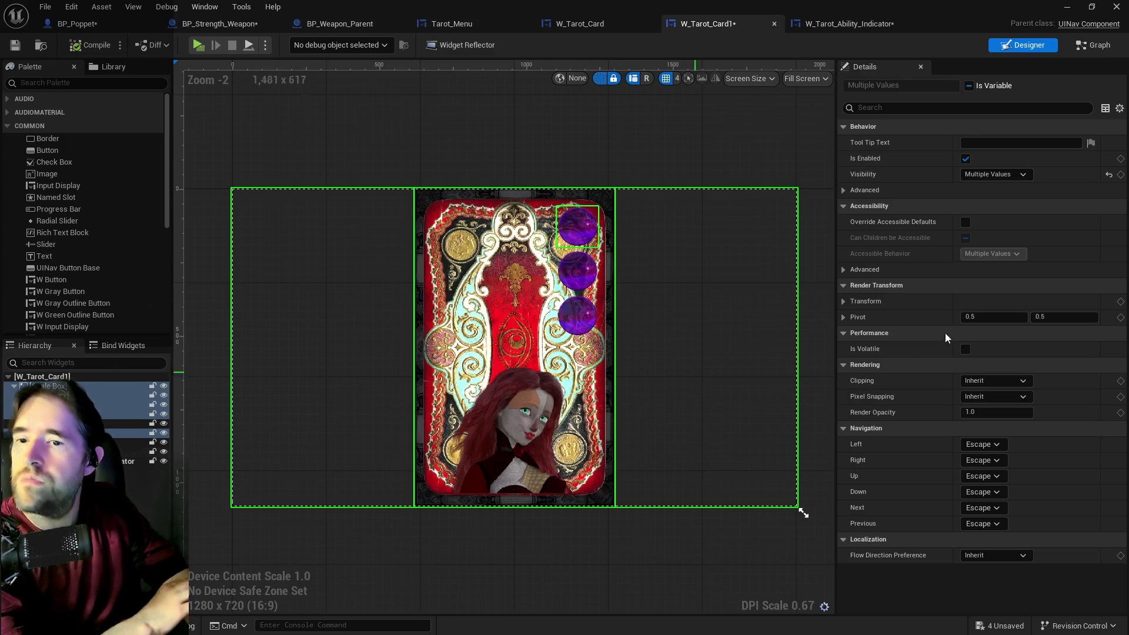
click(1095, 47)
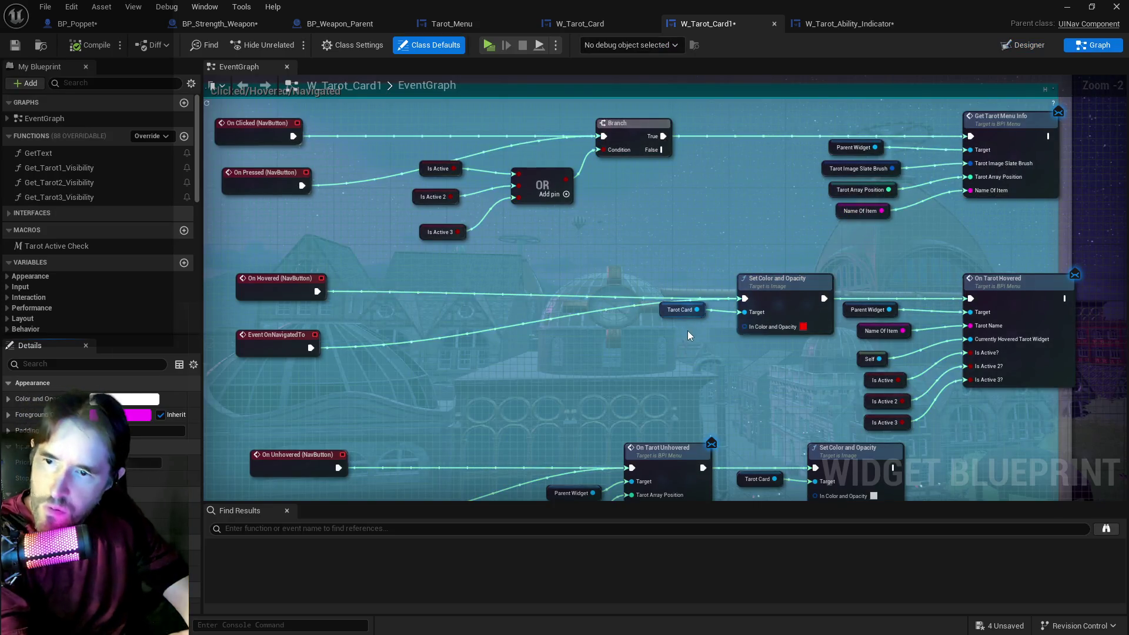
mouse_move(666, 323)
mouse_down()
mouse_move(443, 263)
mouse_move(577, 275)
mouse_move(576, 373)
mouse_up()
mouse_move(630, 292)
mouse_down()
mouse_move(764, 268)
mouse_move(535, 270)
mouse_move(784, 229)
mouse_up()
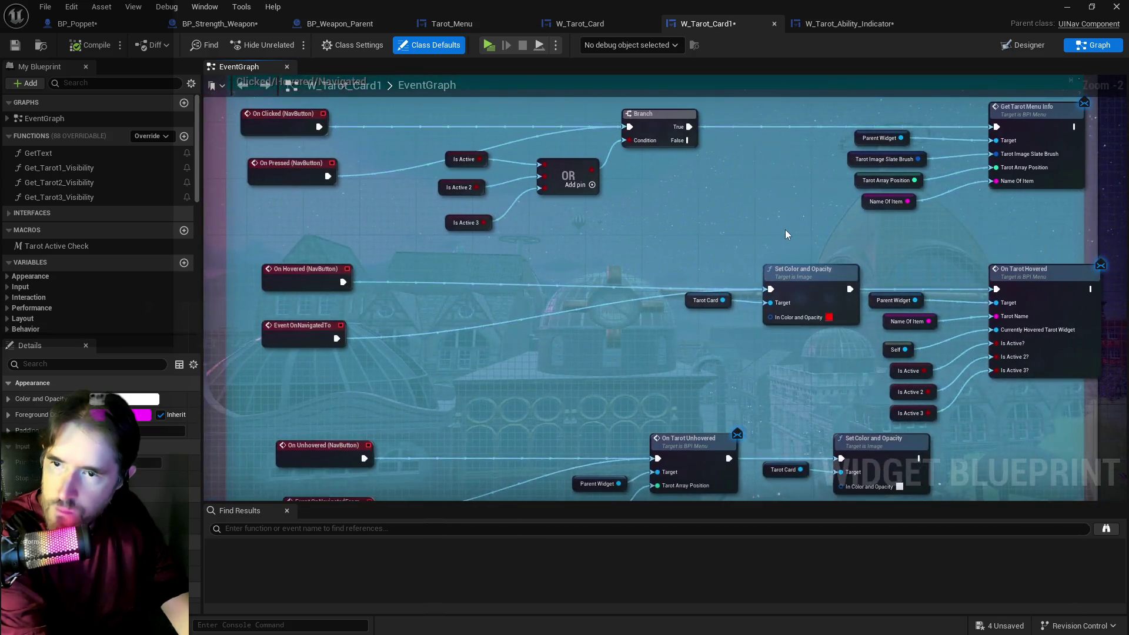
scroll(725, 337, down, 3)
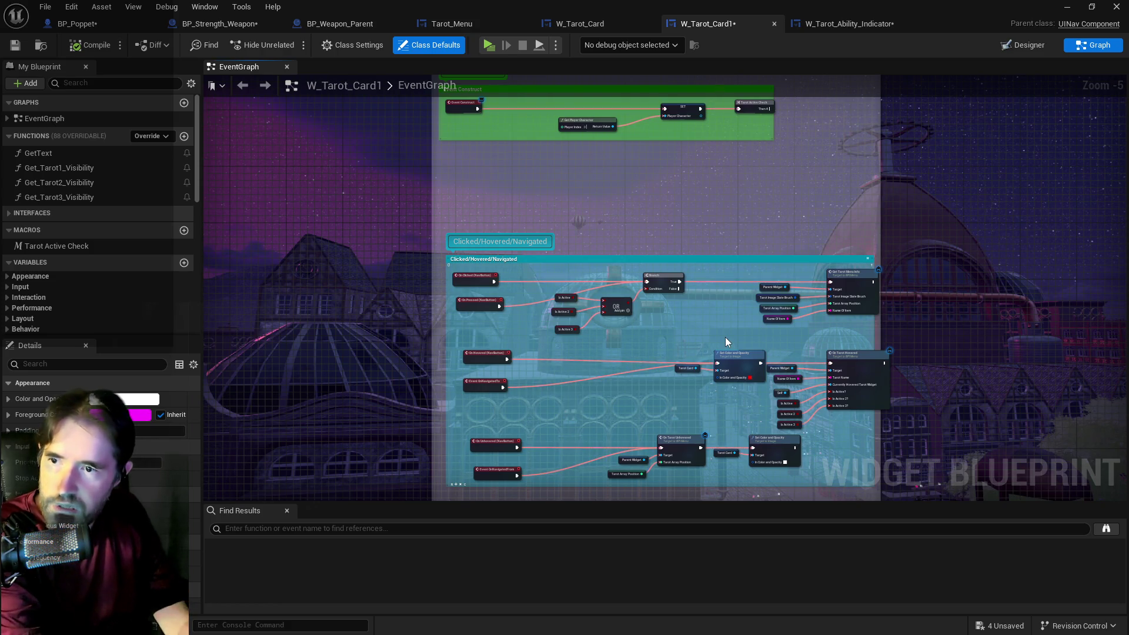
scroll(729, 308, up, 4)
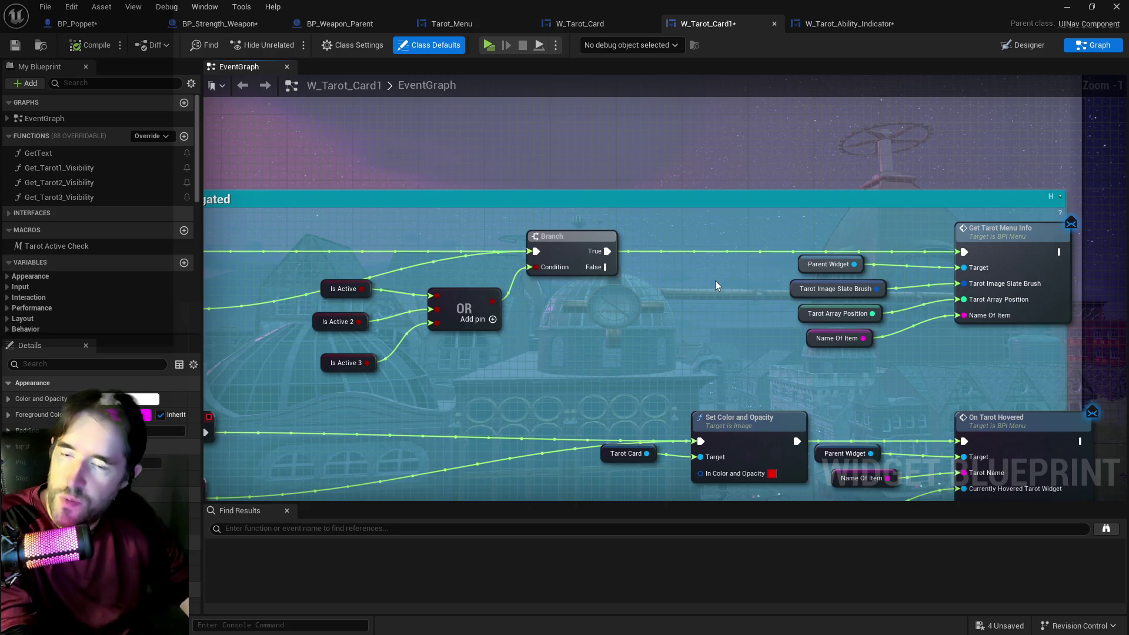
mouse_move(715, 281)
mouse_down()
mouse_move(616, 233)
mouse_move(610, 255)
mouse_move(685, 188)
mouse_move(866, 336)
mouse_up()
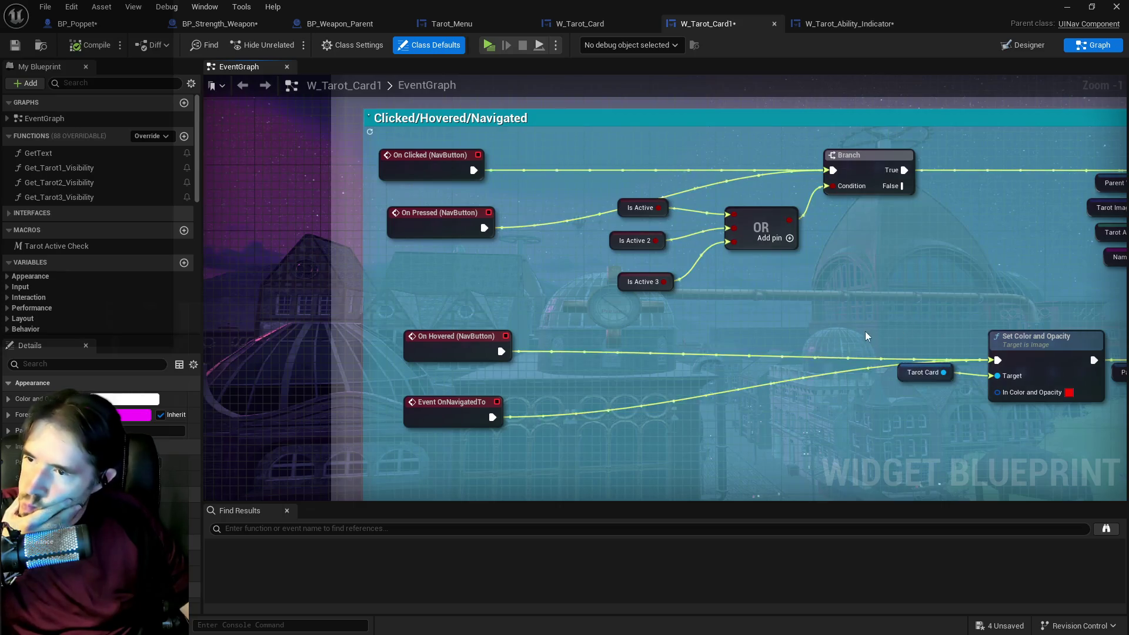
scroll(865, 337, down, 2)
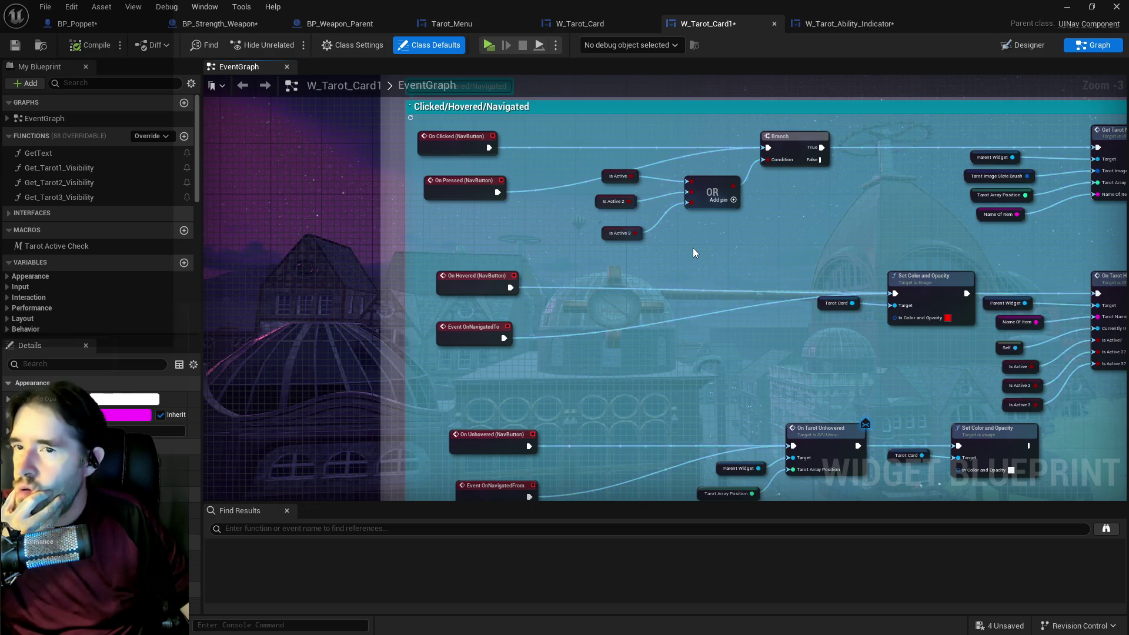
click(856, 28)
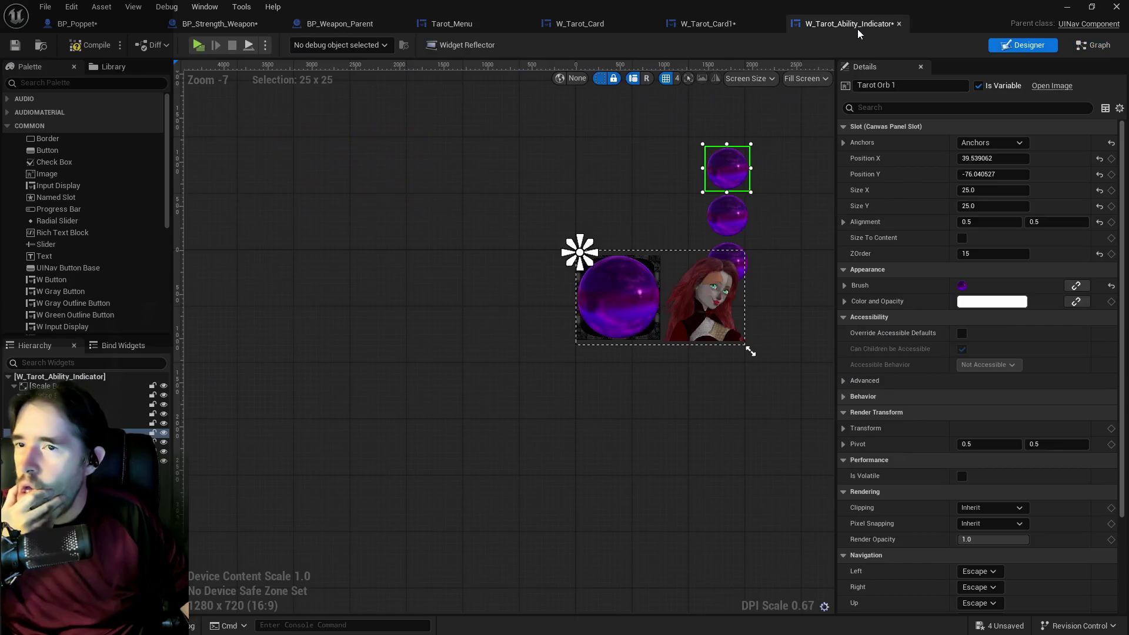
Switch to Tarot_Menu's Designer view, showing the Poppet Quest header and three card slots.
drag(716, 382, 539, 338)
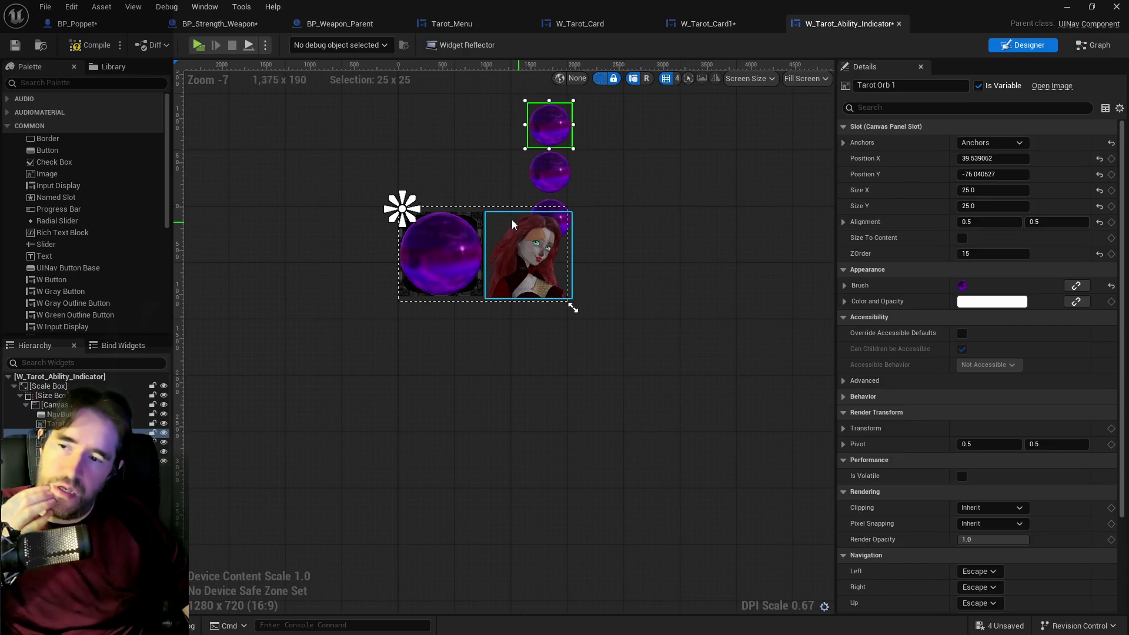
click(433, 27)
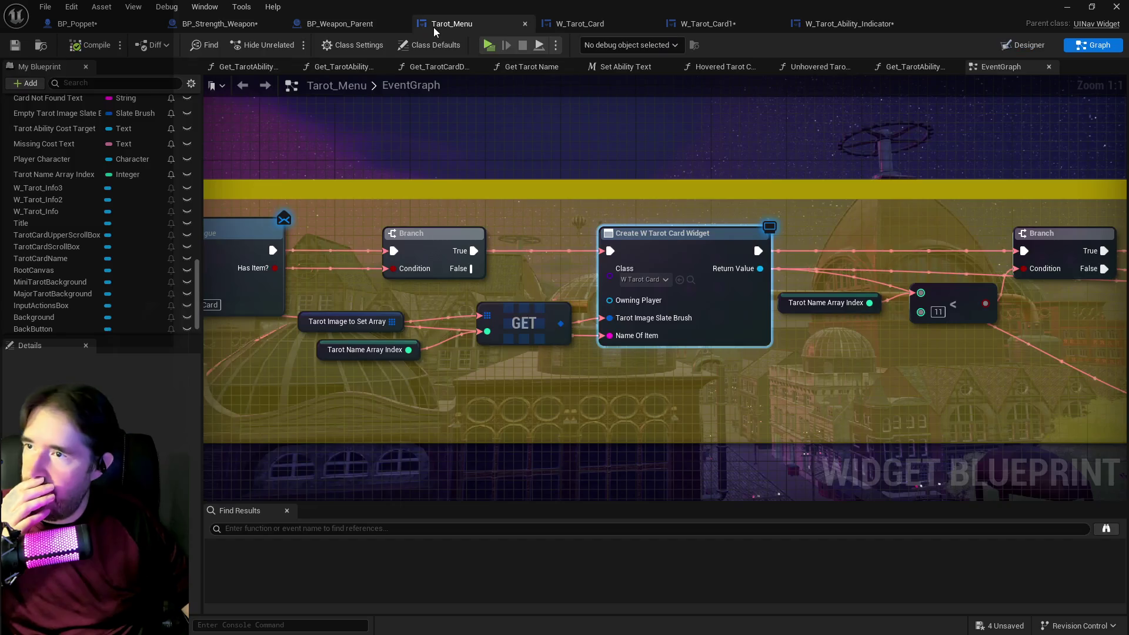
click(575, 25)
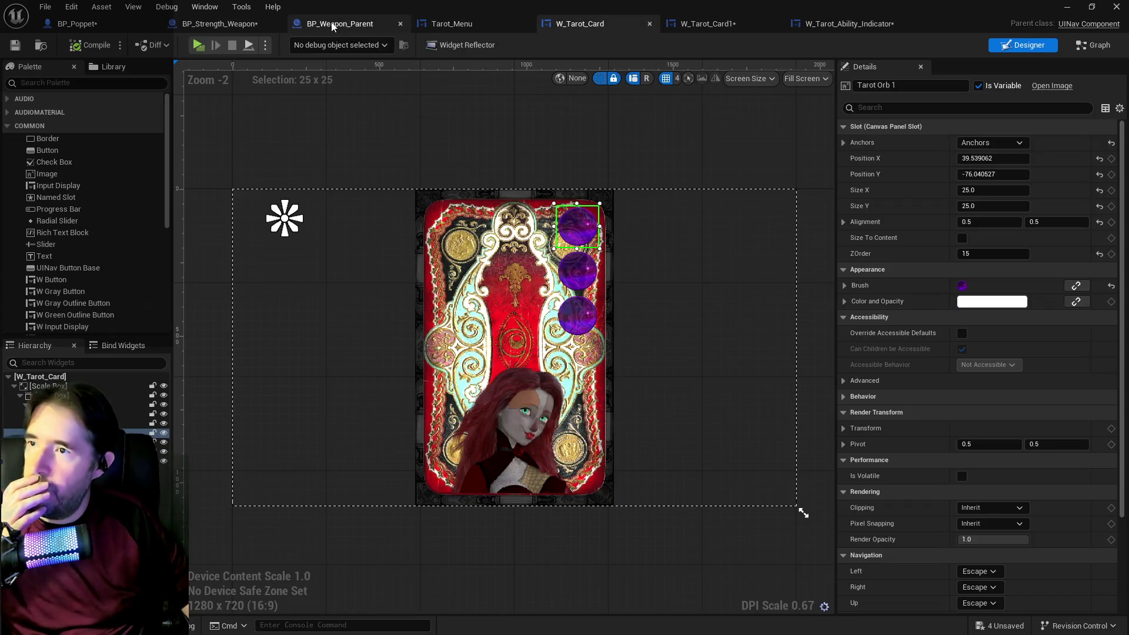
click(455, 26)
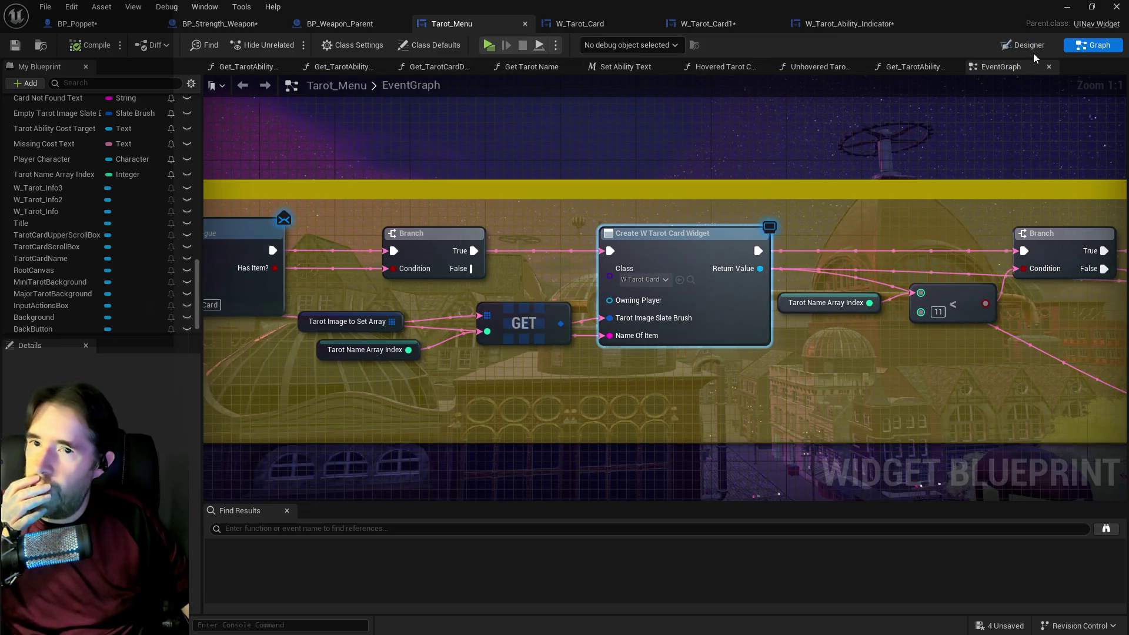
click(1000, 46)
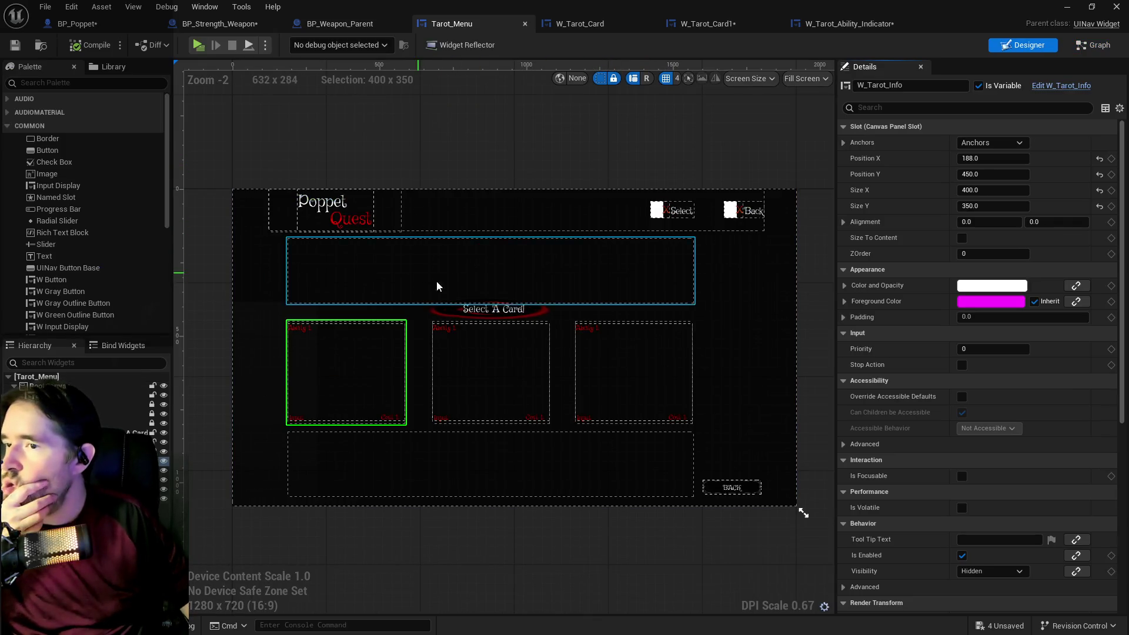
scroll(346, 457, up, 1)
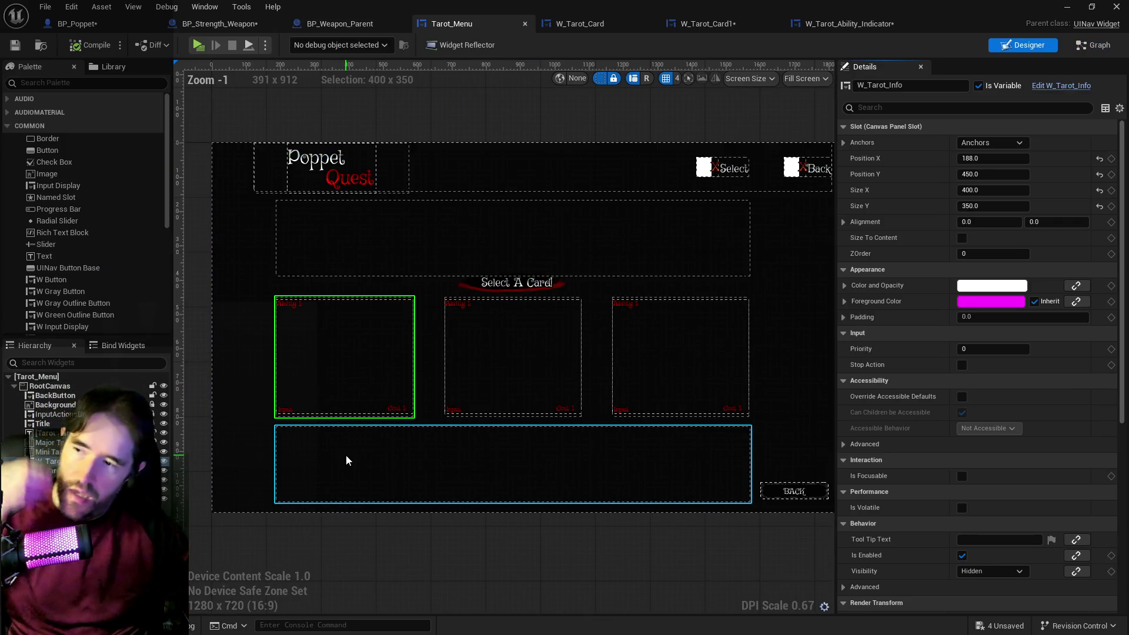
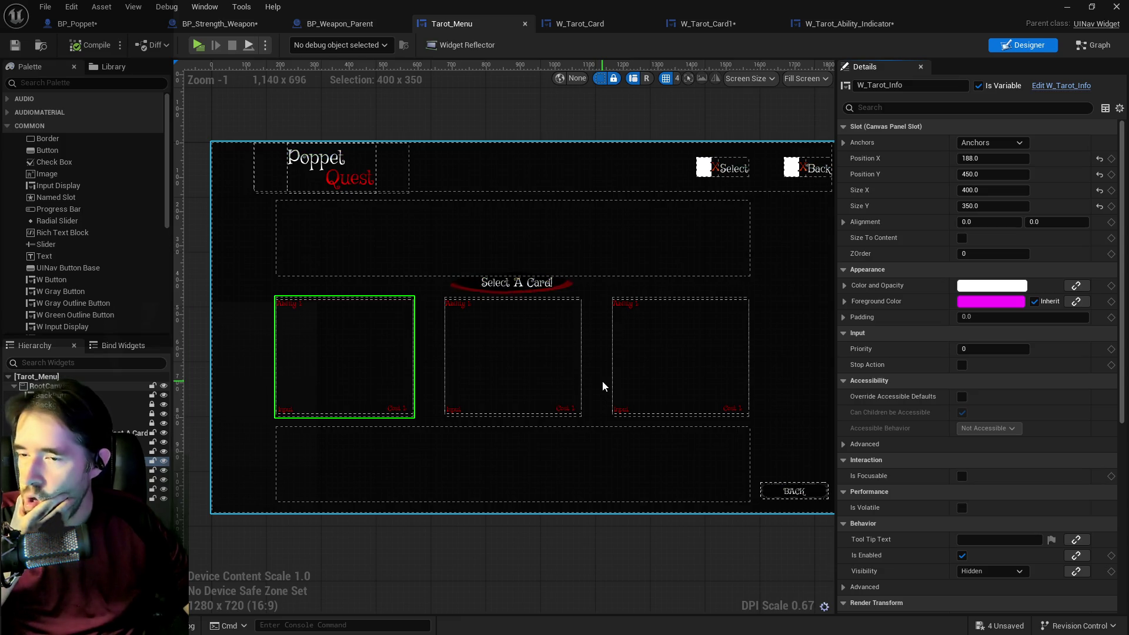
Review the W_Tarot_Card, W_Tarot_Card1 and W_Tarot_Ability_Indicator widgets.
scroll(443, 359, up, 2)
scroll(444, 357, down, 1)
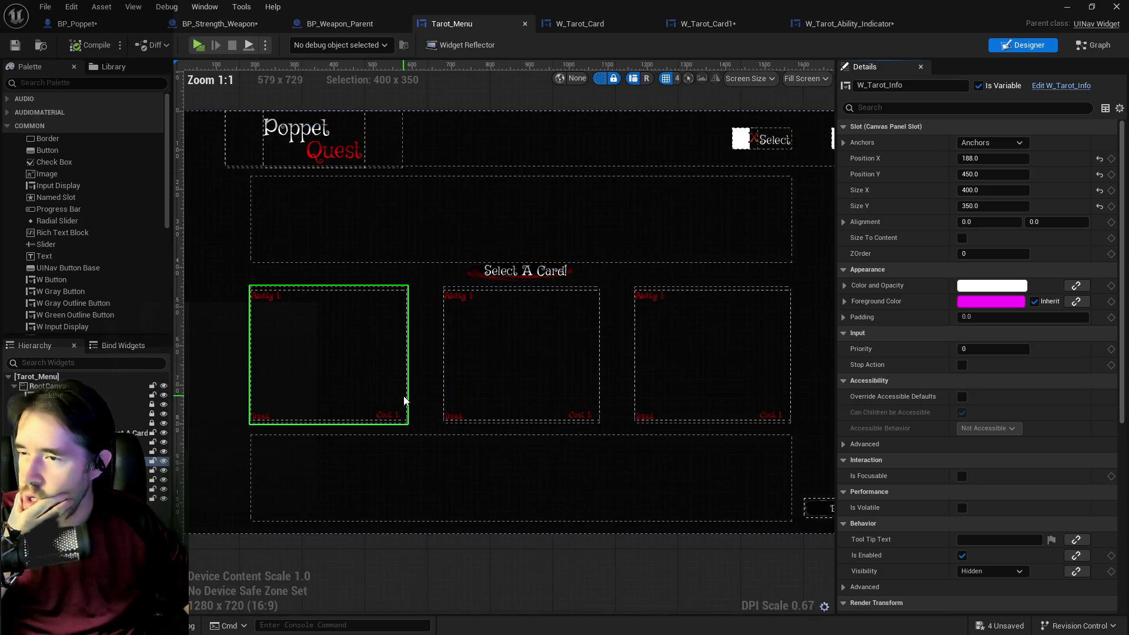
drag(418, 404, 512, 388)
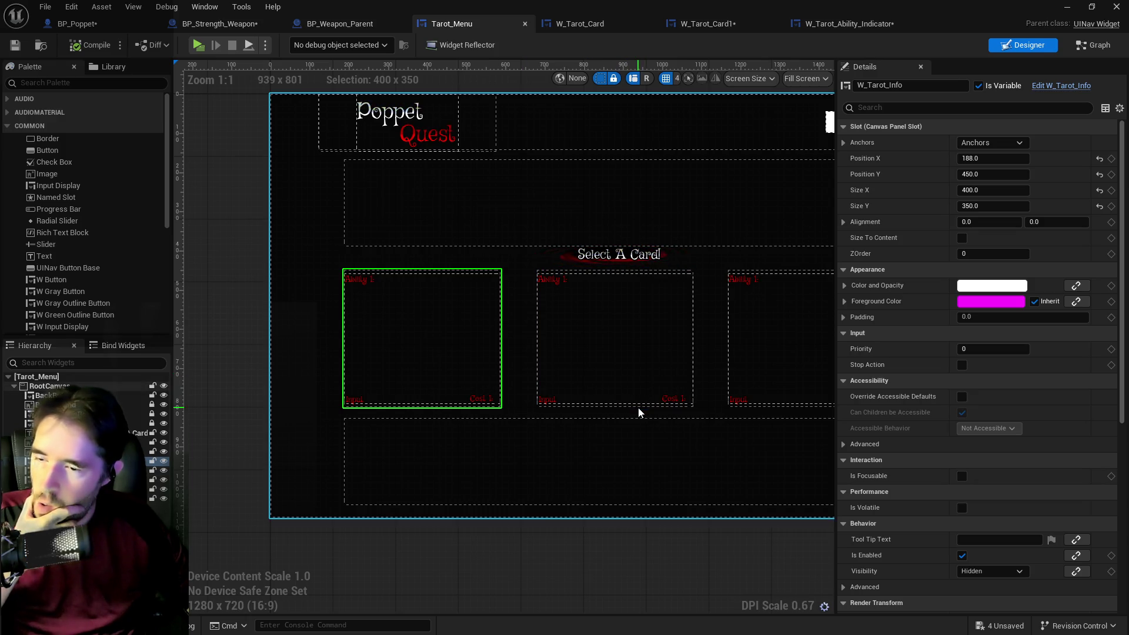
drag(678, 383, 589, 363)
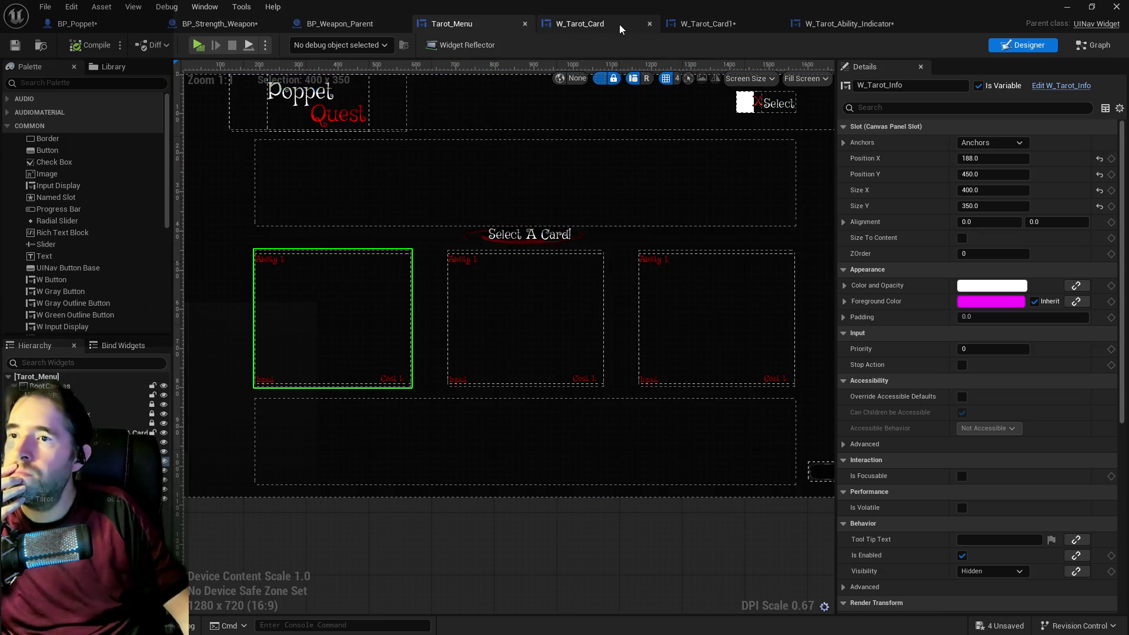
click(600, 25)
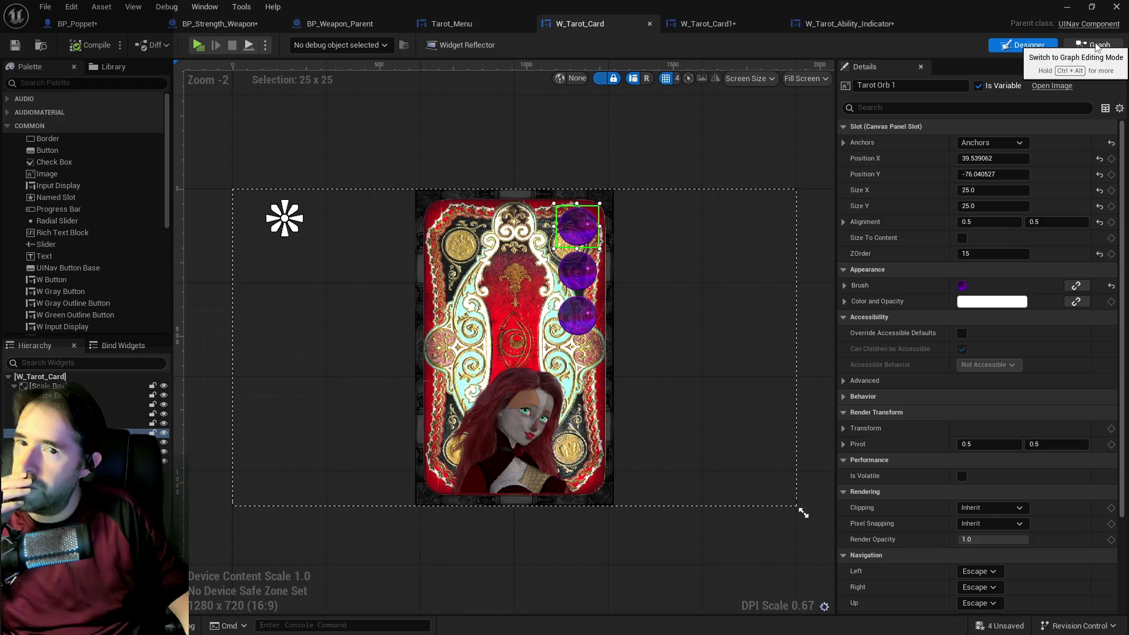
click(696, 29)
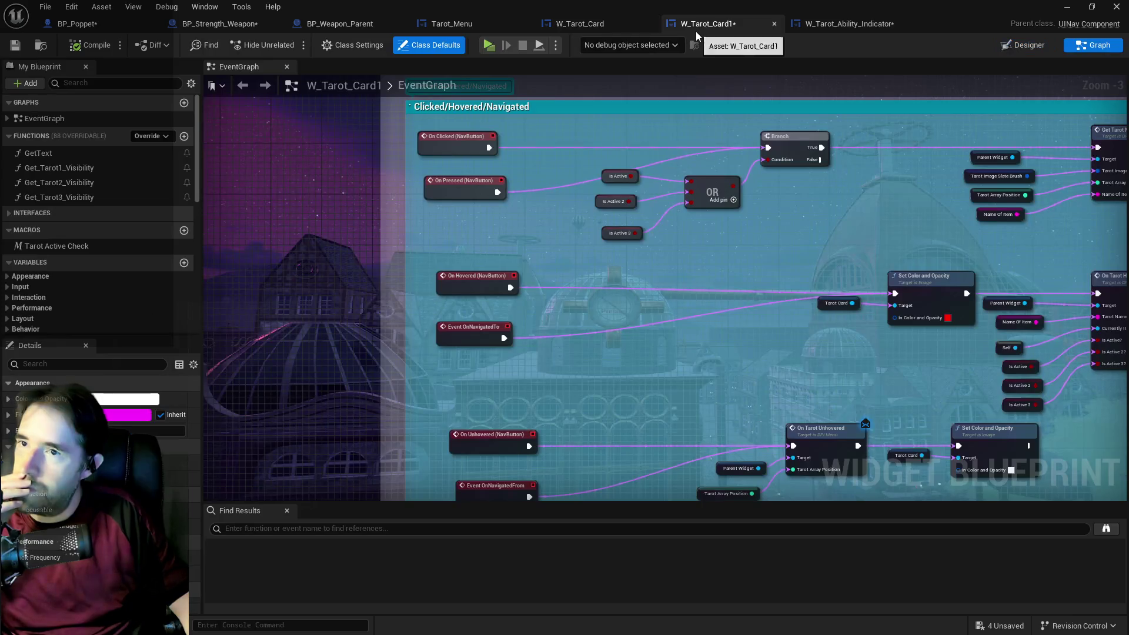
click(820, 26)
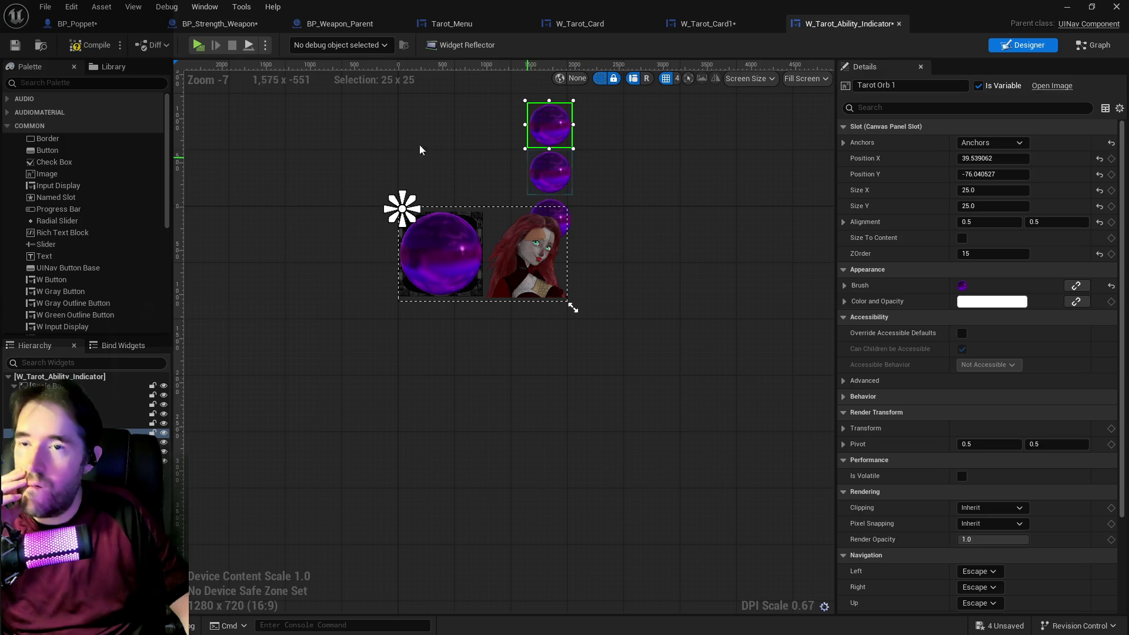
Save all modified assets with File > Save All and return to the Tarot_Menu layout.
click(45, 6)
click(64, 90)
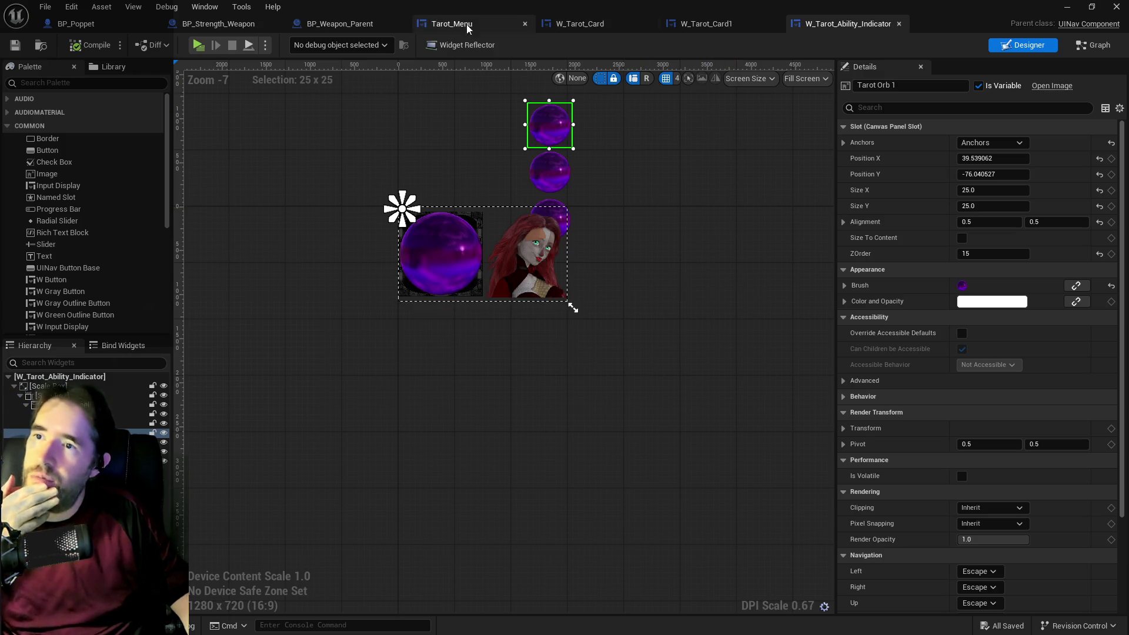
click(429, 24)
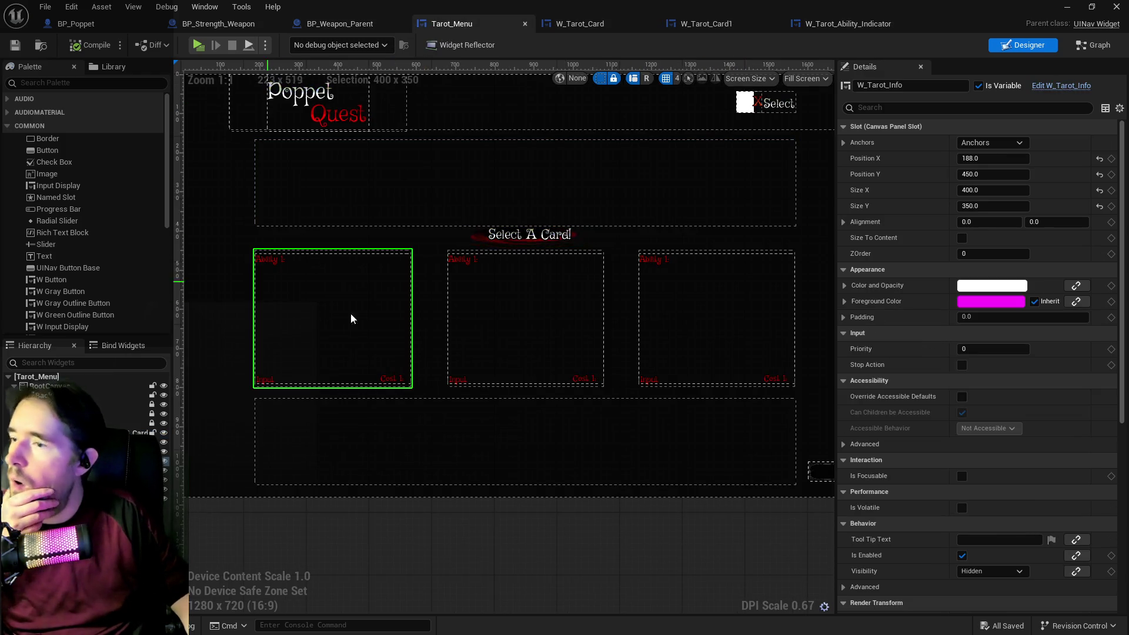
click(835, 31)
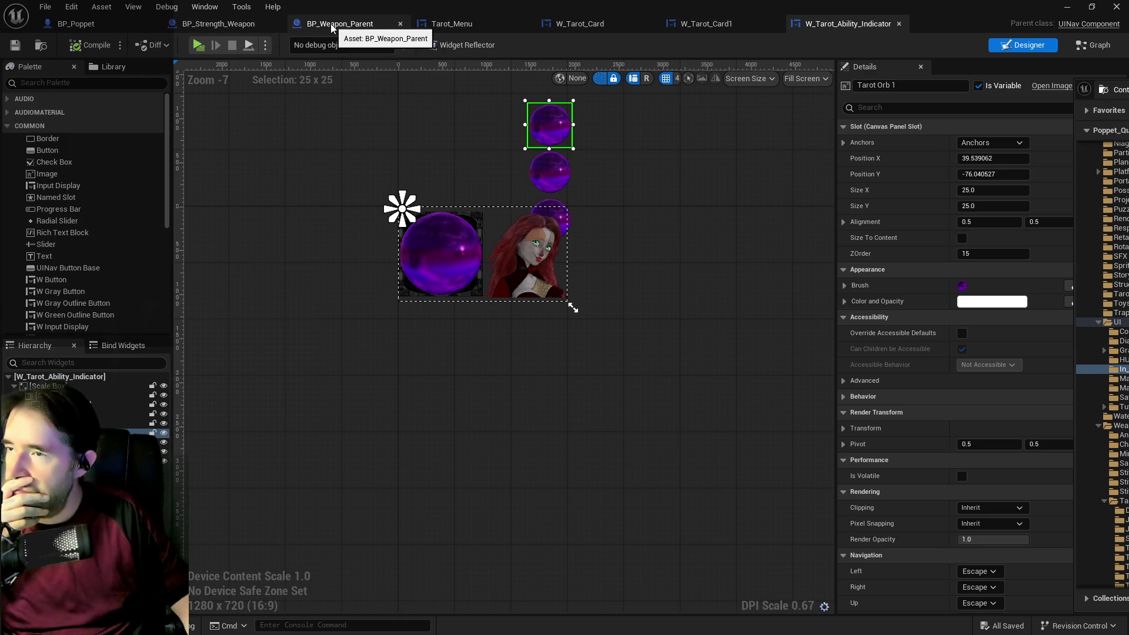
click(444, 25)
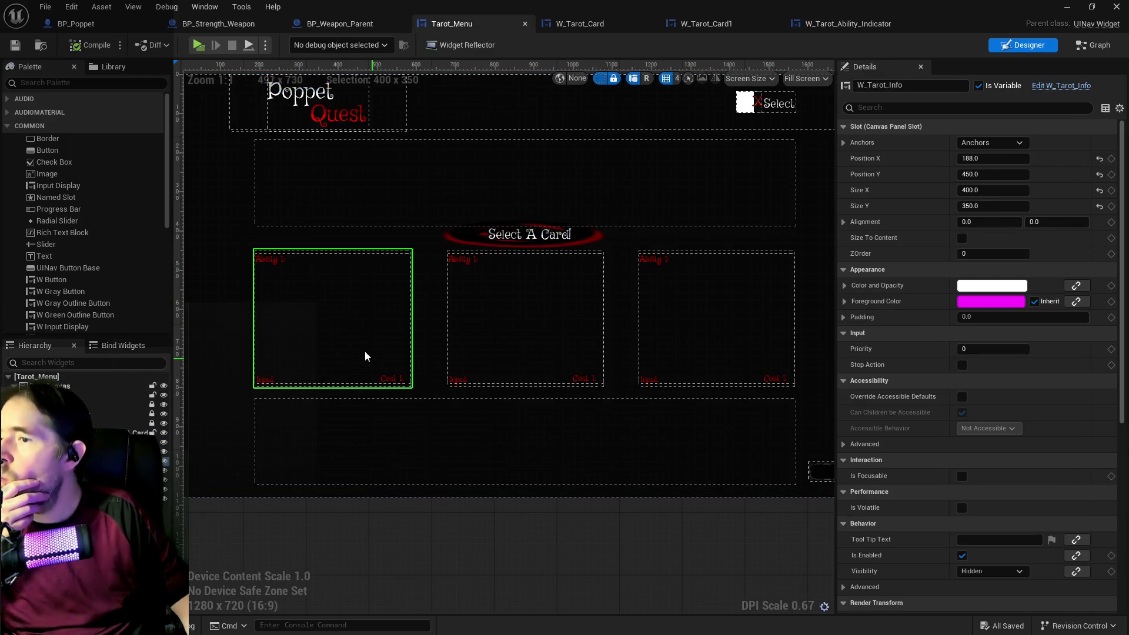
Try deleting the right card W_Tarot_Info3, then cancel because the graph uses it.
click(528, 335)
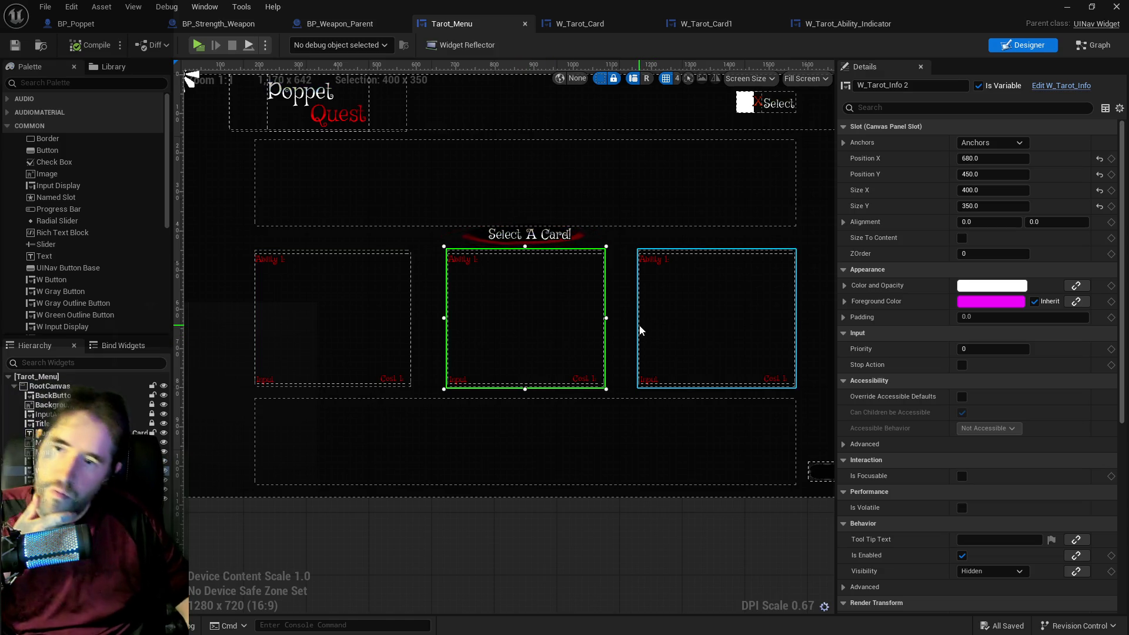
click(682, 320)
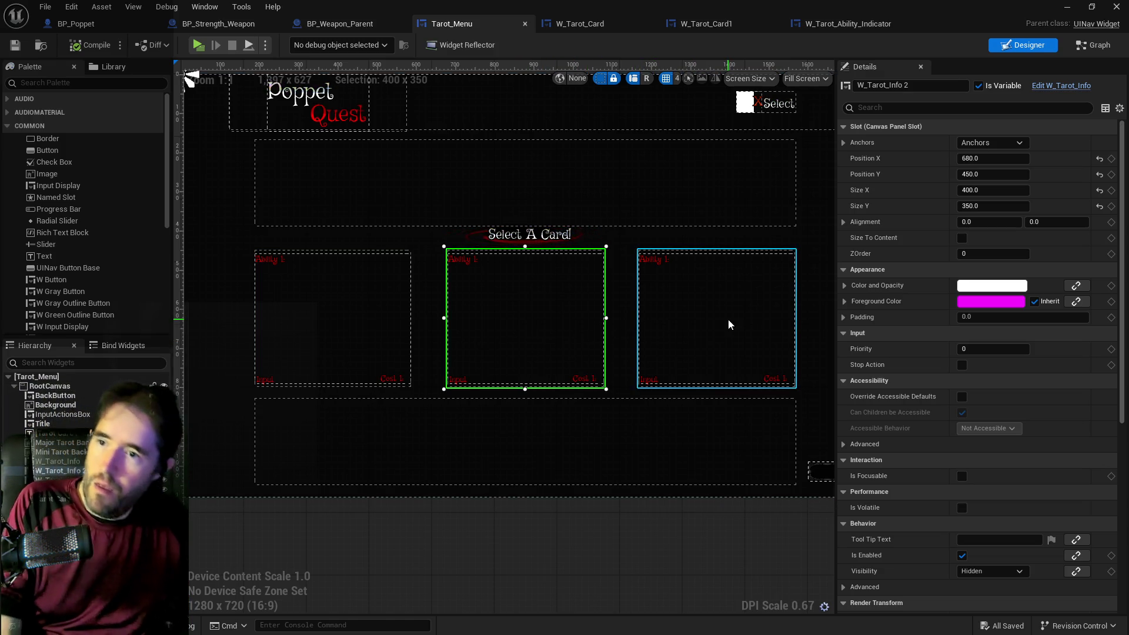
key(Delete)
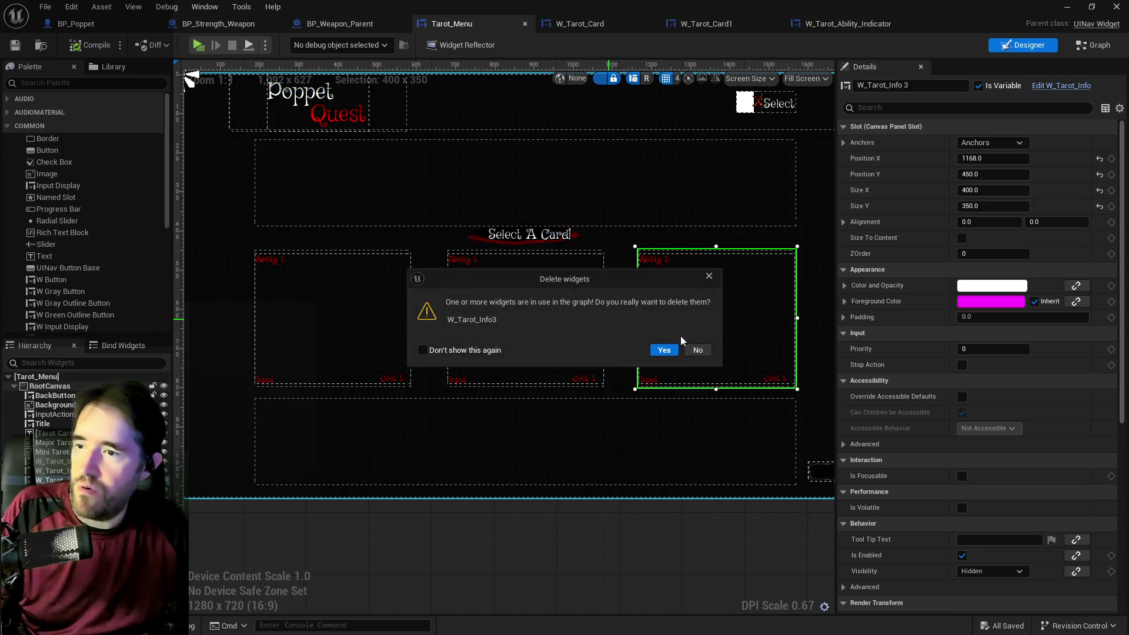
click(700, 350)
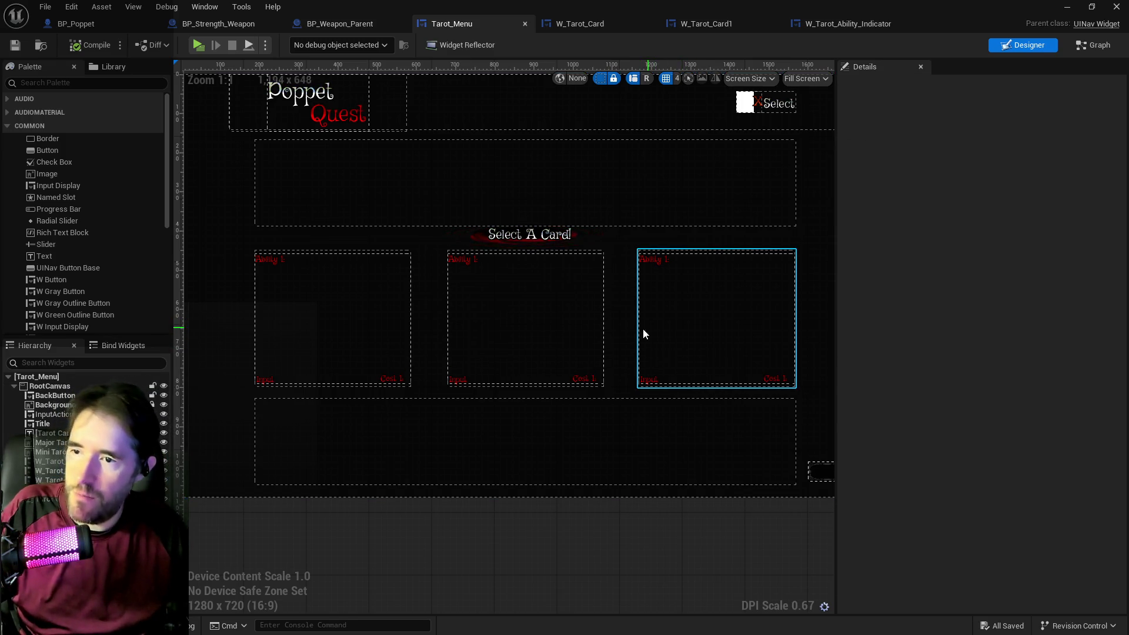
Check where W_Tarot_Info3 is referenced in the Tarot_Menu graph.
click(701, 301)
click(1081, 47)
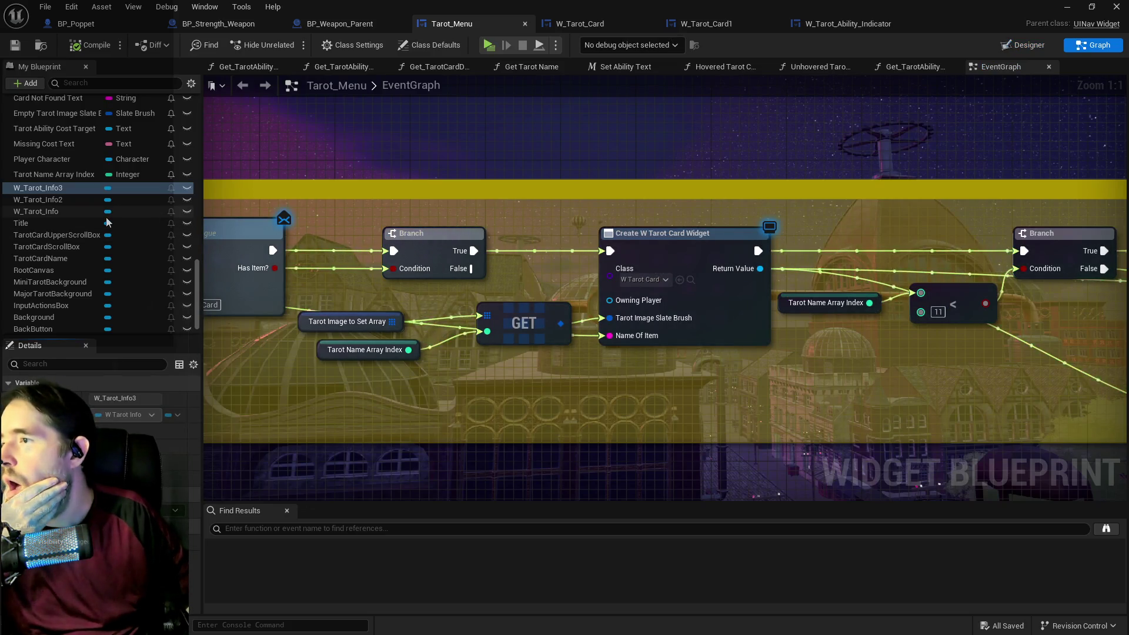
scroll(482, 254, down, 4)
scroll(704, 274, up, 1)
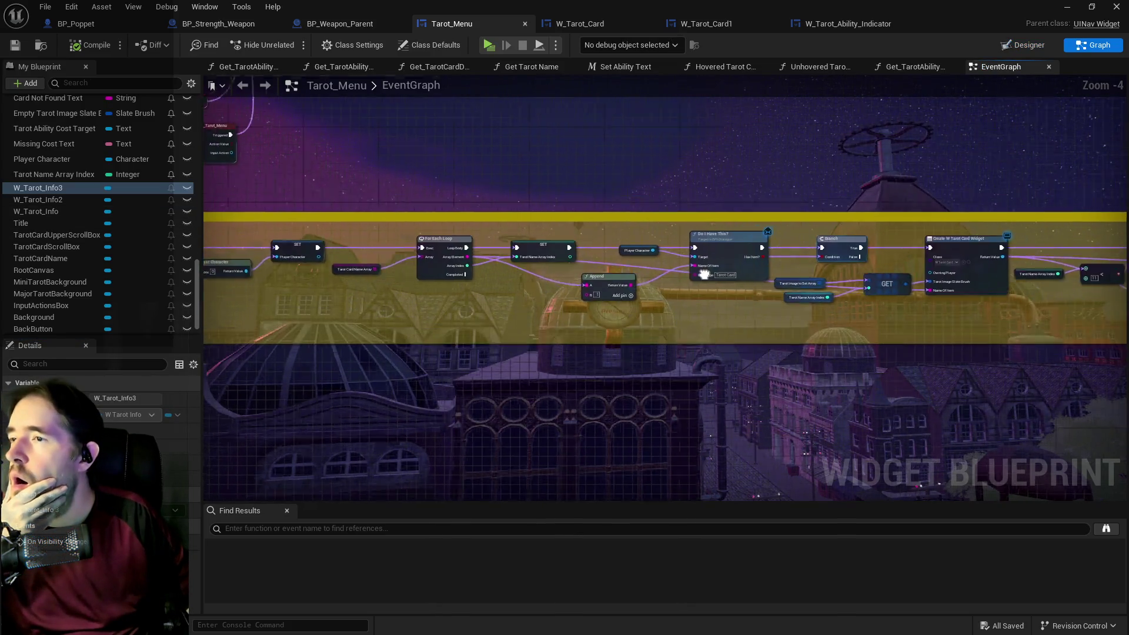
Move the W_Tarot_Info card right to position 1160 × 448 in the Designer.
click(1023, 45)
click(574, 357)
mouse_move(574, 355)
mouse_down()
mouse_move(486, 357)
mouse_move(647, 355)
mouse_move(635, 358)
mouse_up()
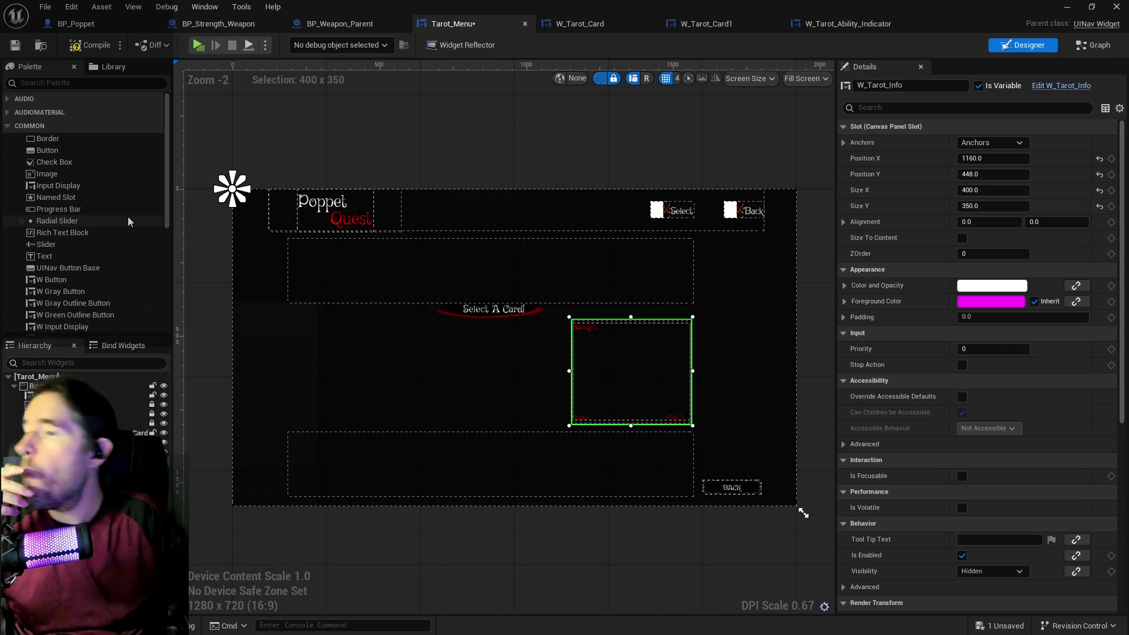
Place a Vertical Box on the left side of the Tarot_Menu canvas.
click(84, 83)
text(vertica)
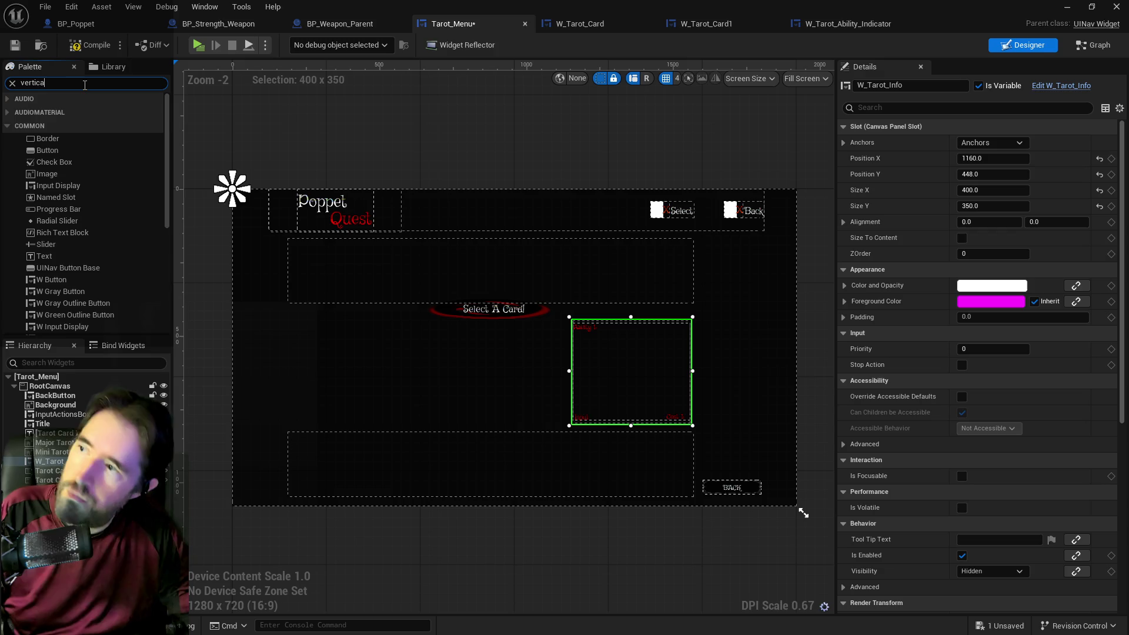
text(l)
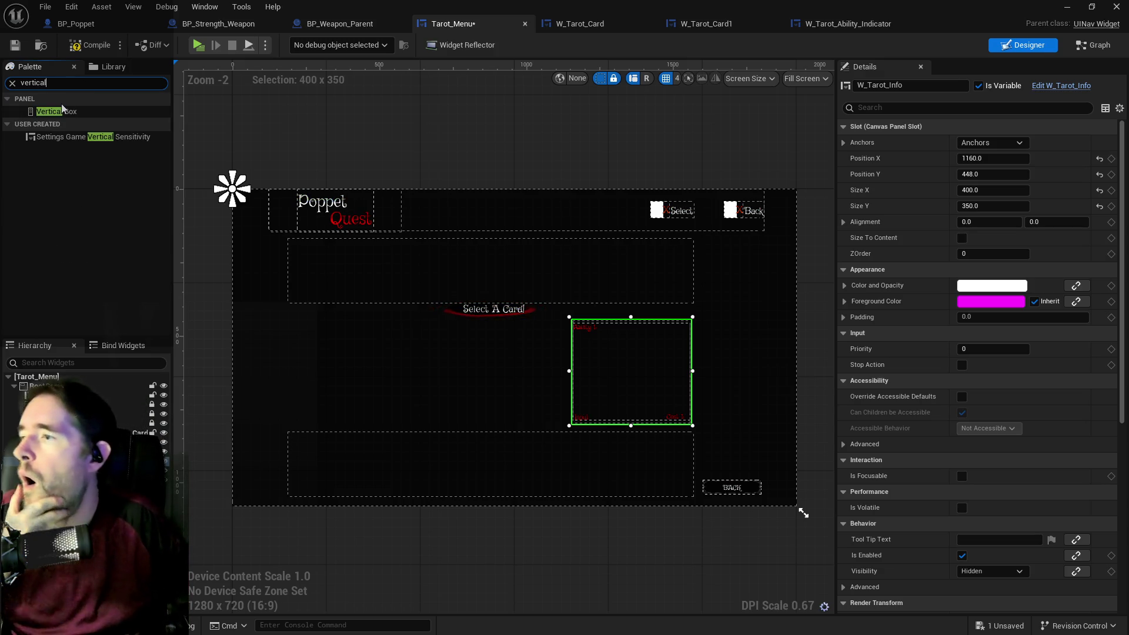
click(64, 99)
click(35, 99)
mouse_move(50, 112)
mouse_down()
mouse_move(293, 353)
mouse_move(287, 308)
mouse_move(385, 383)
mouse_move(386, 408)
mouse_move(352, 428)
mouse_up()
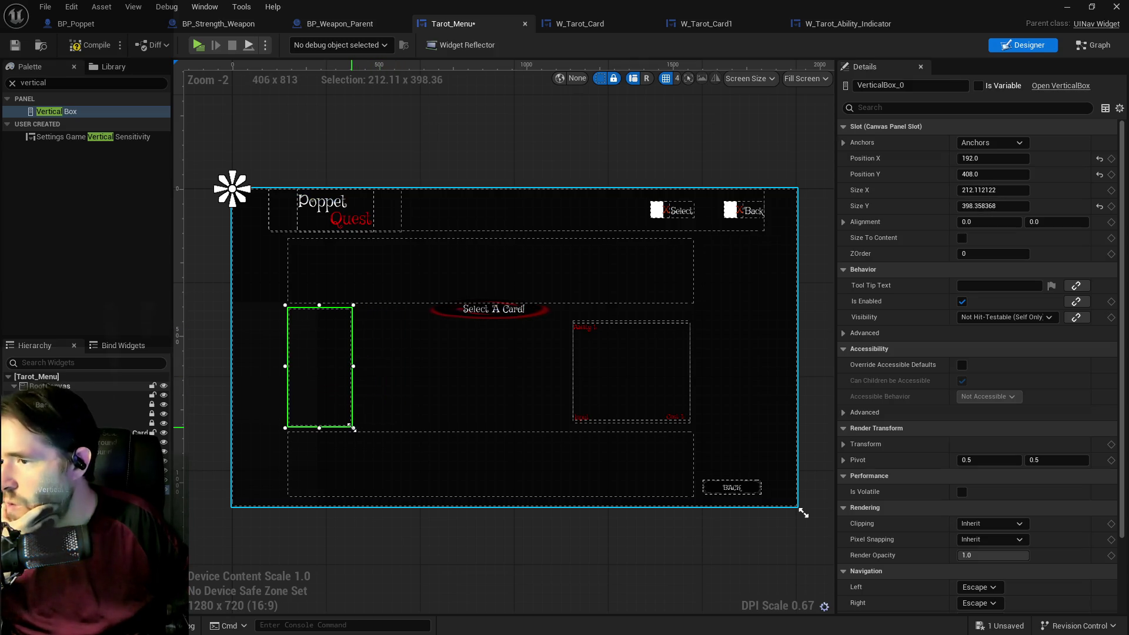
Fill the vertical box with seven W_Tarot_Ability_Indicator copies from the Content Browser.
click(835, 23)
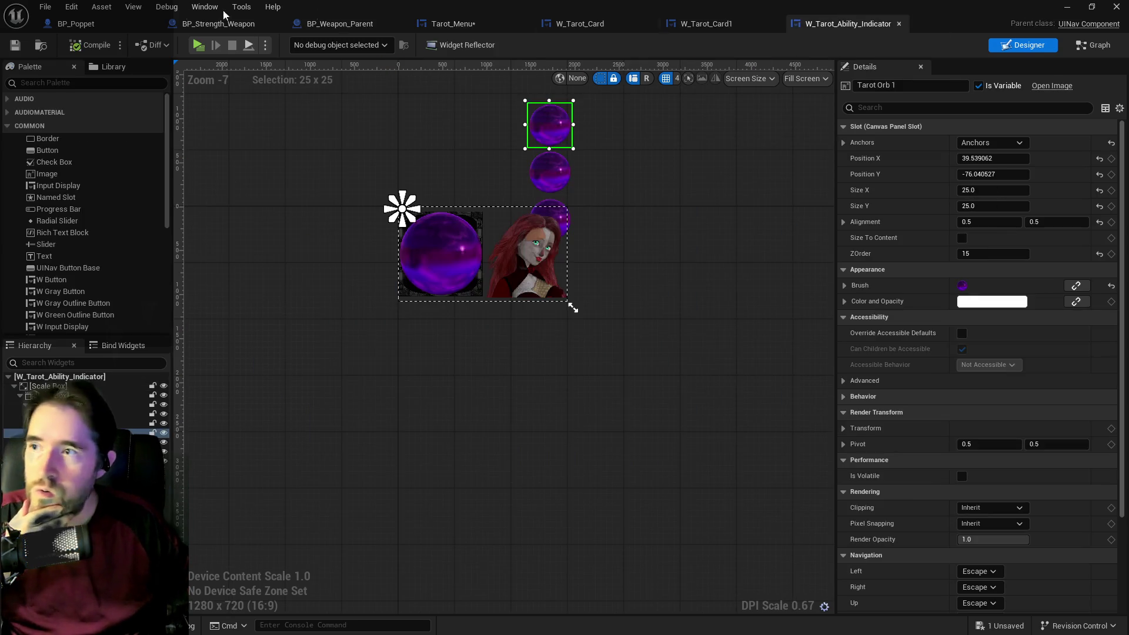
click(46, 47)
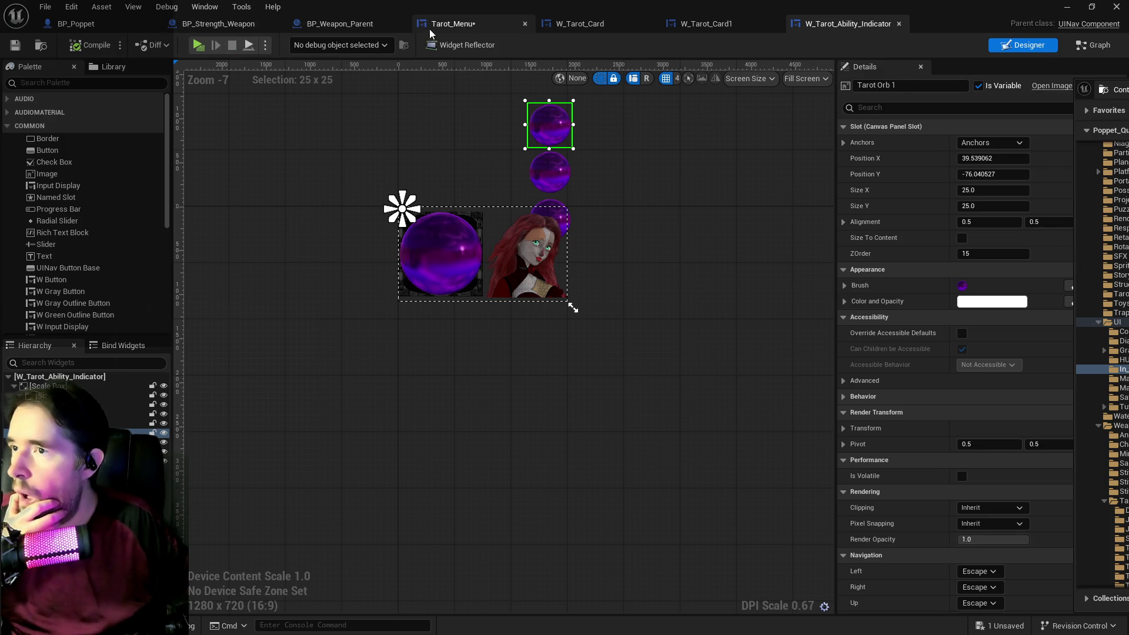
click(430, 26)
mouse_move(524, 357)
mouse_down()
mouse_move(318, 345)
mouse_move(327, 345)
mouse_up()
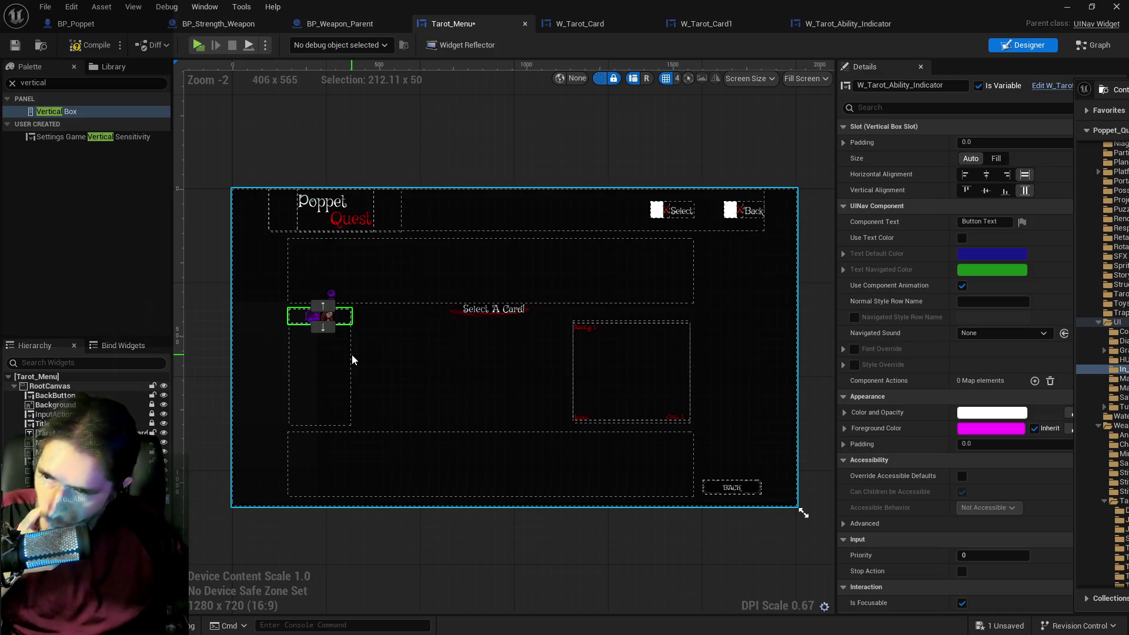
mouse_move(628, 309)
mouse_down()
mouse_move(245, 323)
mouse_move(322, 332)
mouse_up()
mouse_move(1120, 353)
mouse_down()
mouse_move(708, 302)
mouse_move(321, 352)
mouse_up()
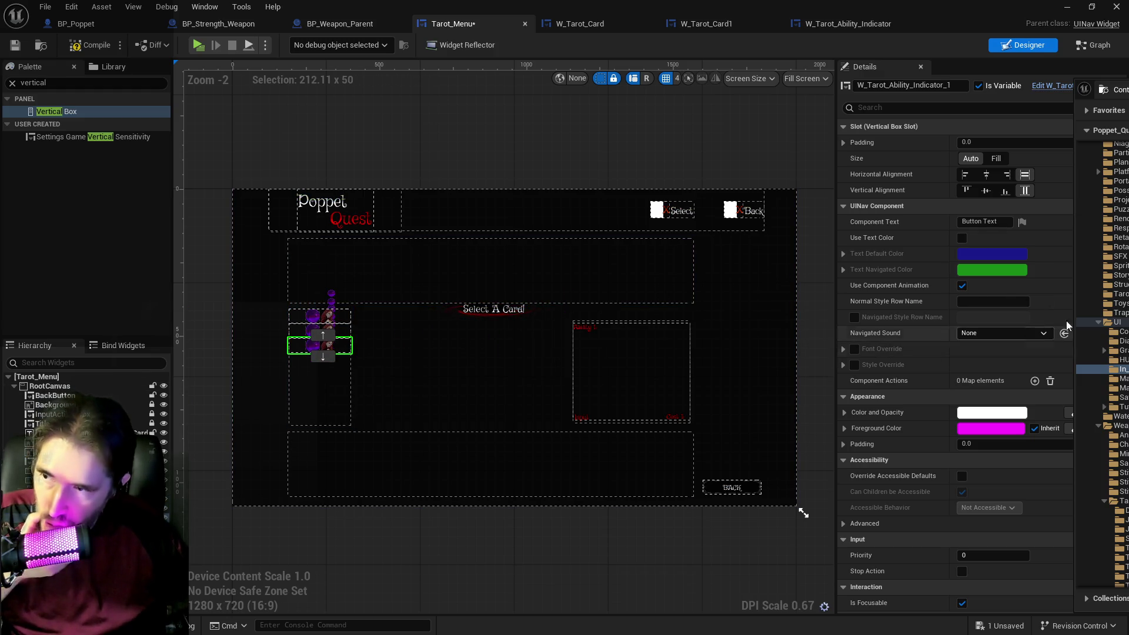
mouse_move(1120, 353)
mouse_down()
mouse_move(751, 323)
mouse_move(322, 366)
mouse_up()
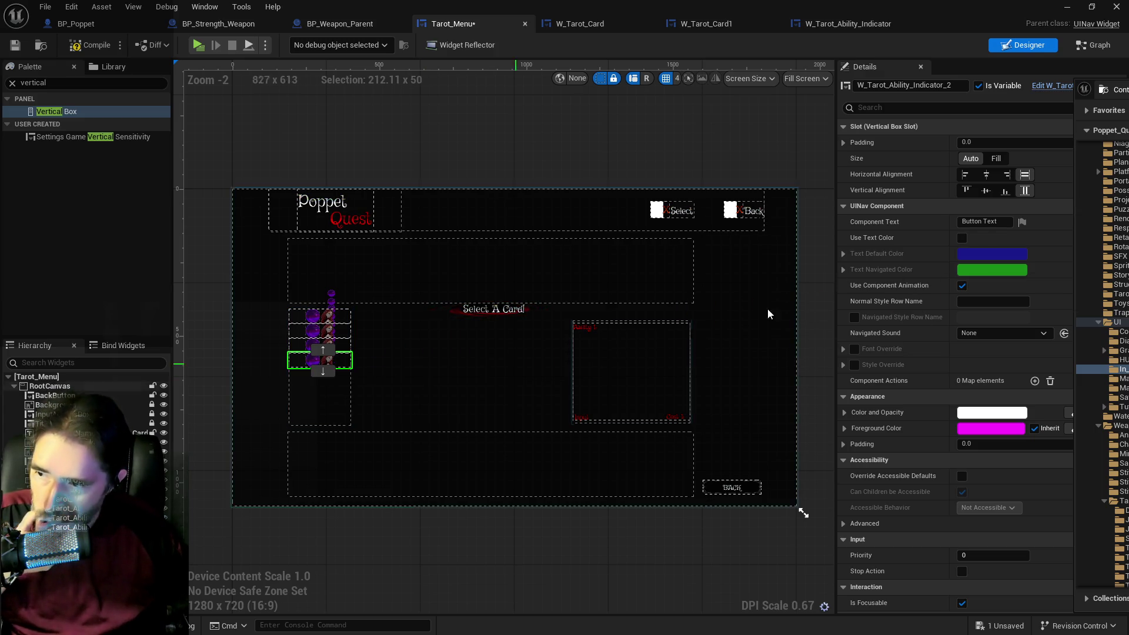
mouse_move(1120, 353)
mouse_down()
mouse_move(468, 341)
mouse_move(325, 379)
mouse_up()
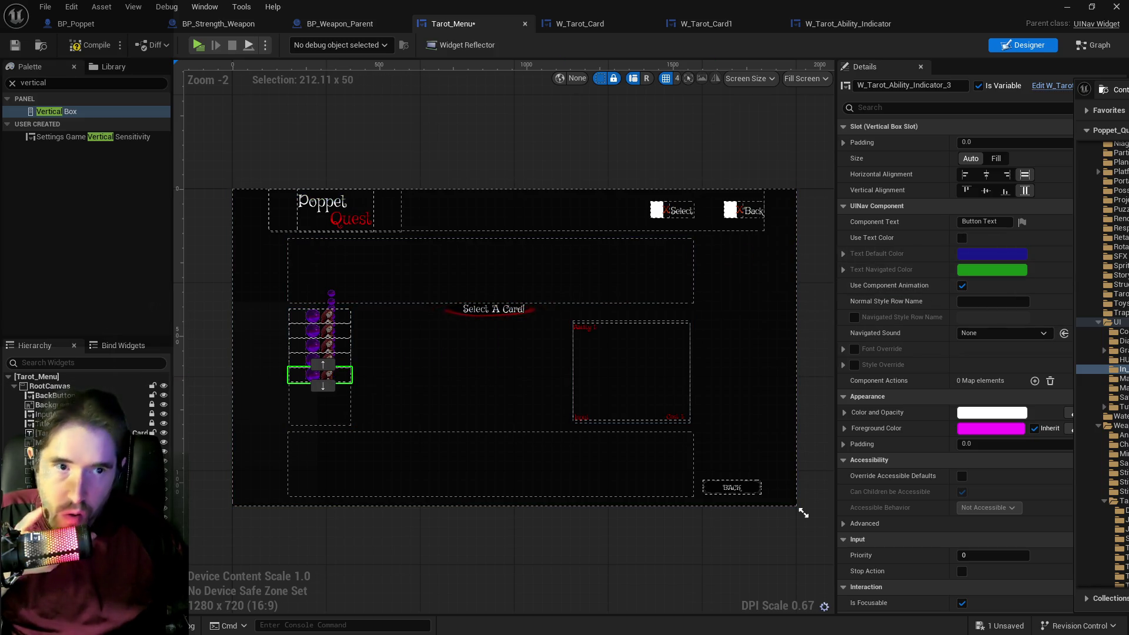
drag(1120, 352, 312, 396)
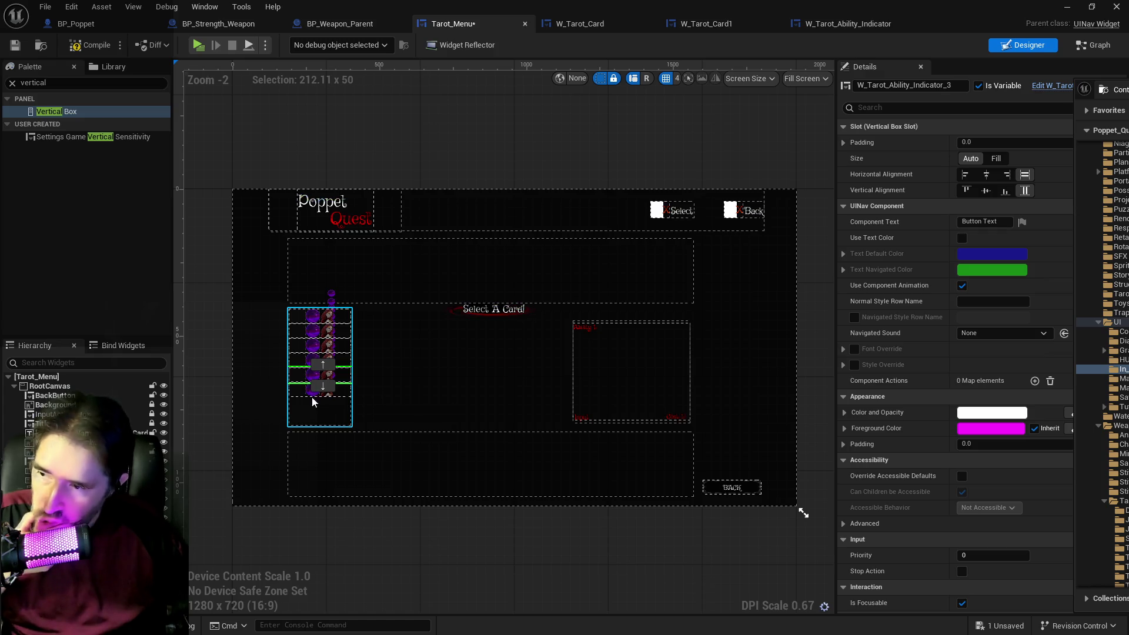
mouse_move(1120, 352)
mouse_down()
mouse_move(832, 269)
mouse_move(332, 423)
mouse_up()
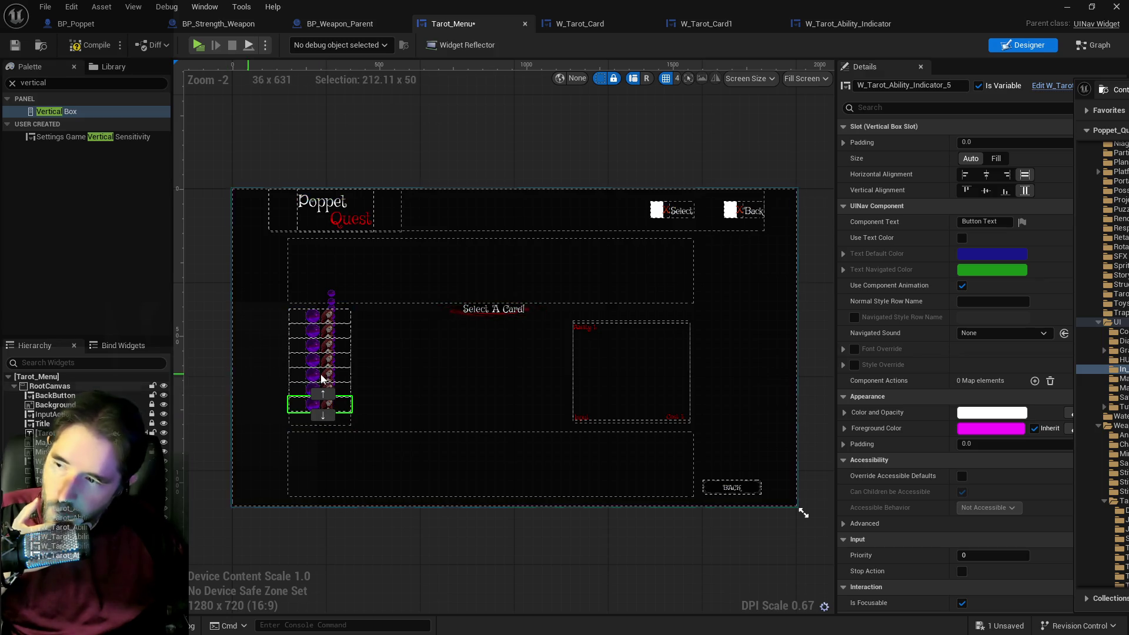
Reframe the menu layout and open the W_Tarot_Ability_Indicator widget.
scroll(317, 382, up, 5)
drag(229, 401, 299, 421)
click(843, 19)
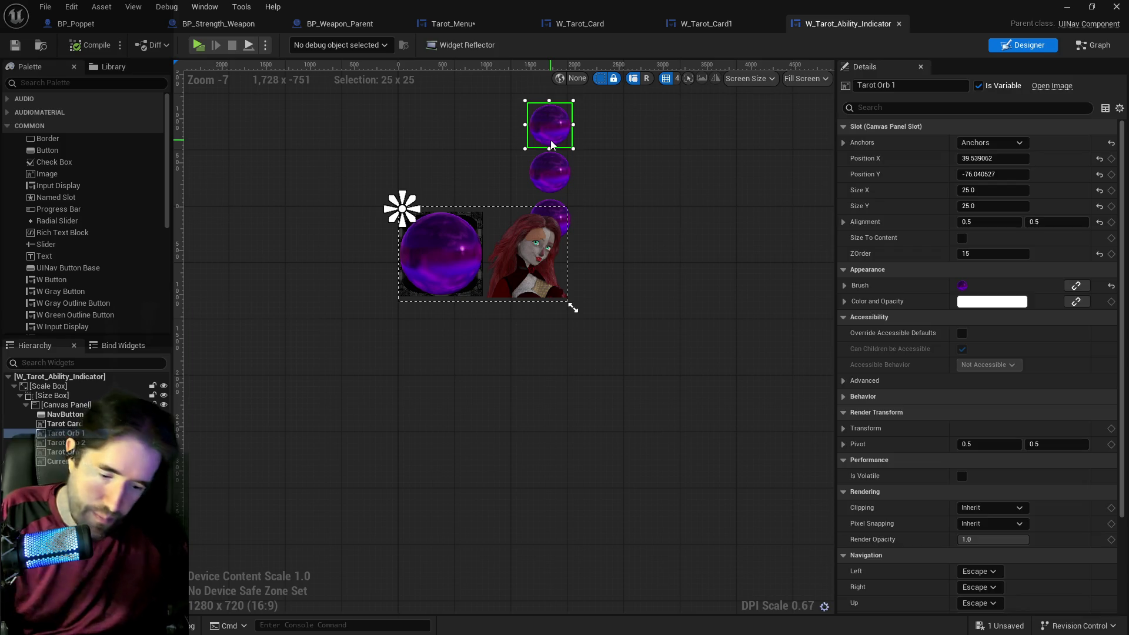
Delete the three small Tarot Orbs from W_Tarot_Ability_Indicator.
key(Delete)
click(546, 167)
key(Delete)
click(549, 202)
key(Delete)
Save the indicator and add an eighth copy to the Tarot_Menu vertical box.
key(ctrl+s)
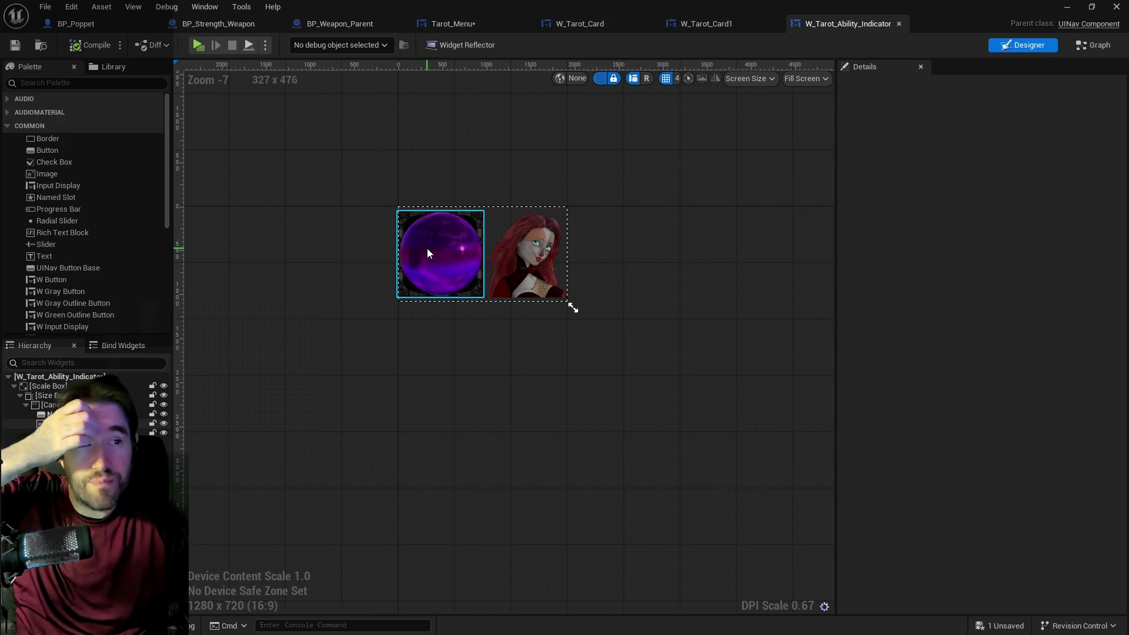
click(441, 25)
mouse_move(1120, 369)
mouse_down()
mouse_move(444, 496)
mouse_move(370, 488)
mouse_move(391, 499)
mouse_up()
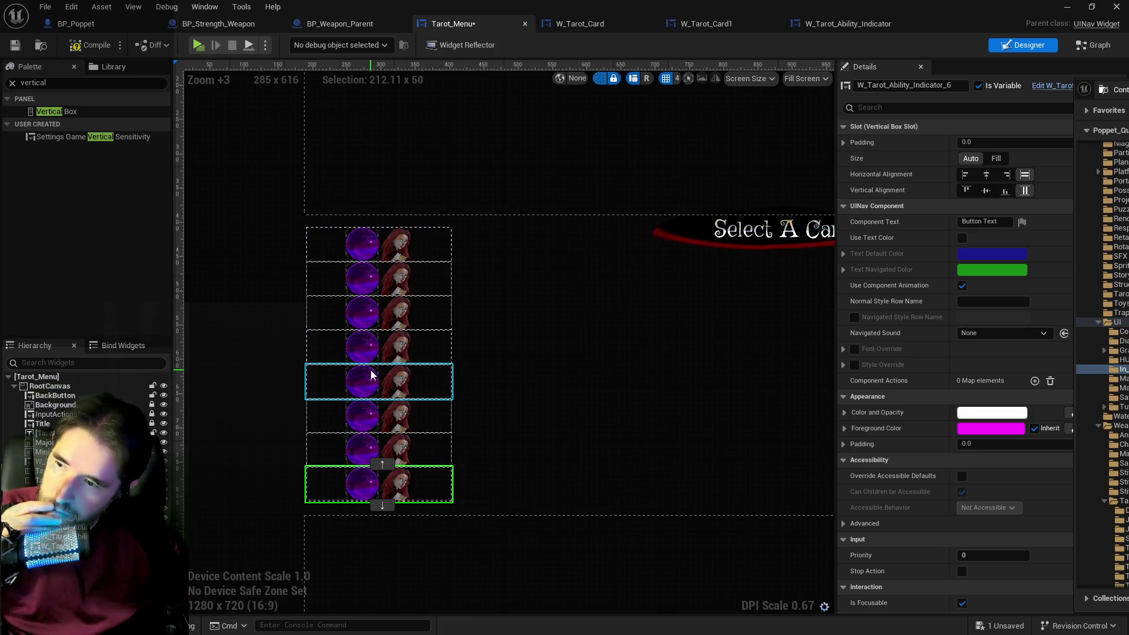
Shrink VerticalBox_0's width and drop a ninth W_Tarot_Ability_Indicator into it.
scroll(509, 404, down, 1)
mouse_move(509, 412)
mouse_down()
mouse_move(462, 382)
mouse_move(448, 355)
mouse_up()
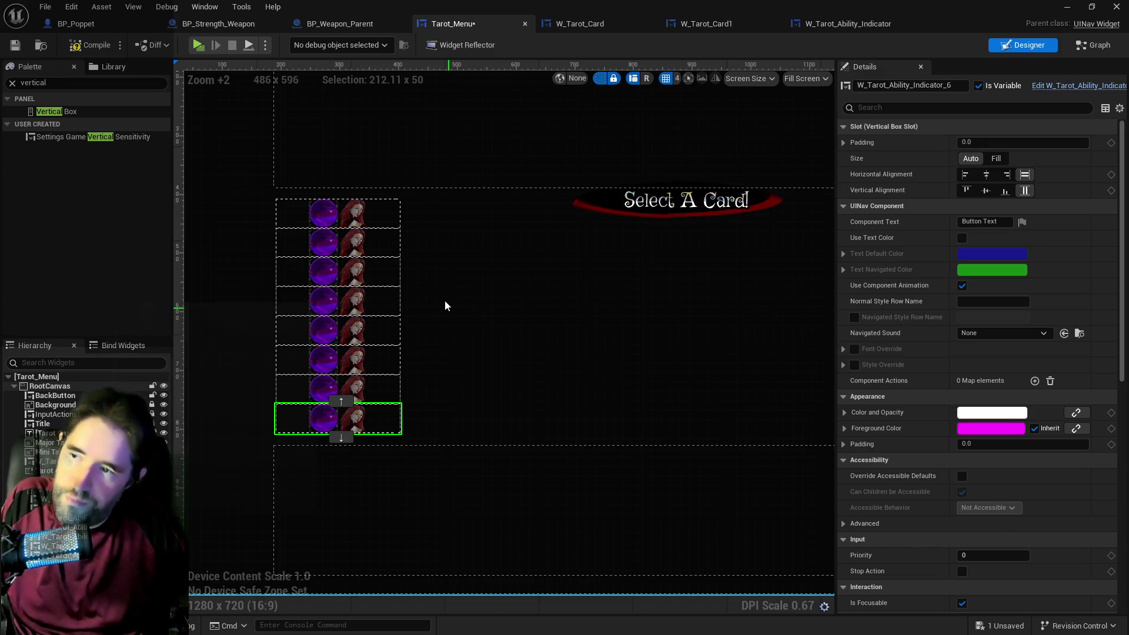
click(411, 201)
click(402, 216)
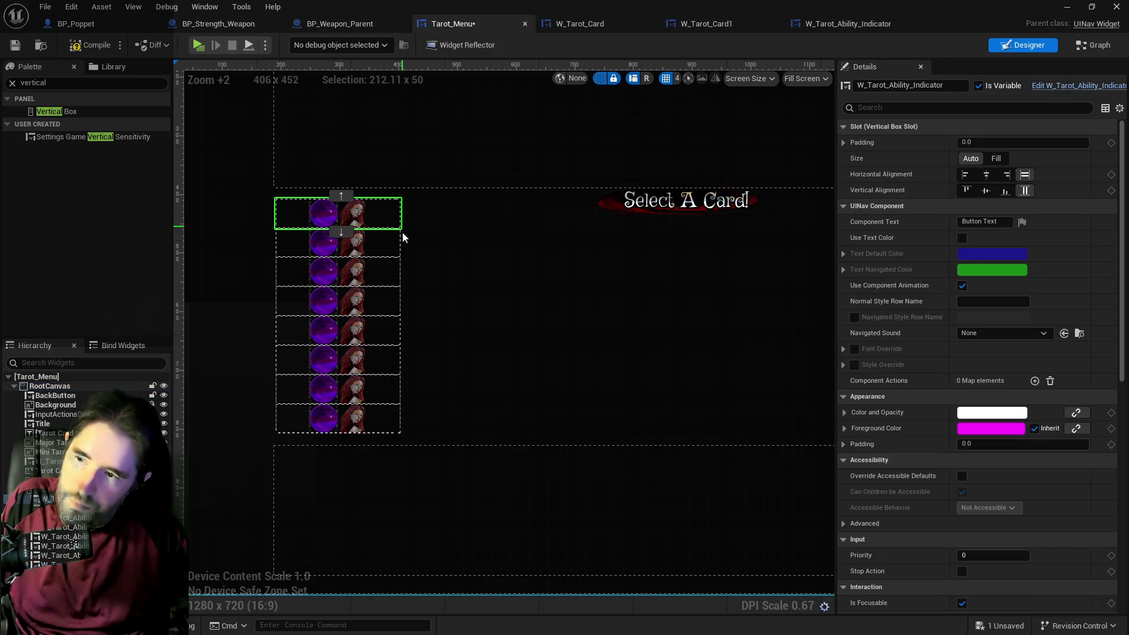
click(397, 297)
click(399, 436)
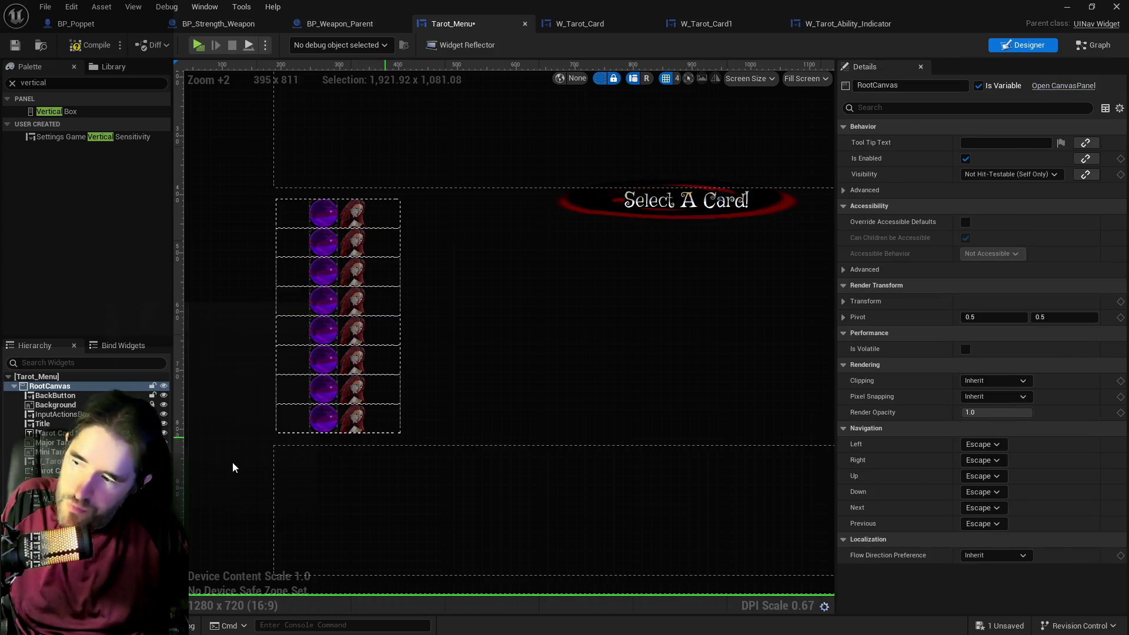
click(396, 440)
drag(403, 436, 321, 443)
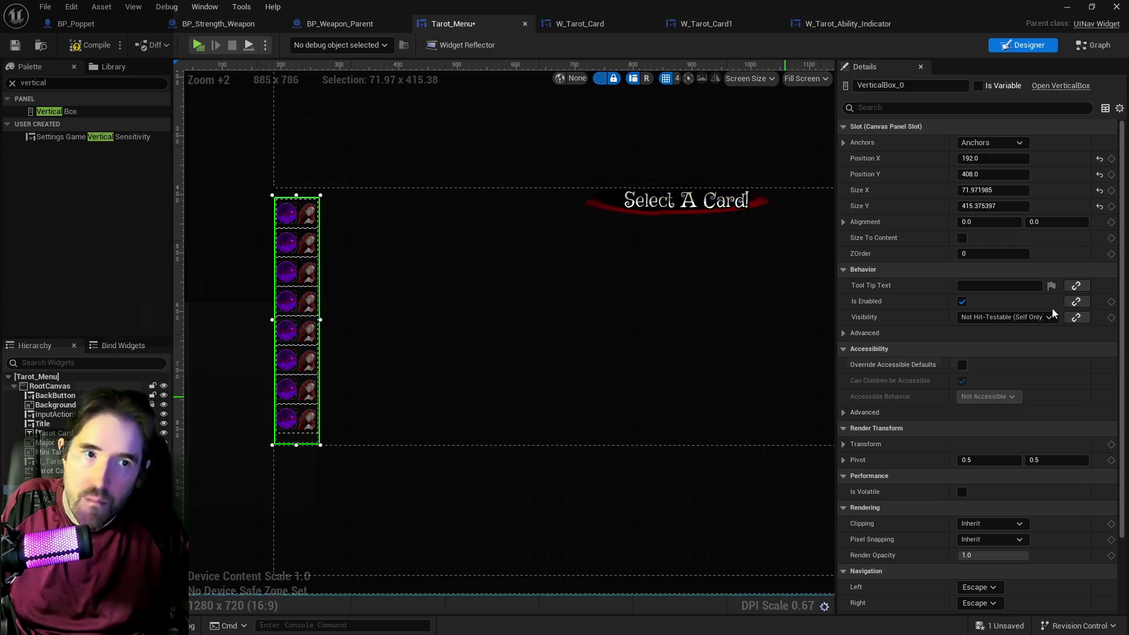
mouse_move(1126, 376)
mouse_down()
mouse_move(479, 382)
mouse_move(306, 440)
mouse_up()
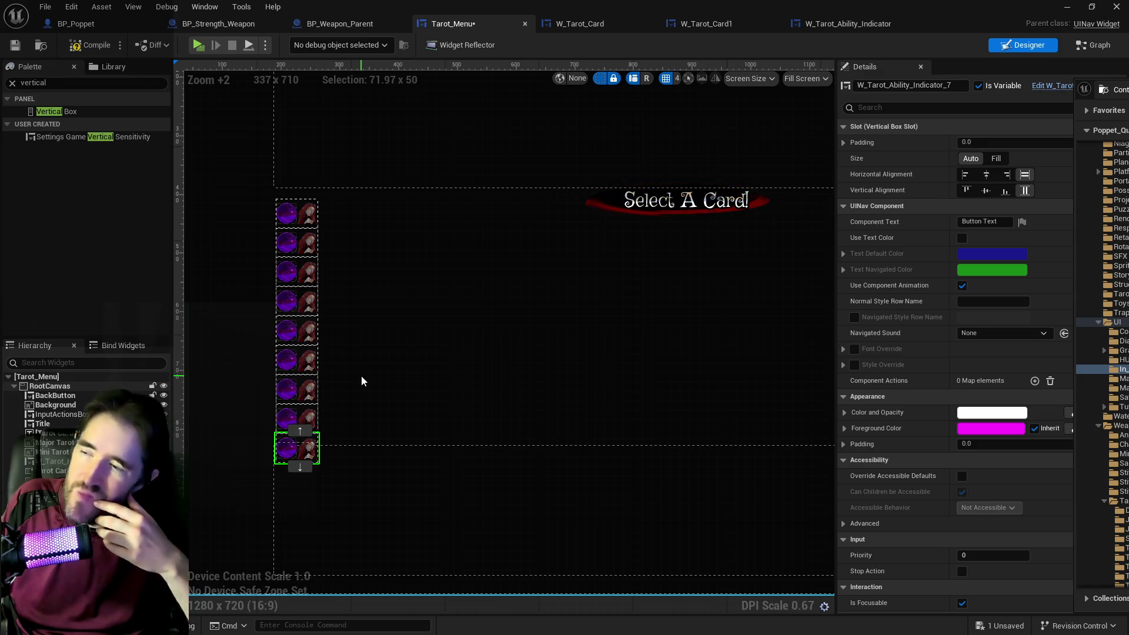
scroll(361, 381, down, 2)
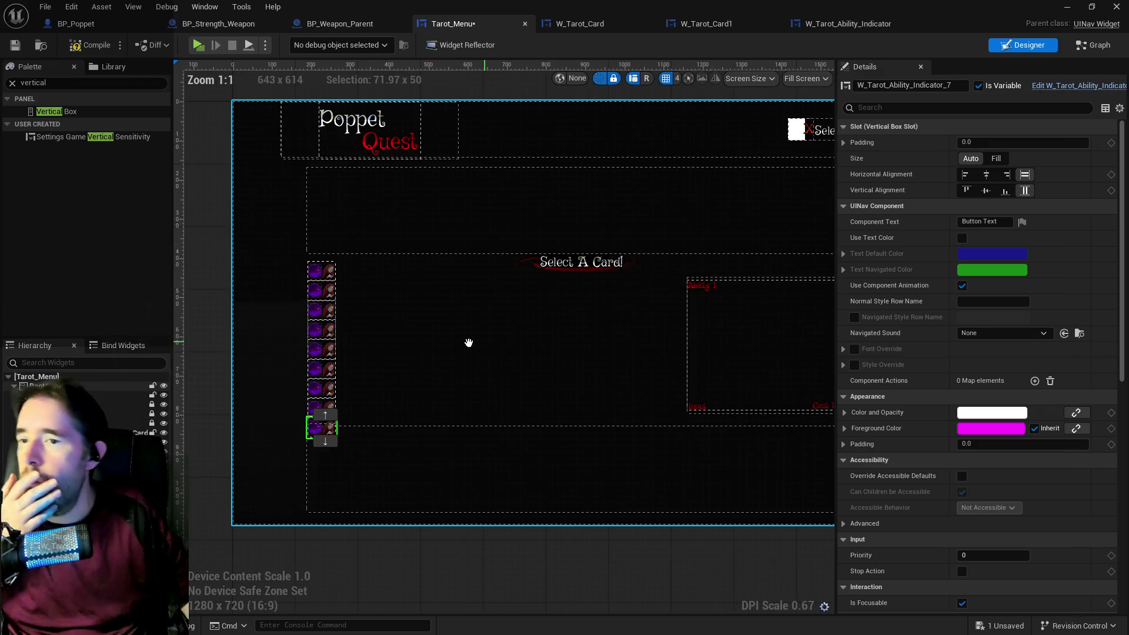
Widen the VerticalBox_0 card list box.
drag(424, 337, 435, 319)
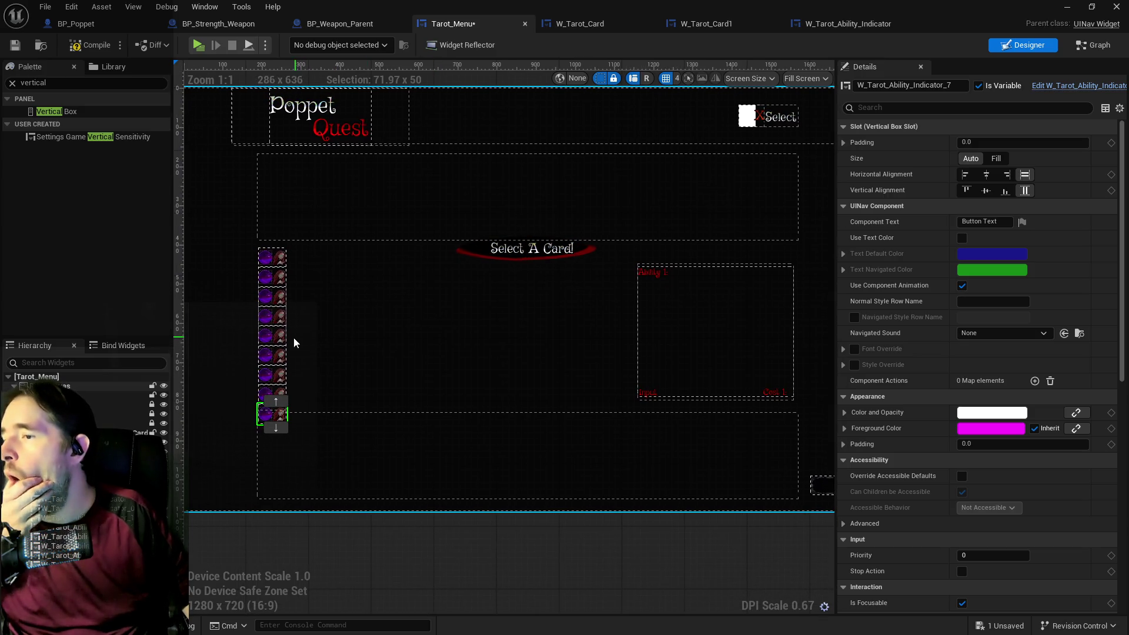
click(284, 374)
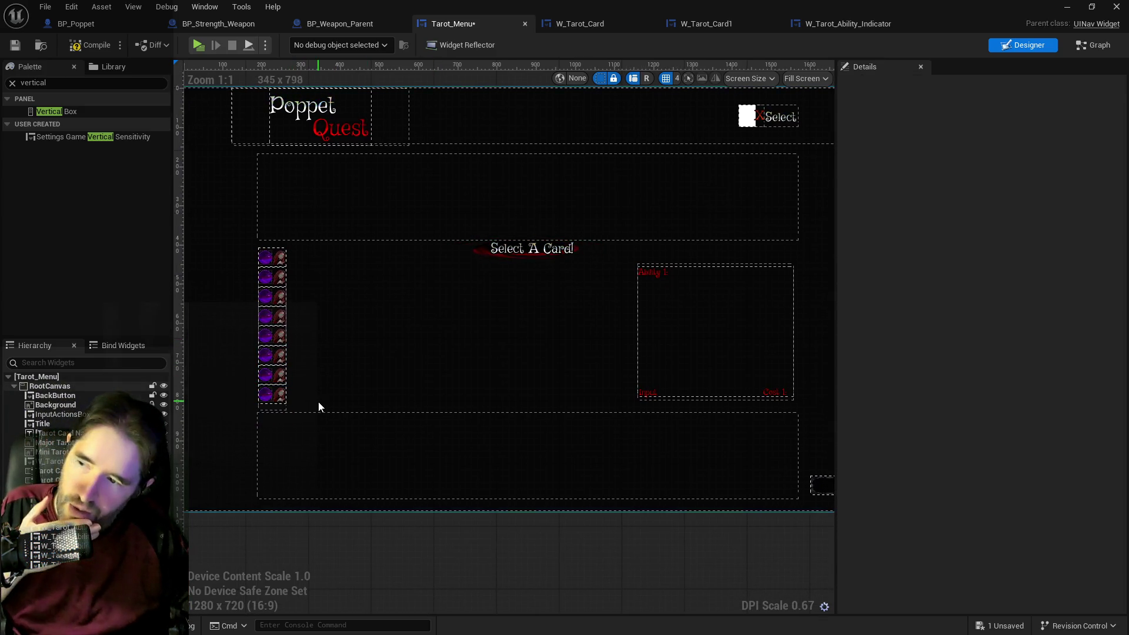
scroll(289, 351, up, 2)
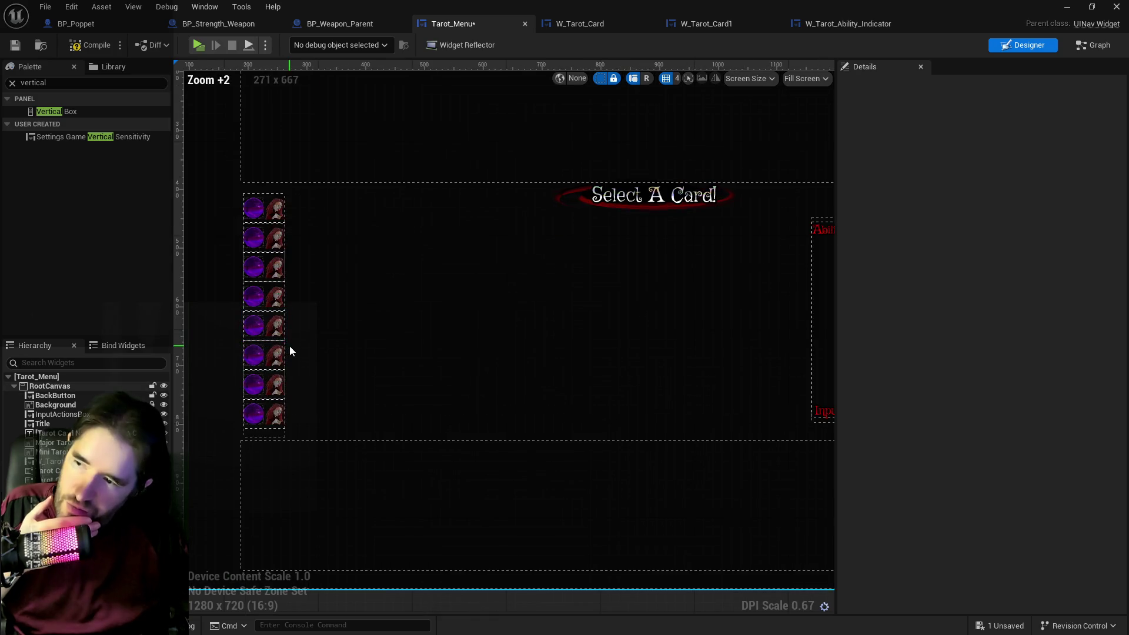
click(286, 438)
drag(286, 437, 311, 428)
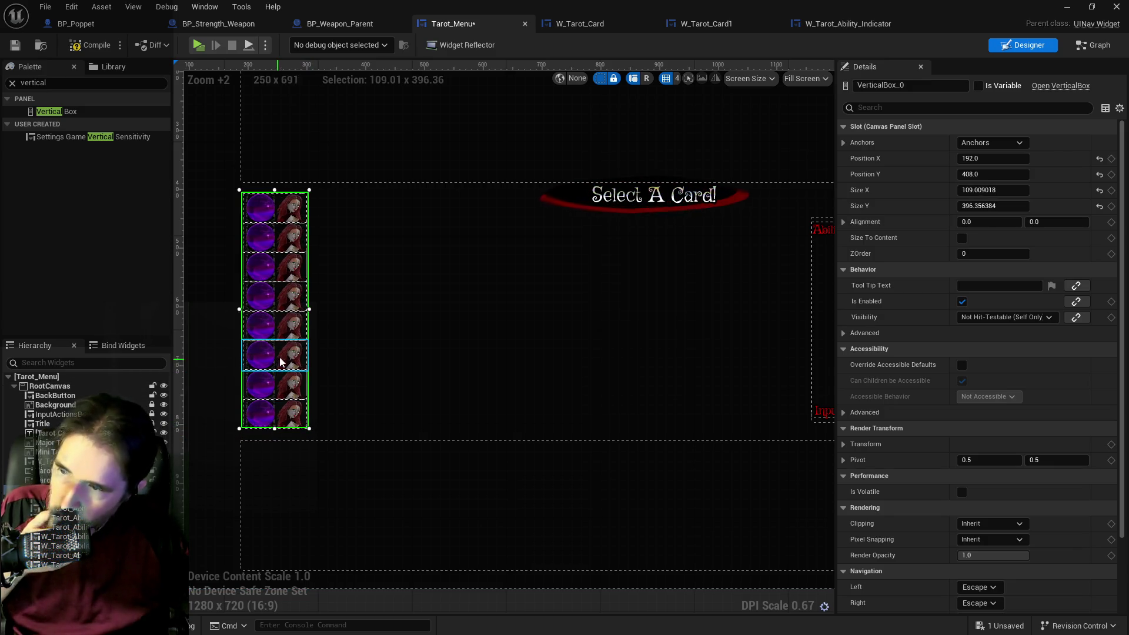
click(393, 354)
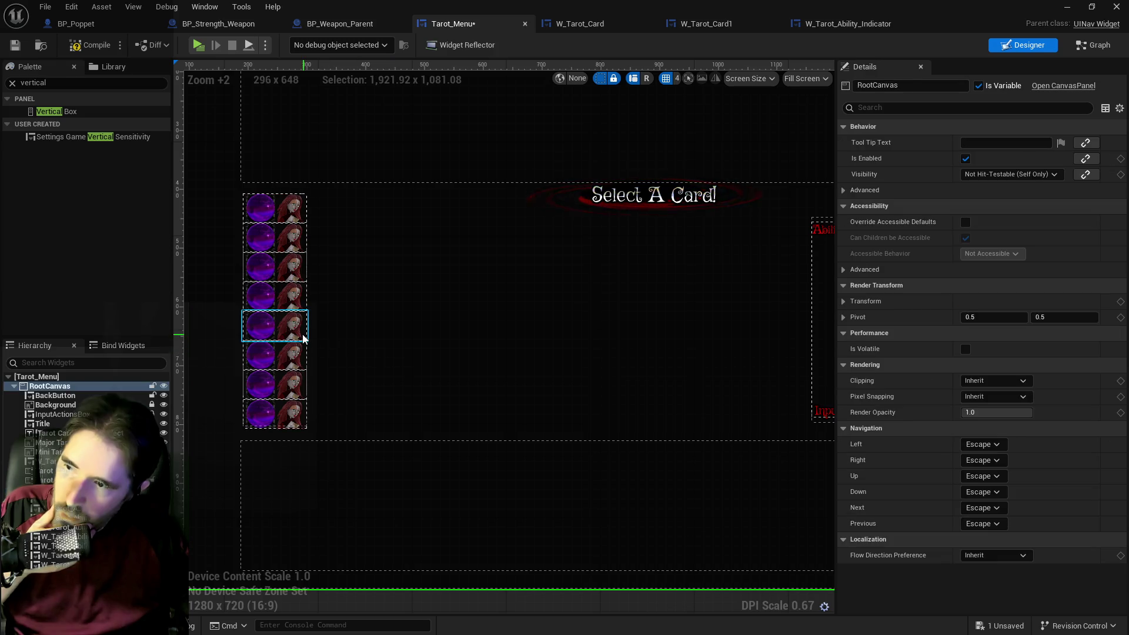
click(282, 355)
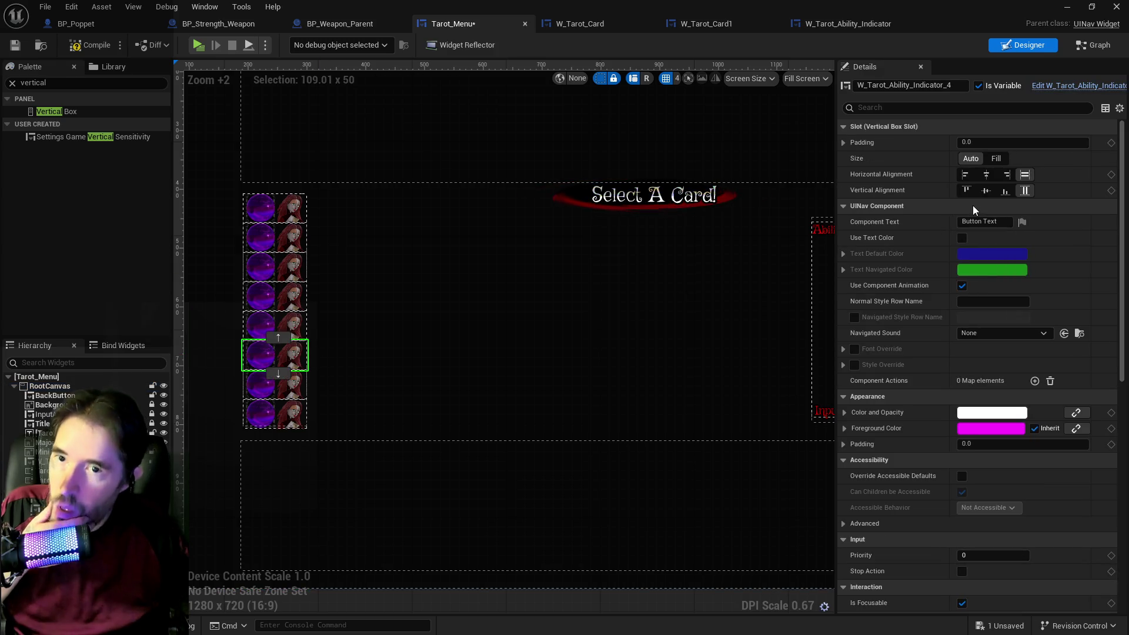
click(282, 355)
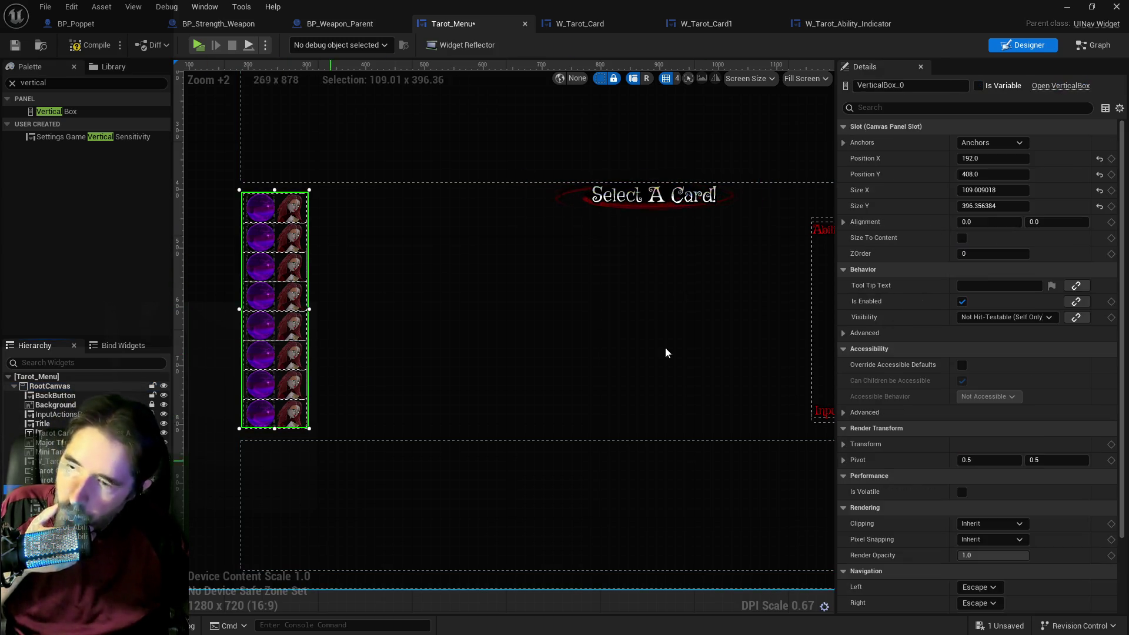
mouse_move(993, 190)
mouse_down()
mouse_move(1023, 189)
mouse_move(993, 189)
mouse_move(1005, 158)
mouse_move(1053, 159)
mouse_move(996, 159)
mouse_up()
Delete the extra bottom indicator, leaving seven in the box.
click(993, 143)
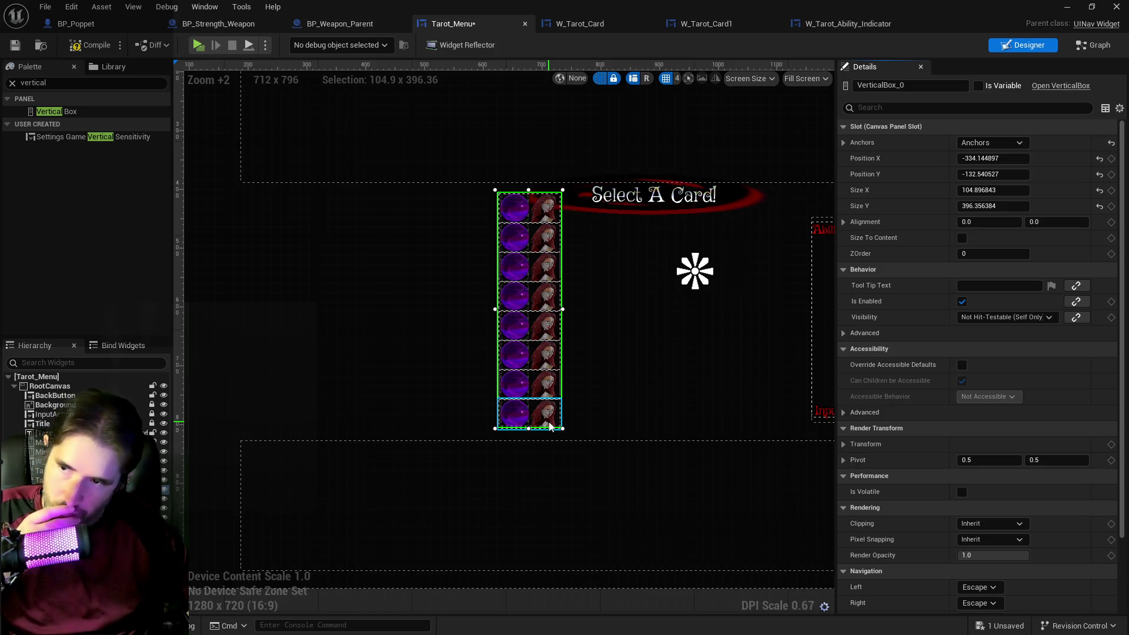
click(551, 427)
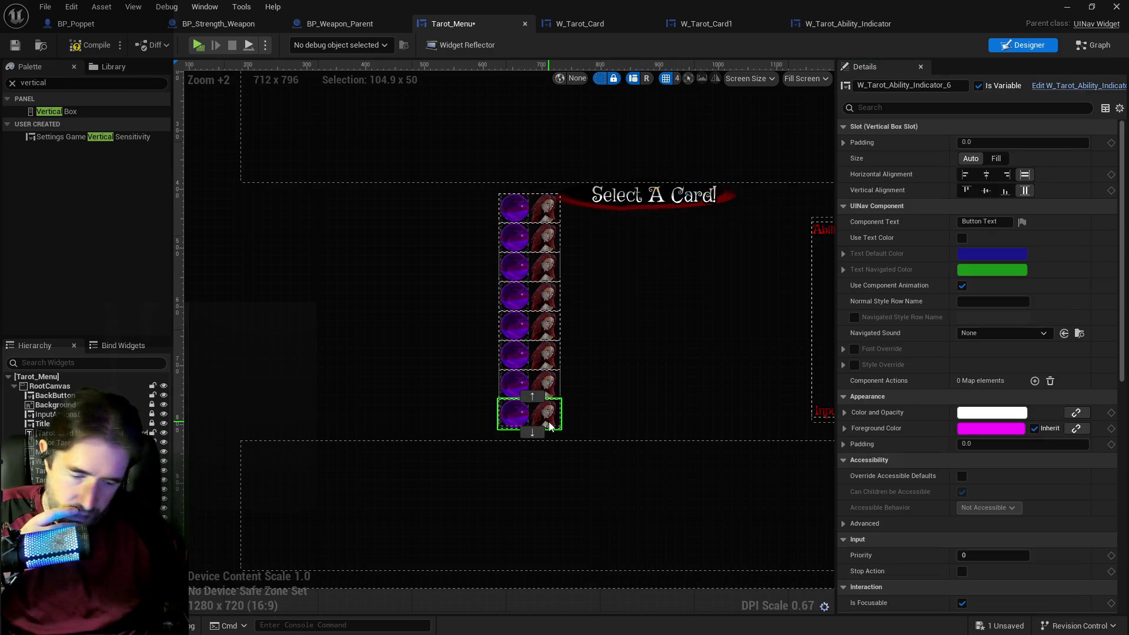
key(Delete)
Anchor the card list box to the centre.
click(562, 425)
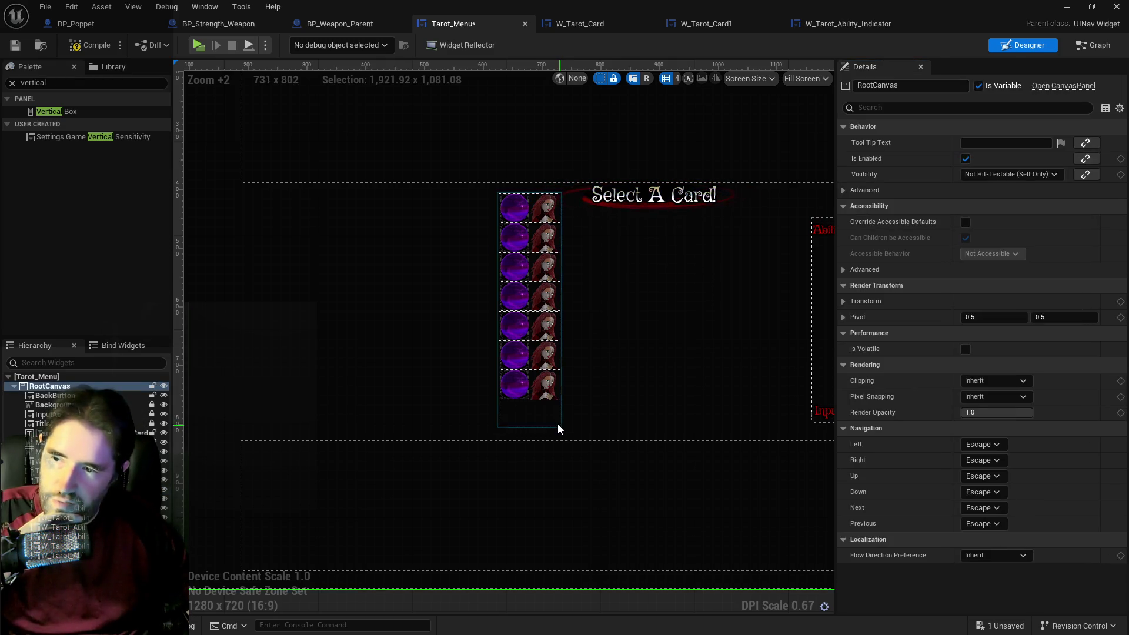
click(557, 423)
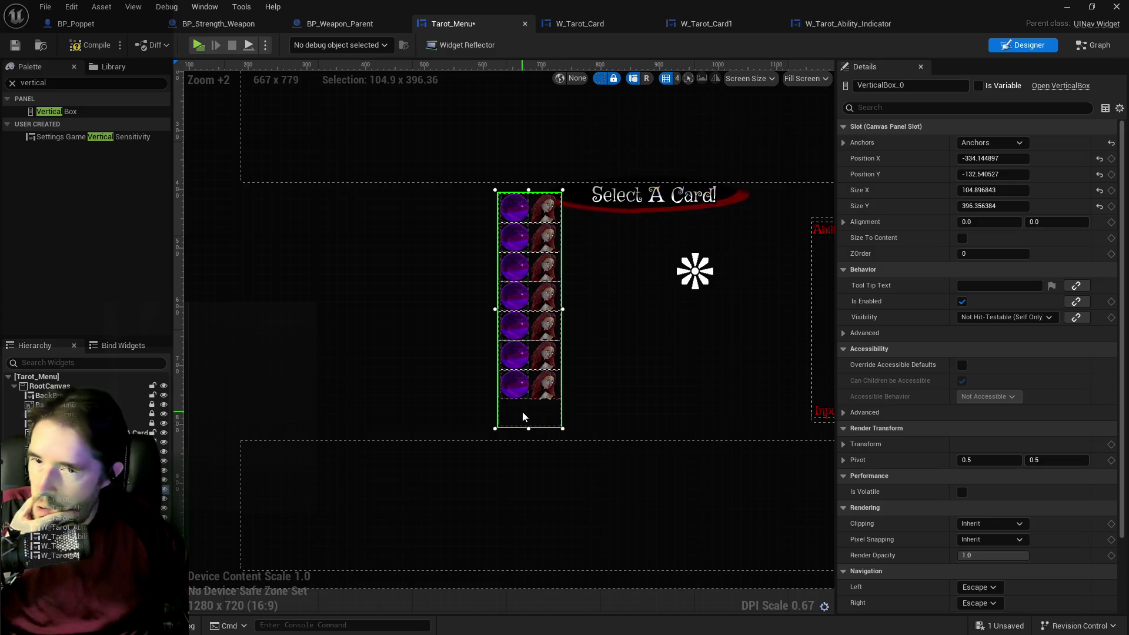
click(975, 143)
click(1013, 211)
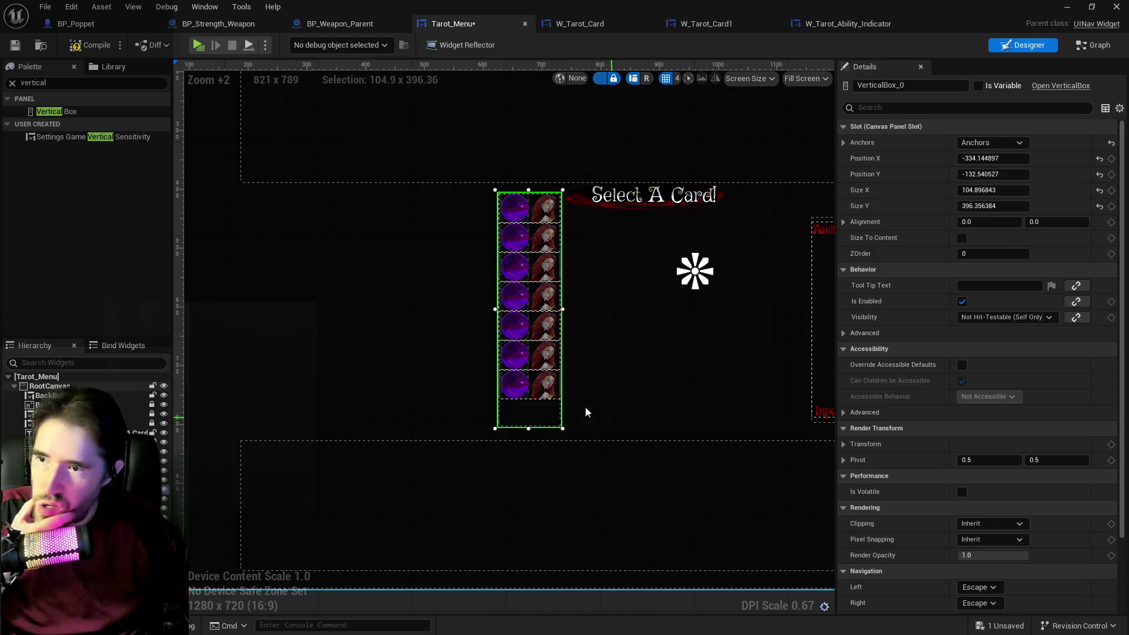
Position the card list beneath the Select A Card! title and inspect the info panel.
mouse_move(524, 412)
mouse_down()
mouse_move(525, 453)
mouse_move(538, 444)
mouse_move(527, 442)
mouse_up()
scroll(599, 364, down, 2)
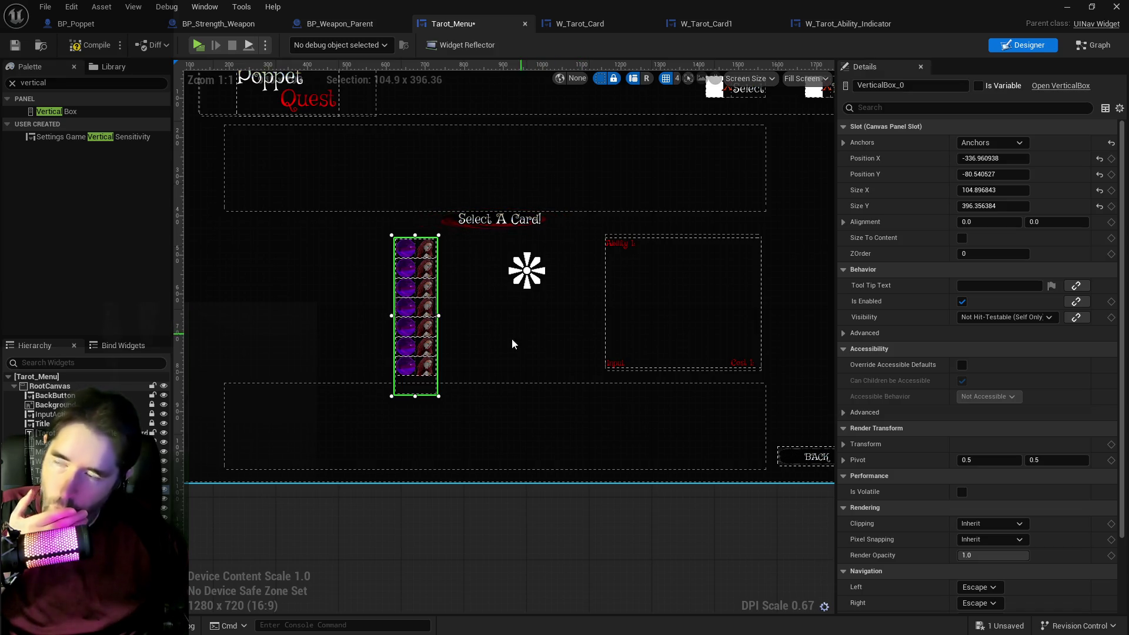
mouse_move(421, 383)
mouse_down()
mouse_move(504, 374)
mouse_move(506, 385)
mouse_move(462, 383)
mouse_move(474, 383)
mouse_up()
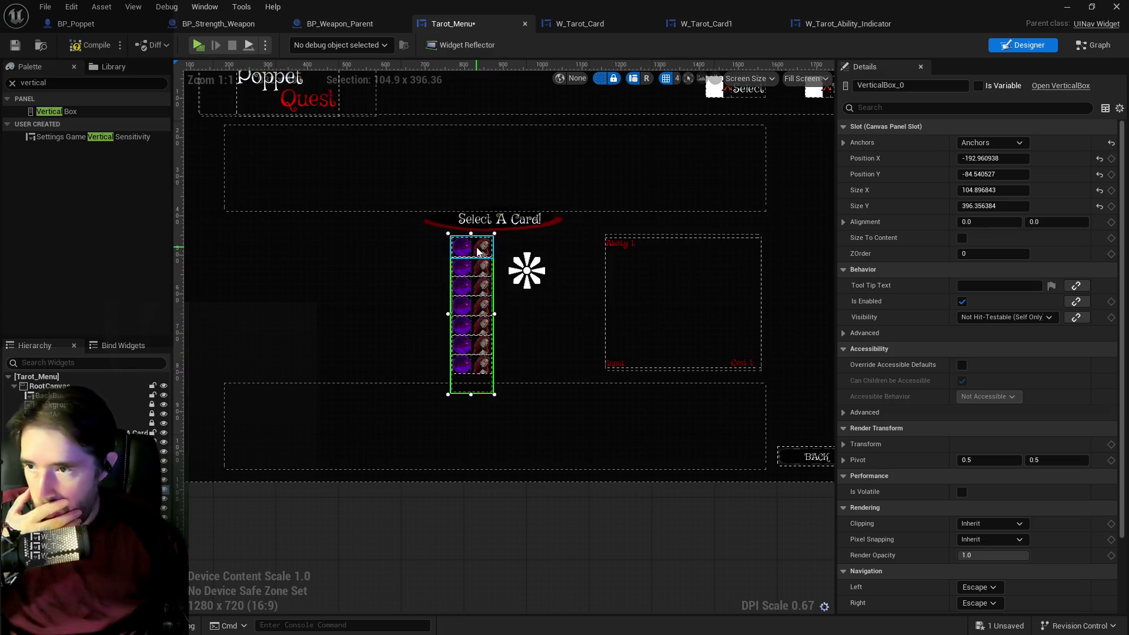
scroll(477, 252, up, 2)
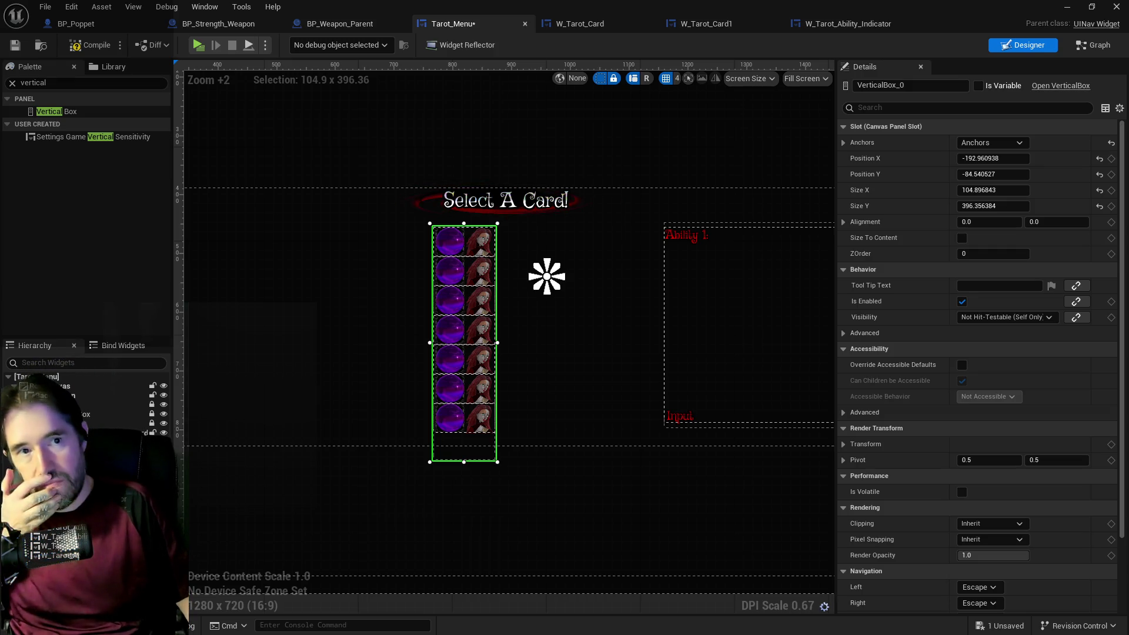
mouse_move(651, 342)
mouse_down()
mouse_move(590, 324)
mouse_move(465, 340)
mouse_move(466, 323)
mouse_move(485, 332)
mouse_up()
click(667, 334)
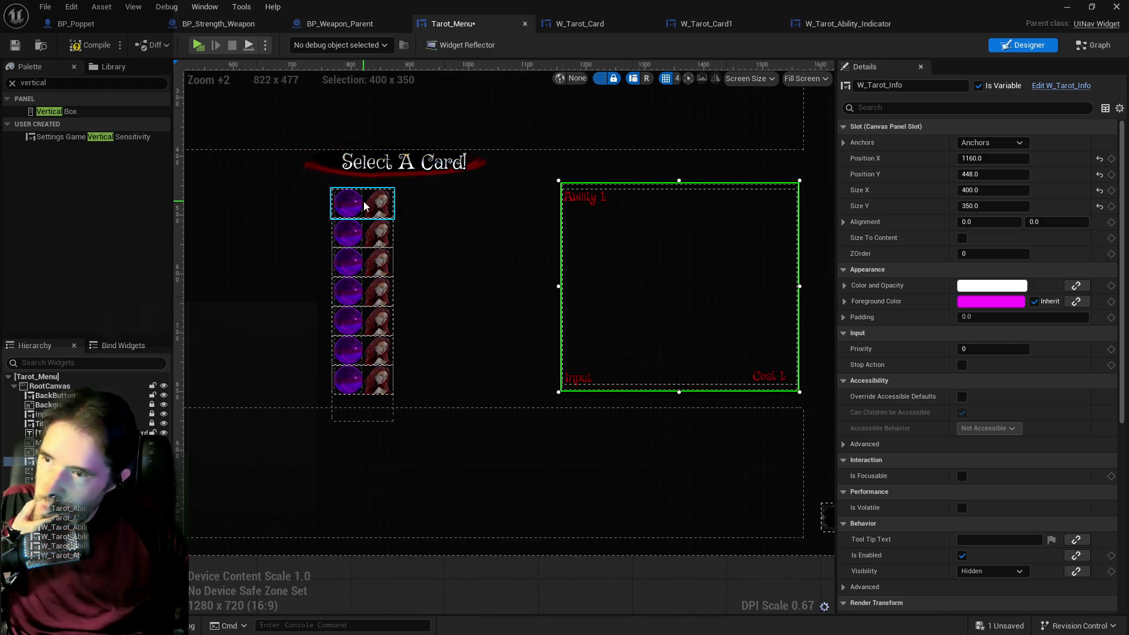
click(364, 202)
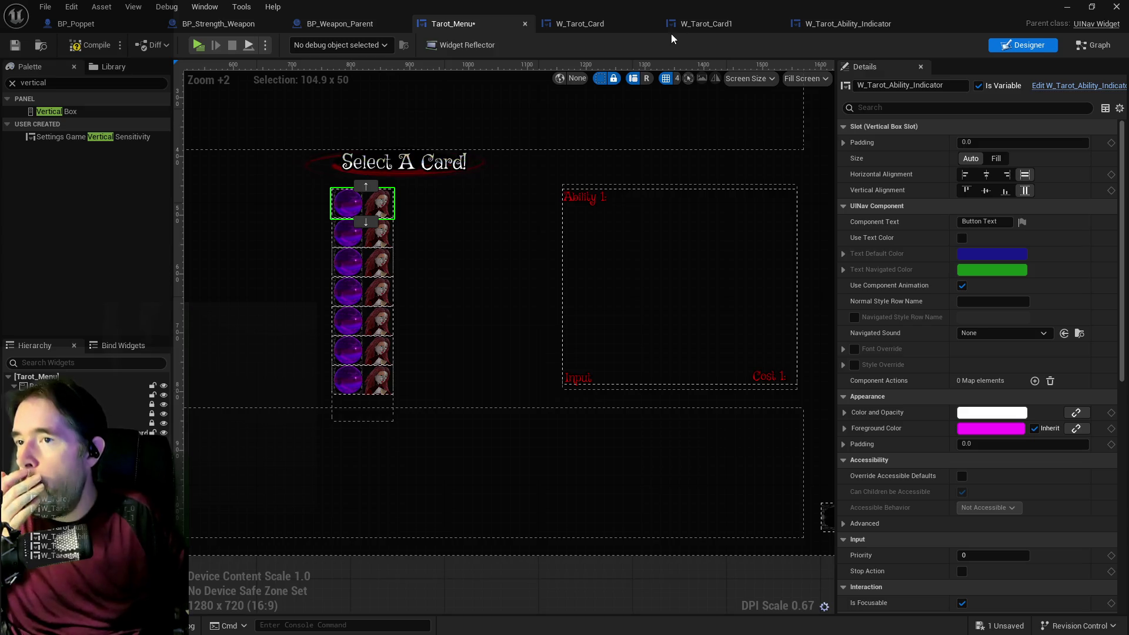
Open the W_Tarot_Card event graph.
click(606, 22)
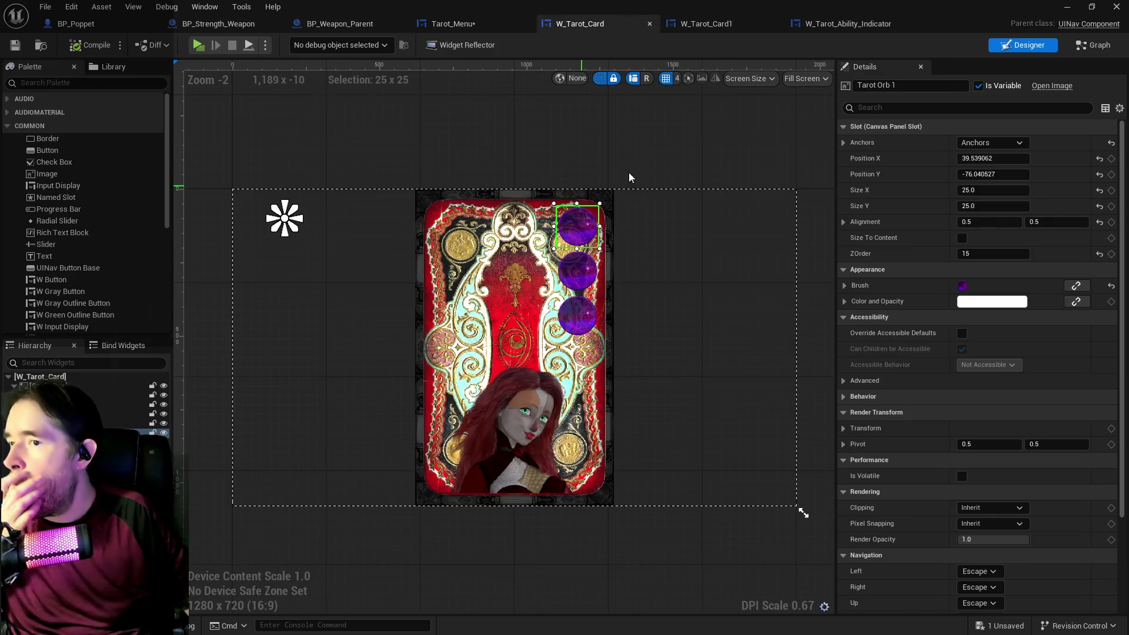
click(1086, 51)
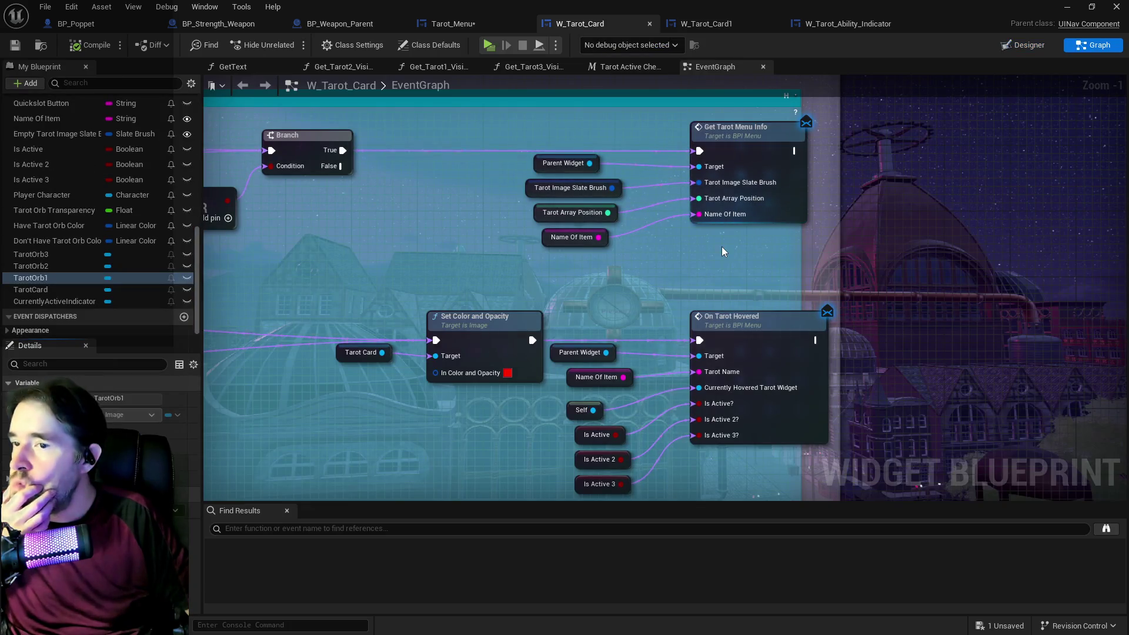
drag(560, 130, 628, 177)
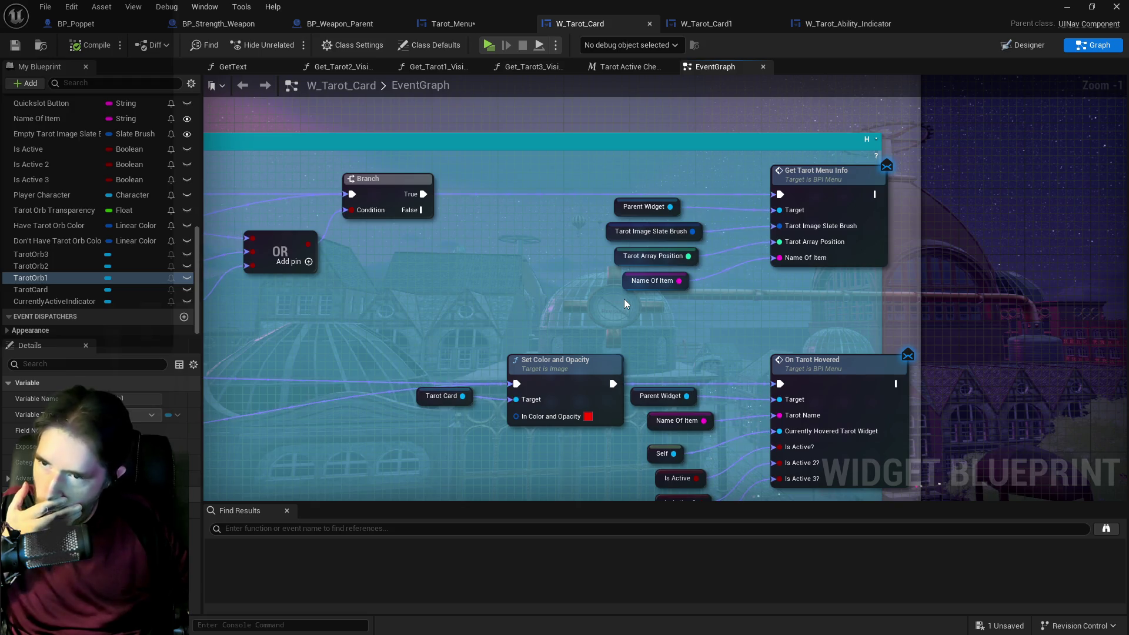
scroll(624, 300, down, 2)
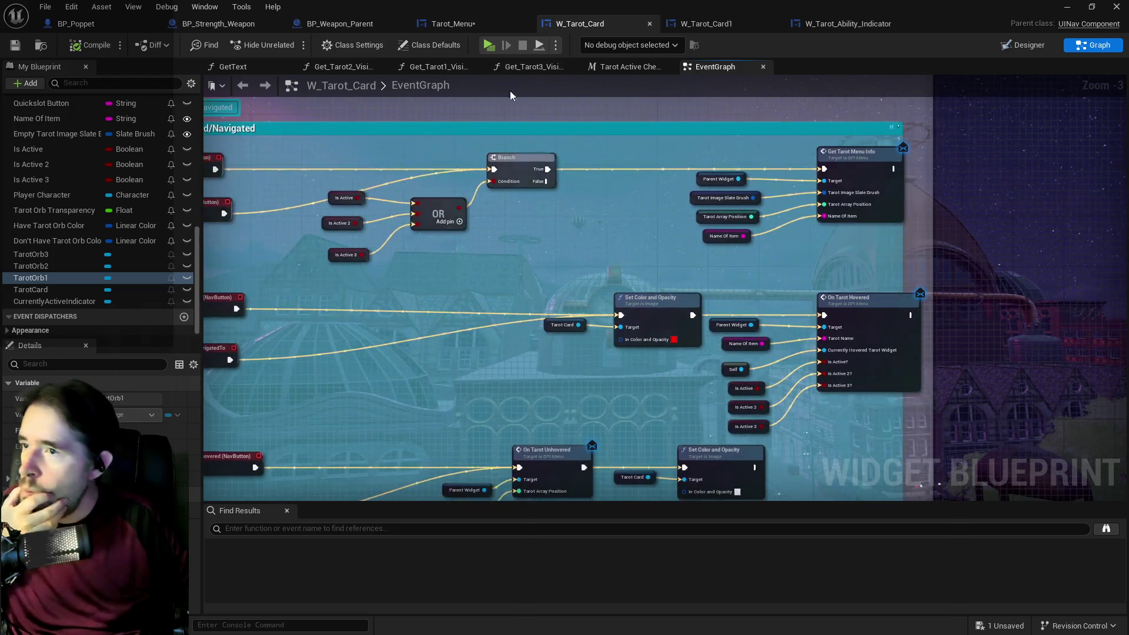
Browse the Get_Tarot1_Visibility, Get_Tarot3_Visibility and Tarot Active Check graphs, then return to Tarot_Menu.
click(433, 67)
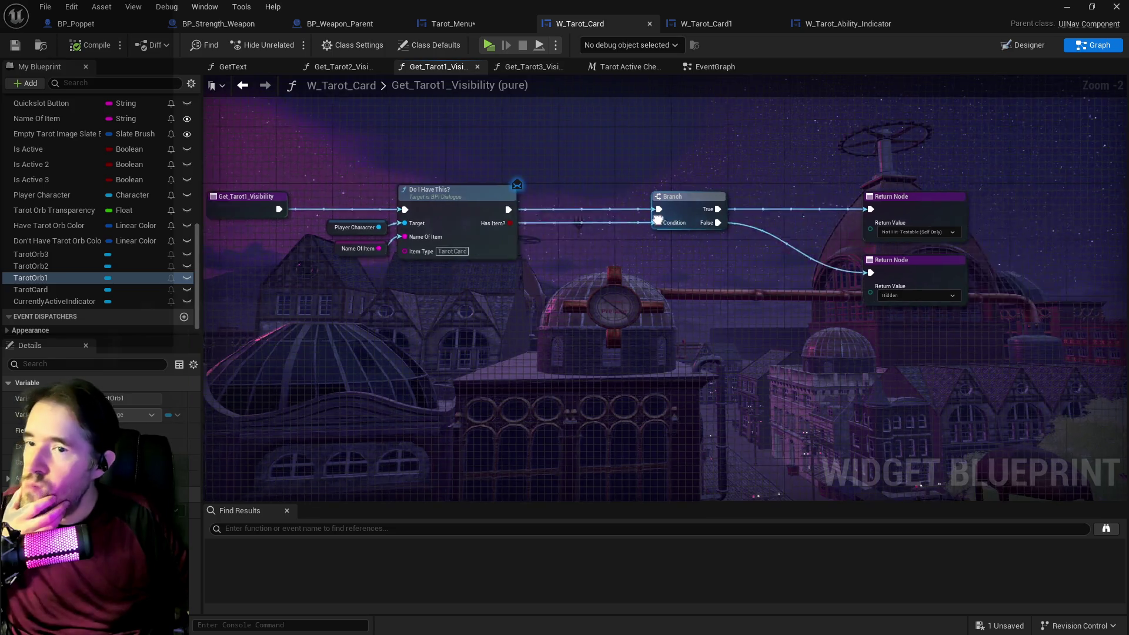
click(547, 69)
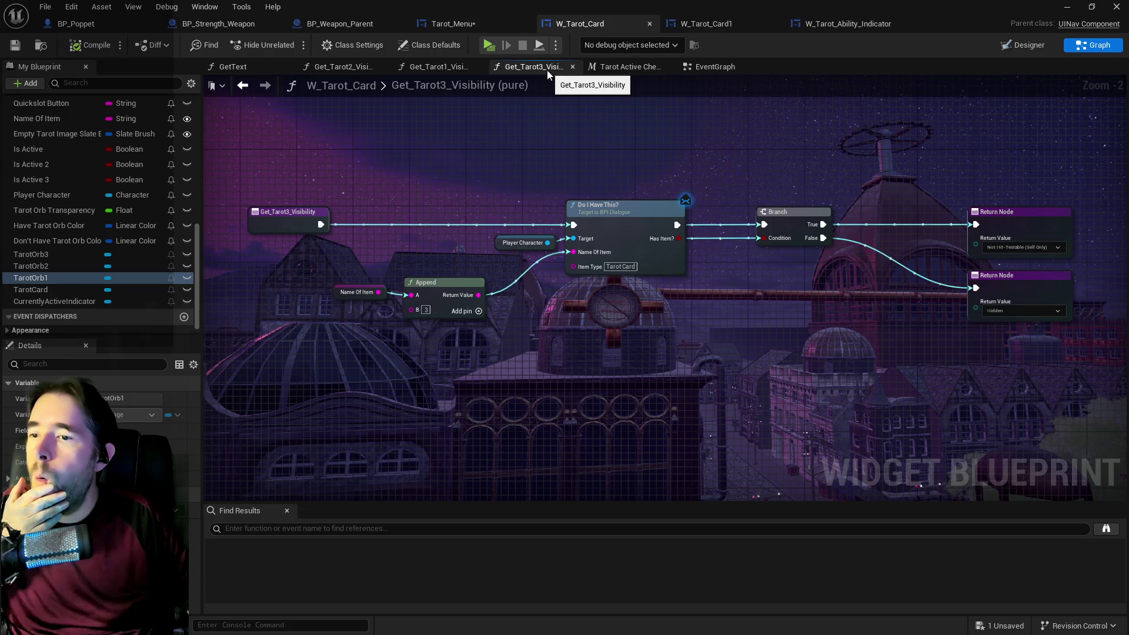
click(606, 69)
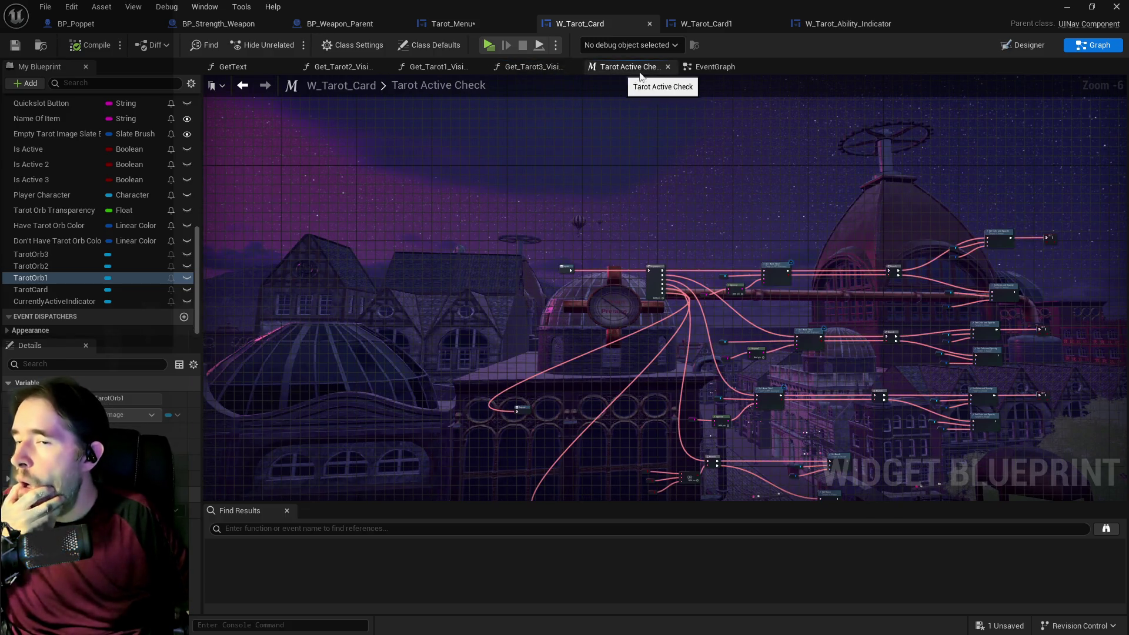
double_click(464, 88)
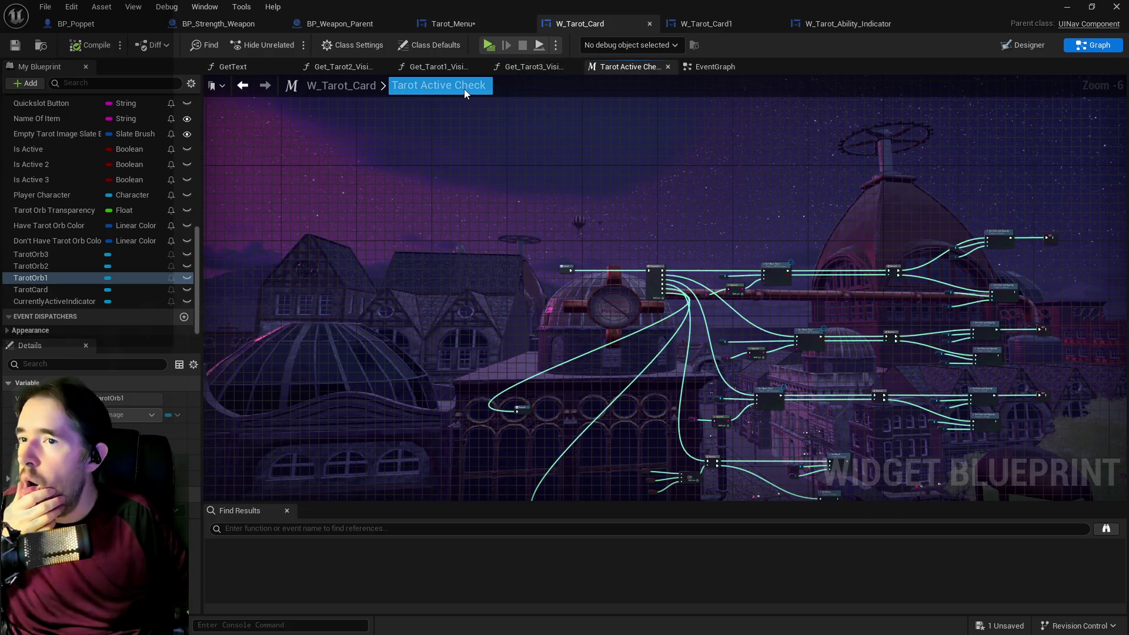
click(470, 23)
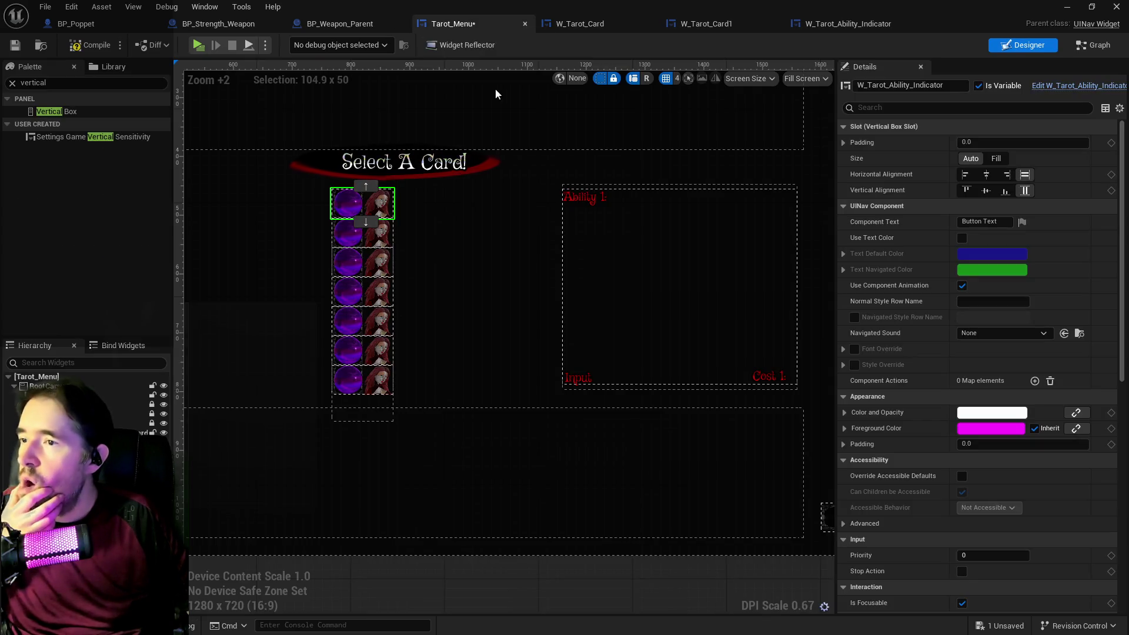
Find references to the W_Tarot_Info variable by name in the Tarot_Menu graph.
click(1090, 48)
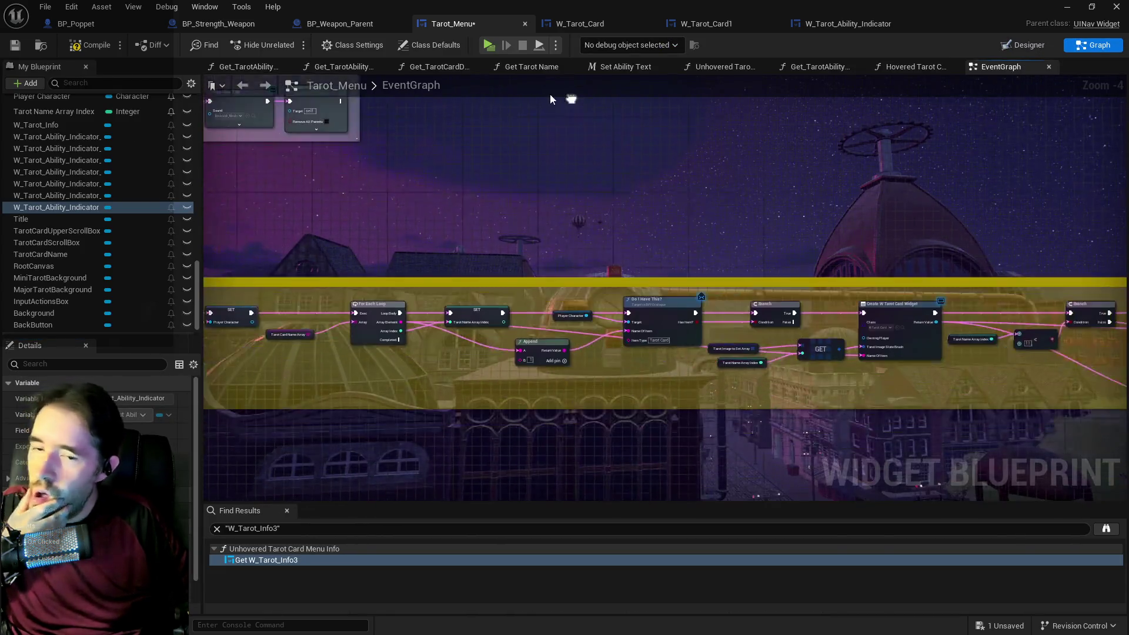
drag(487, 176, 703, 226)
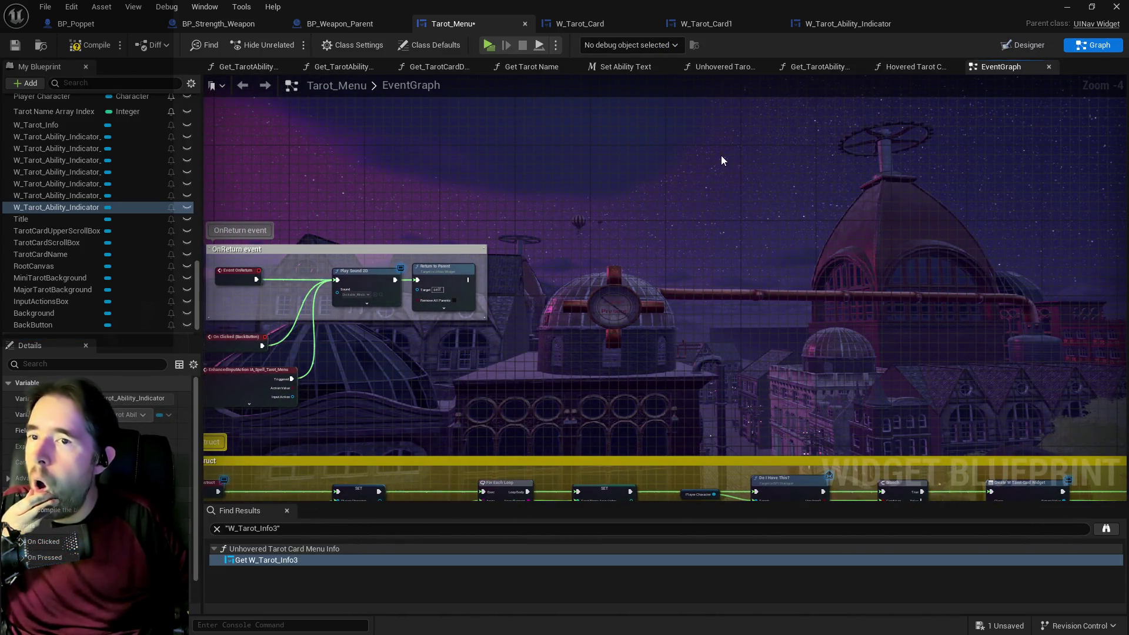
scroll(67, 226, up, 2)
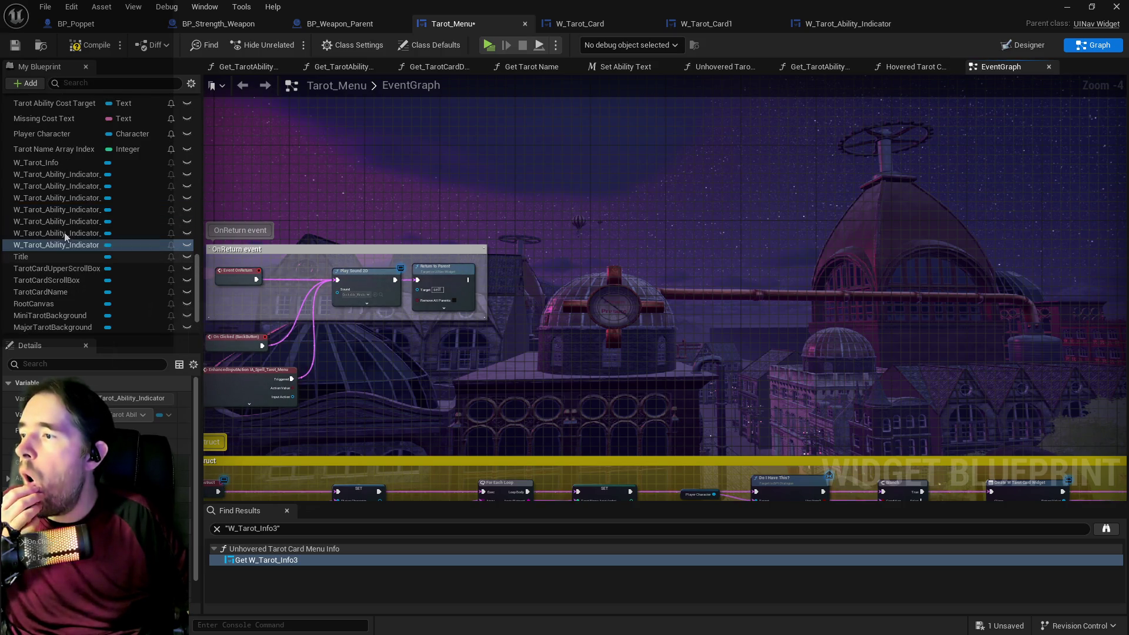
right_click(67, 163)
mouse_move(138, 205)
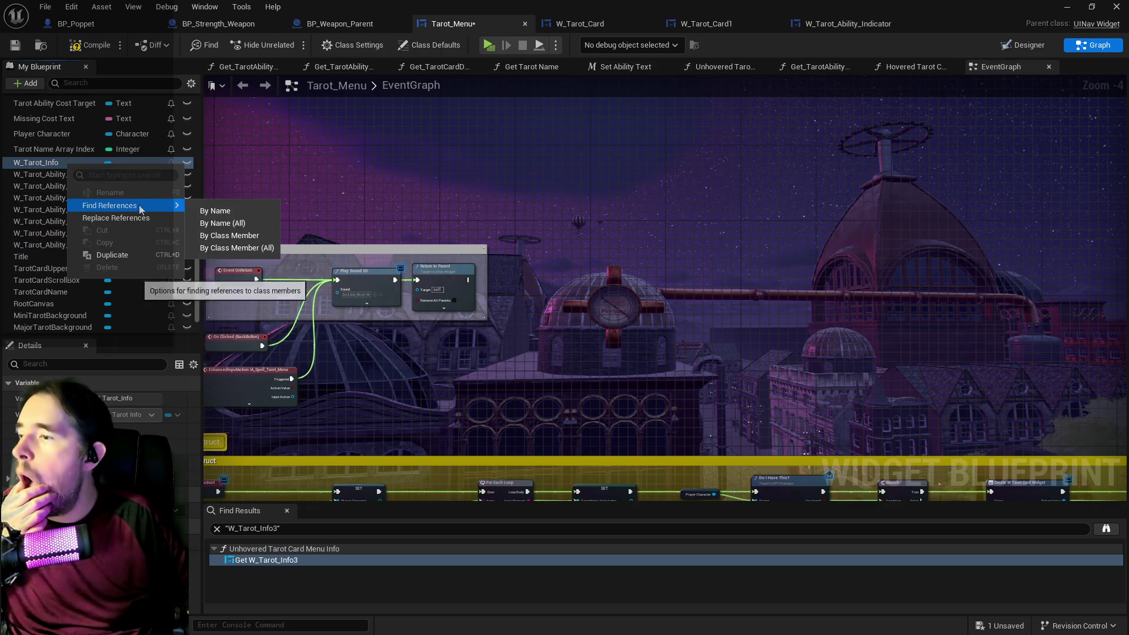
click(218, 212)
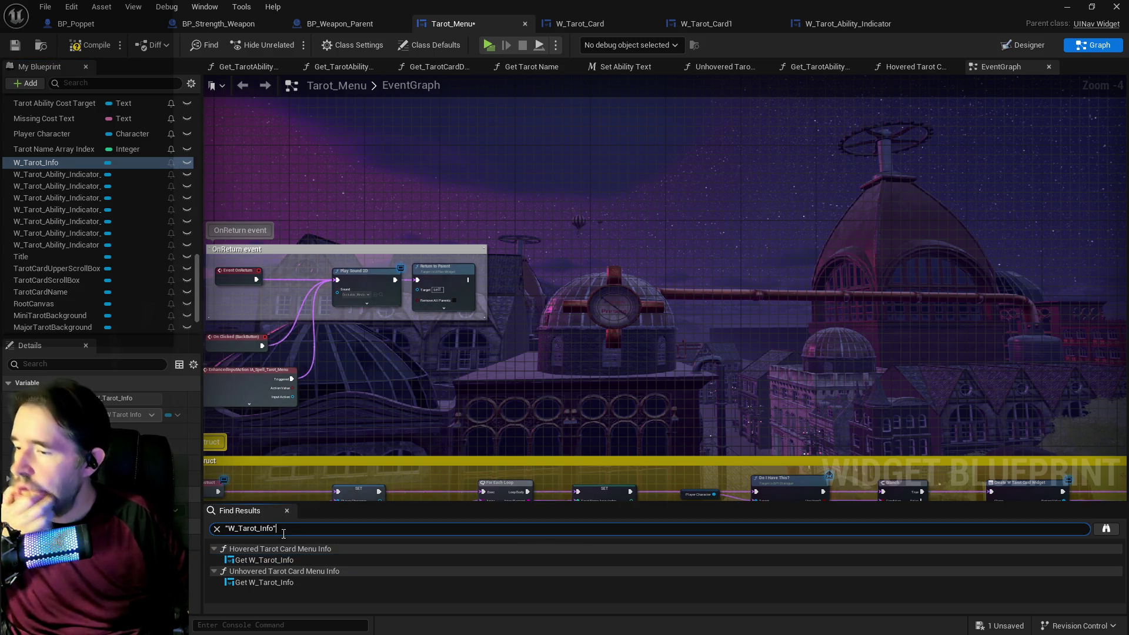
Open the Get W_Tarot_Info result in Hovered Tarot Card Menu Info and frame its nodes.
double_click(267, 560)
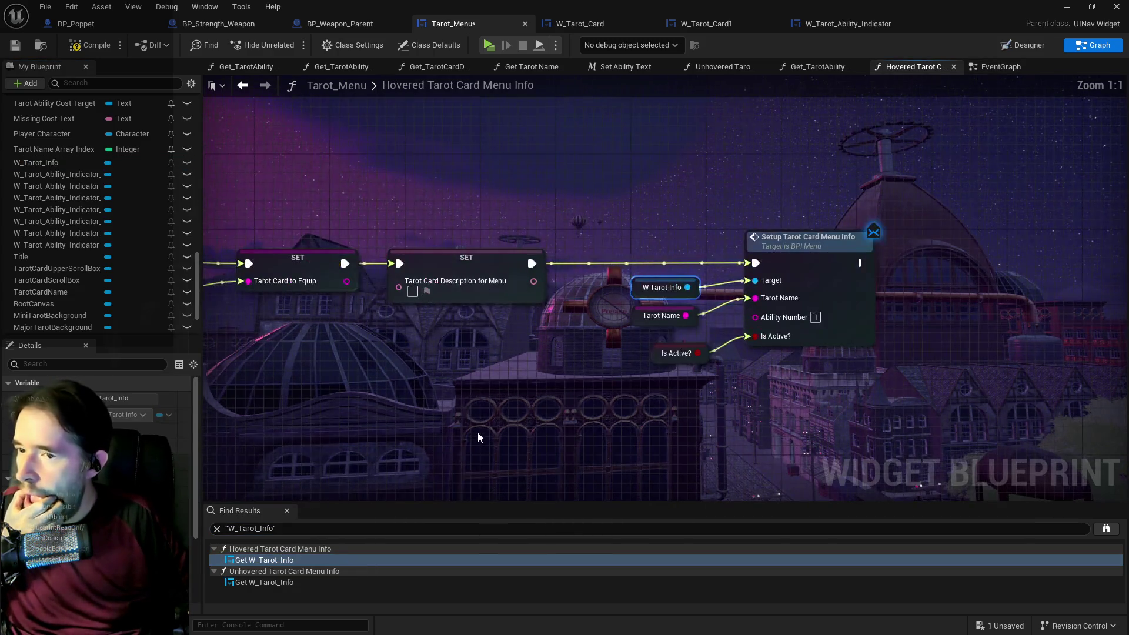
scroll(477, 346, down, 1)
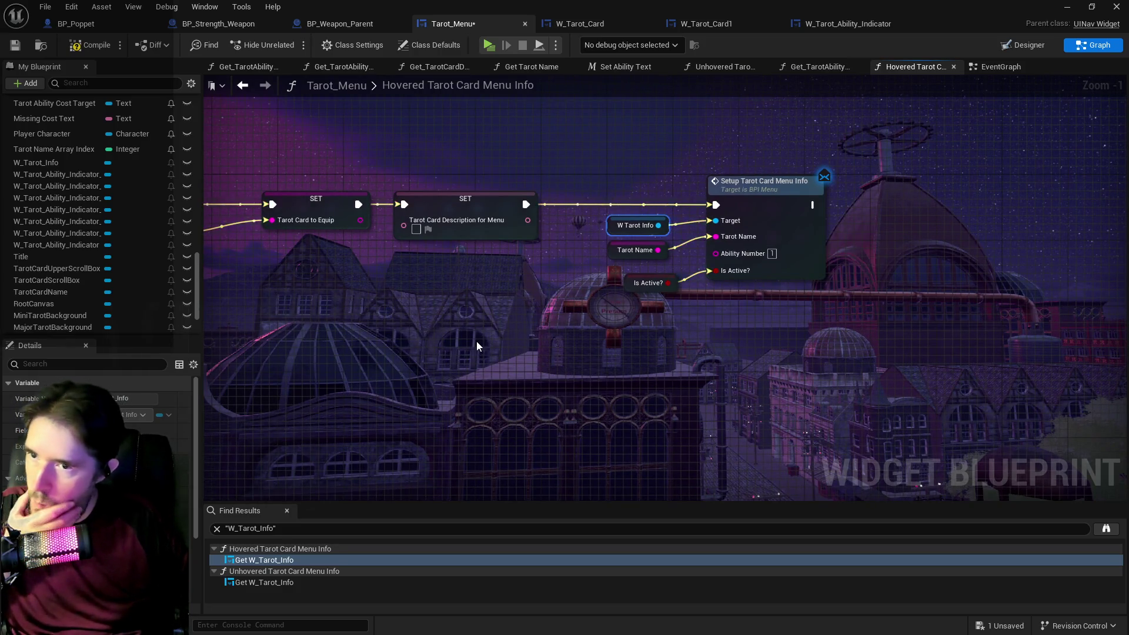
scroll(588, 223, down, 3)
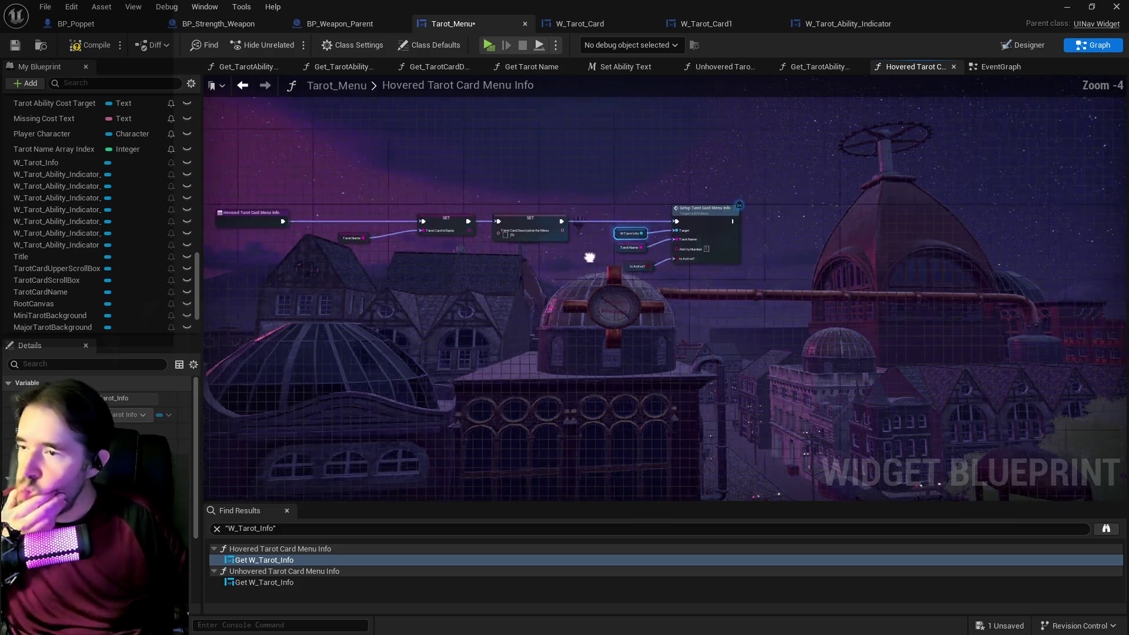
drag(760, 267, 532, 264)
scroll(585, 265, up, 1)
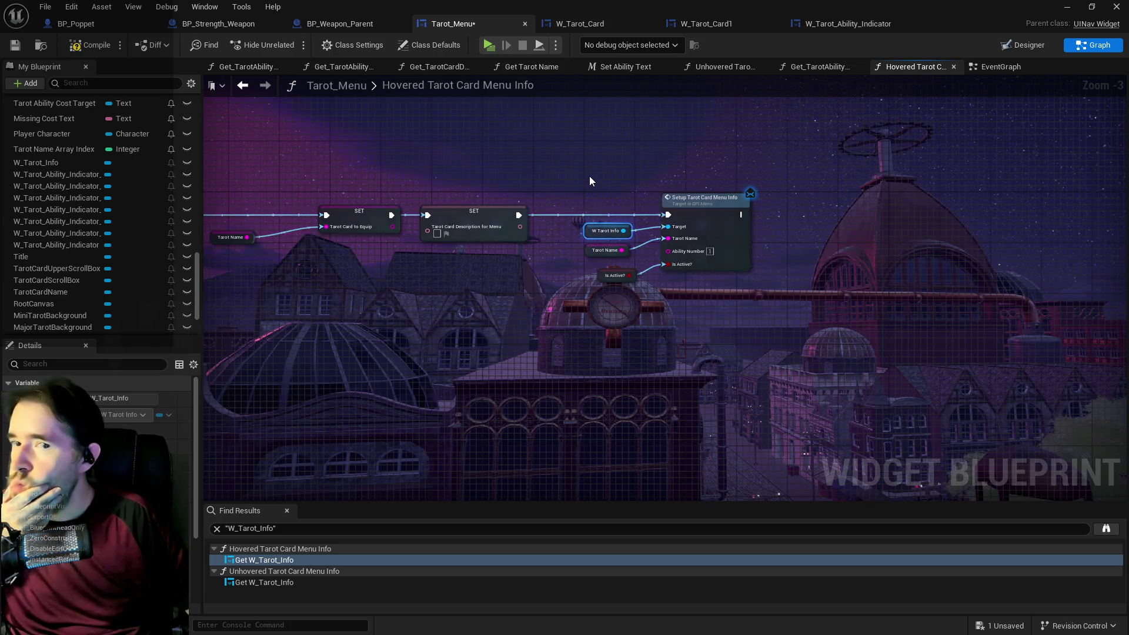
key(Home)
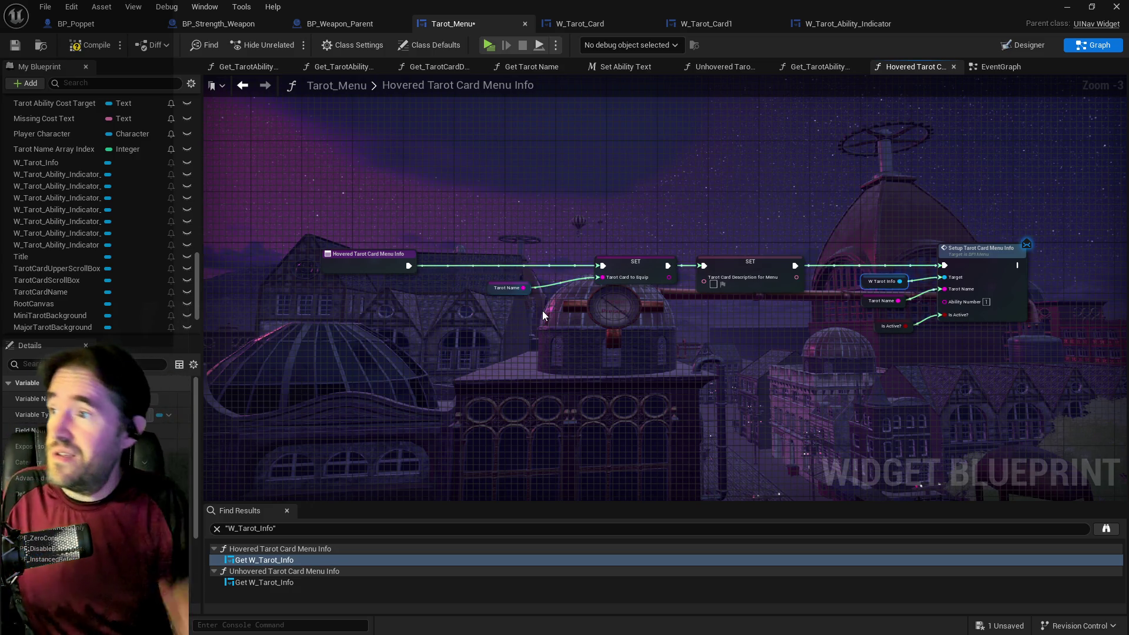
Compile and save Tarot_Menu, then bring up W_Tarot_Ability_Indicator's Designer.
drag(437, 198, 378, 197)
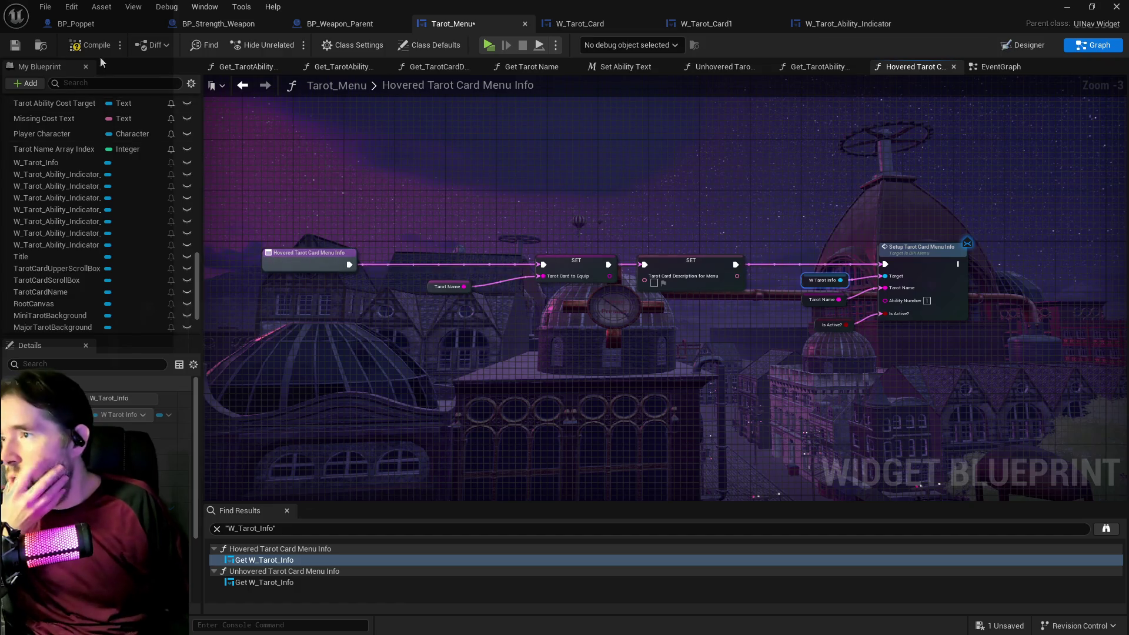
click(89, 46)
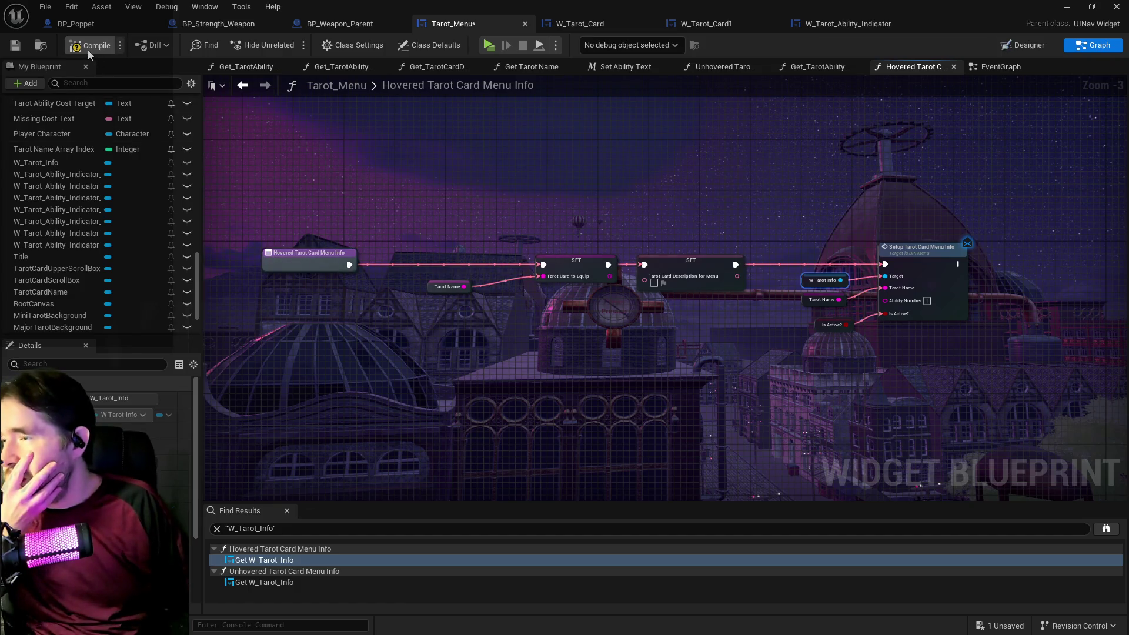
click(13, 46)
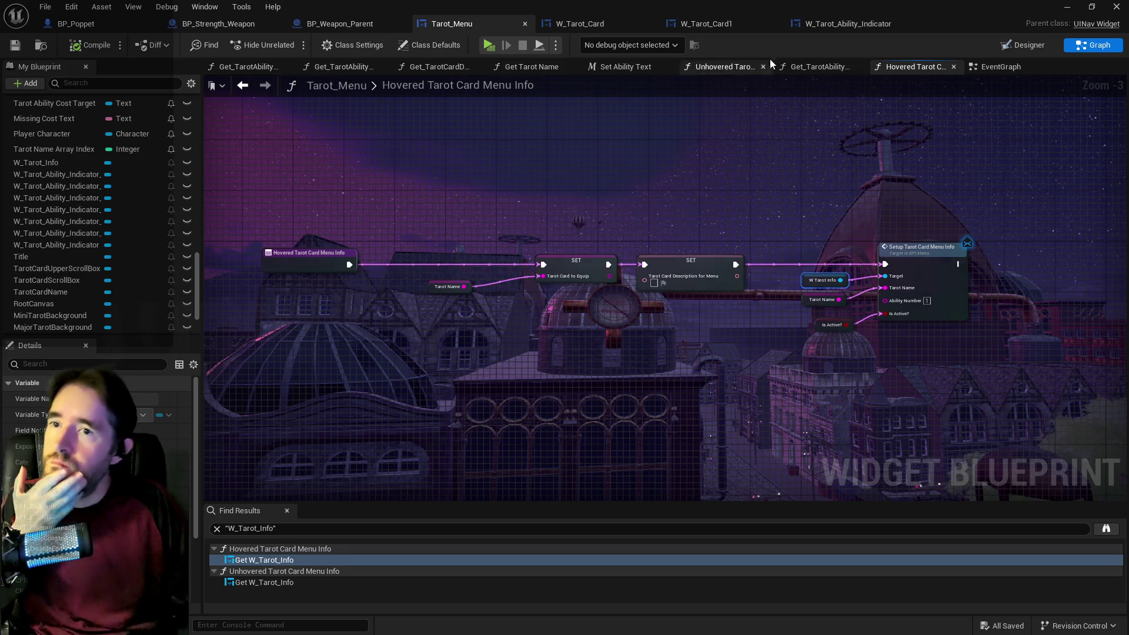
click(819, 30)
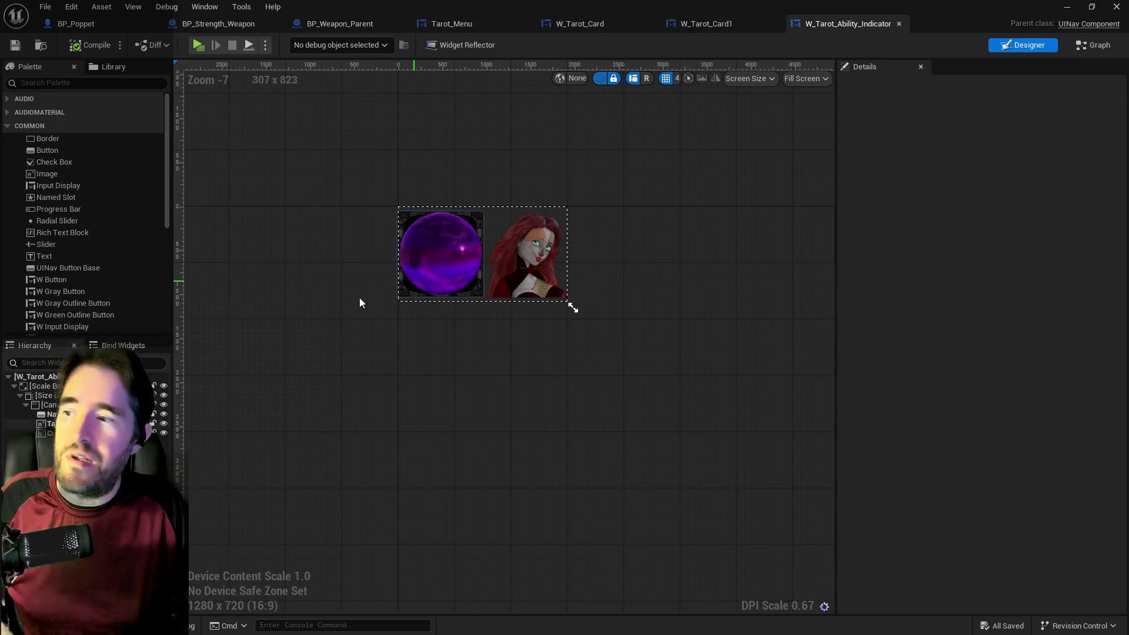
click(70, 138)
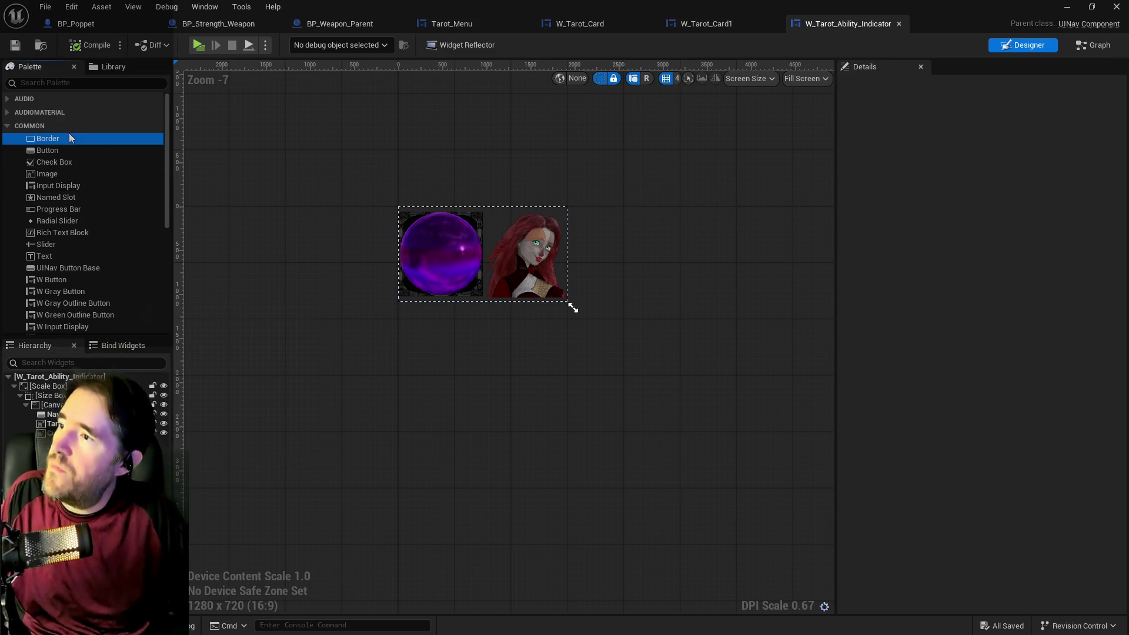
Add a Text widget to the indicator from the palette.
click(72, 83)
text(text)
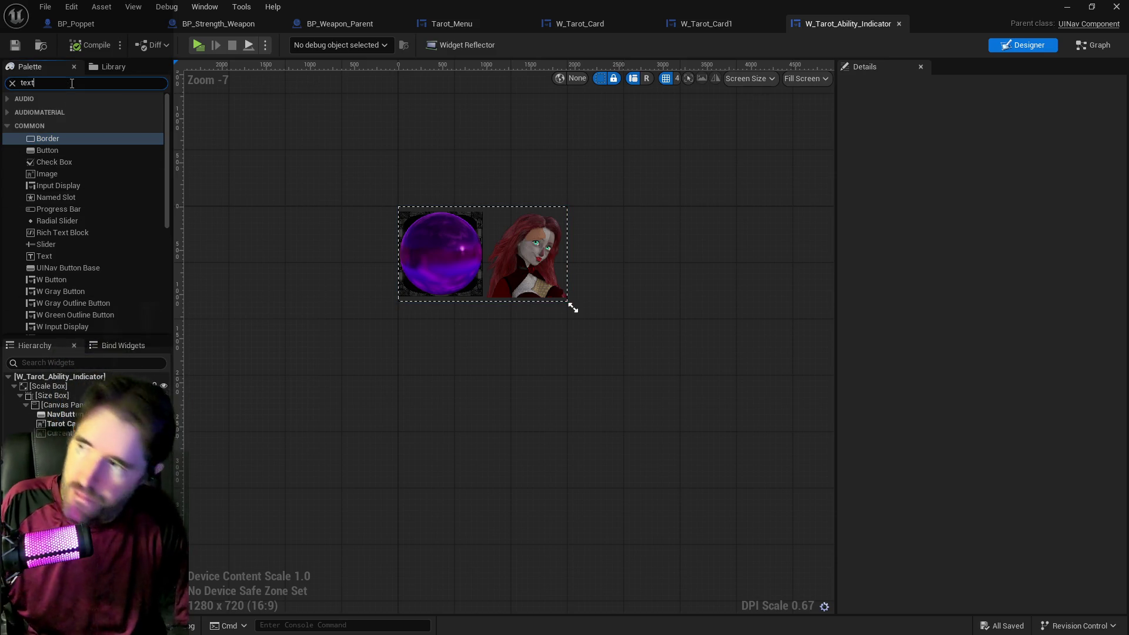
drag(52, 126, 65, 404)
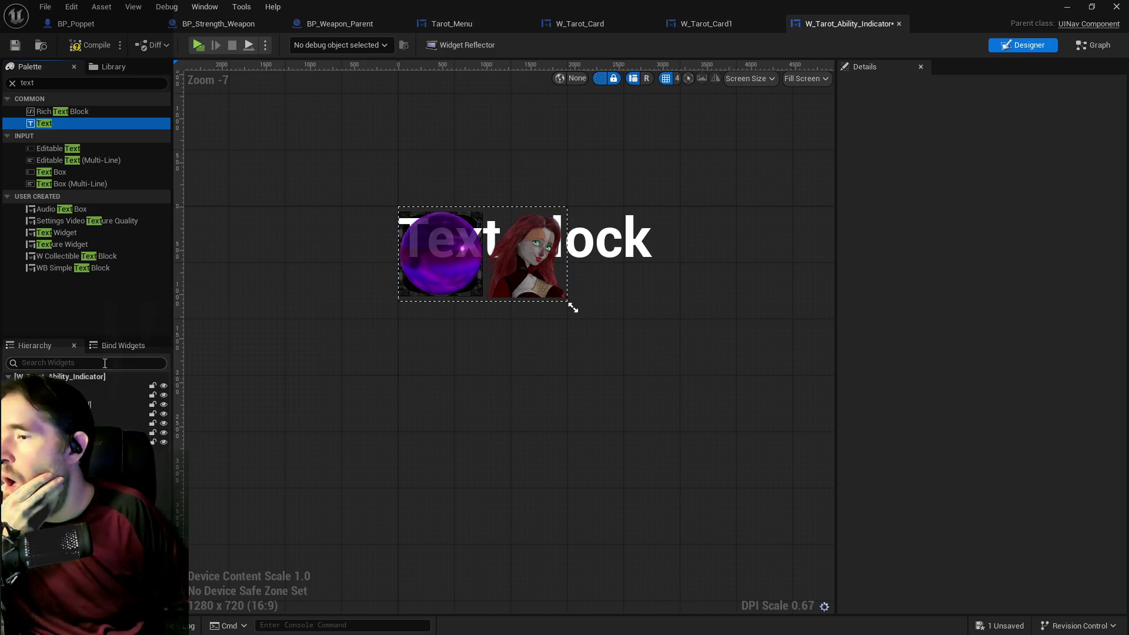
Set the text block's ZOrder to 15 and center-justify its text.
click(447, 235)
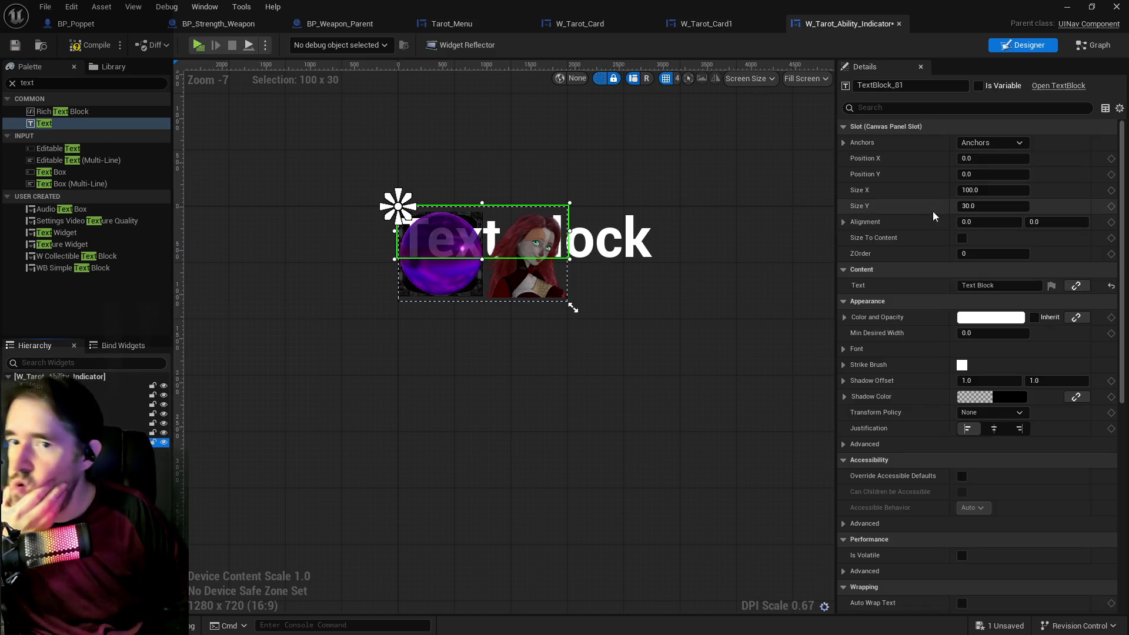
click(983, 254)
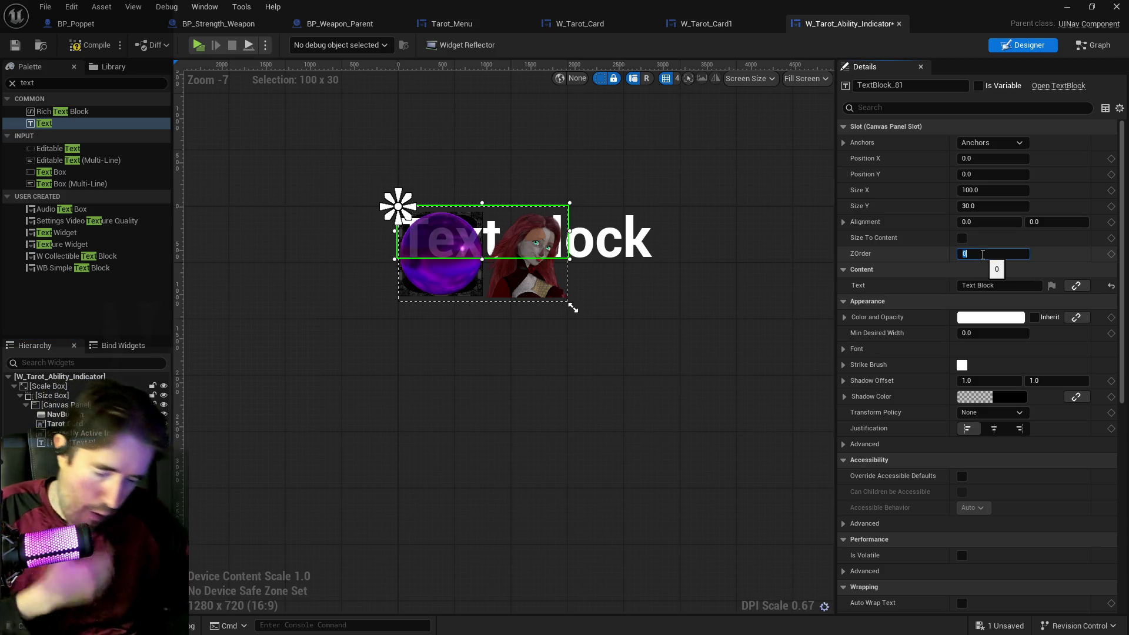
text(15)
key(Return)
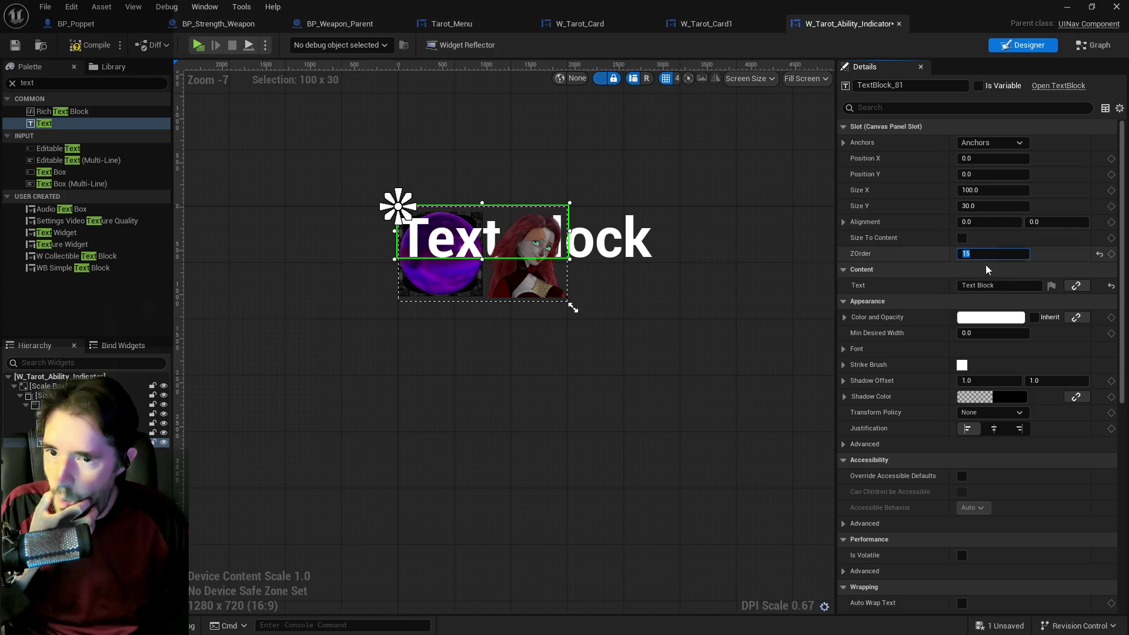
click(1001, 428)
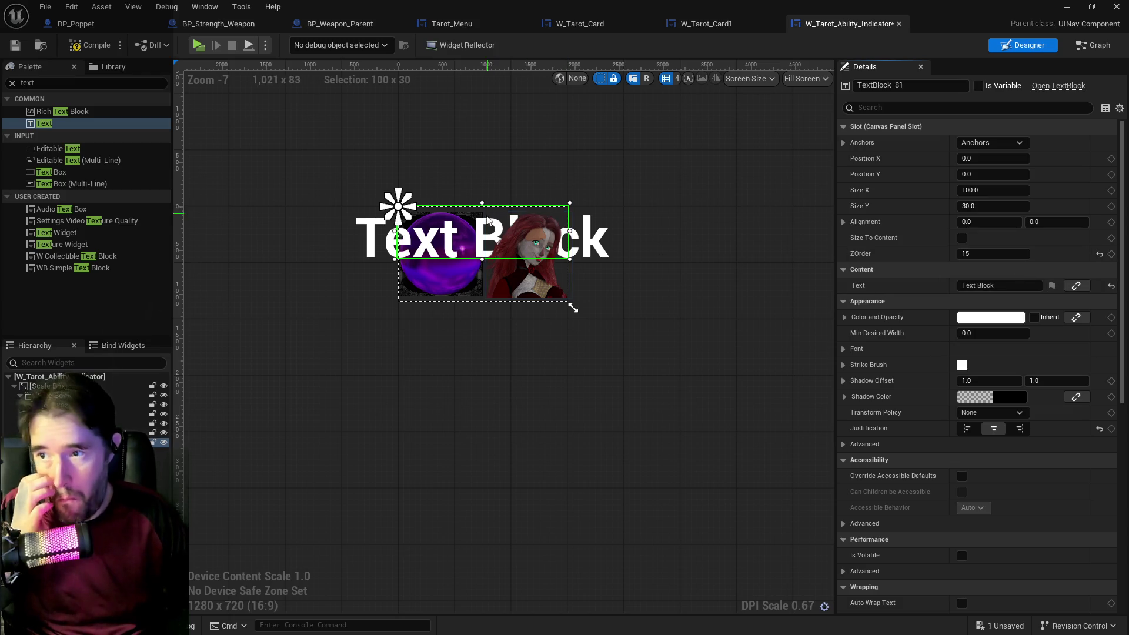
Move the text block to -24, 8 over the orb and change its text to '#'.
drag(476, 234, 429, 254)
click(987, 286)
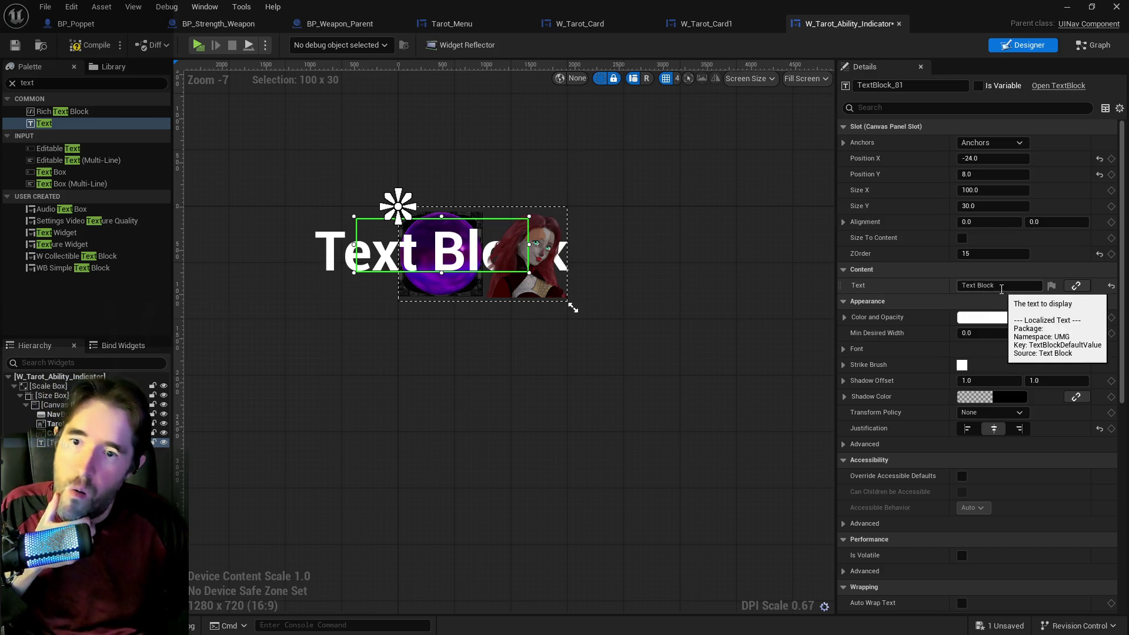
text(#)
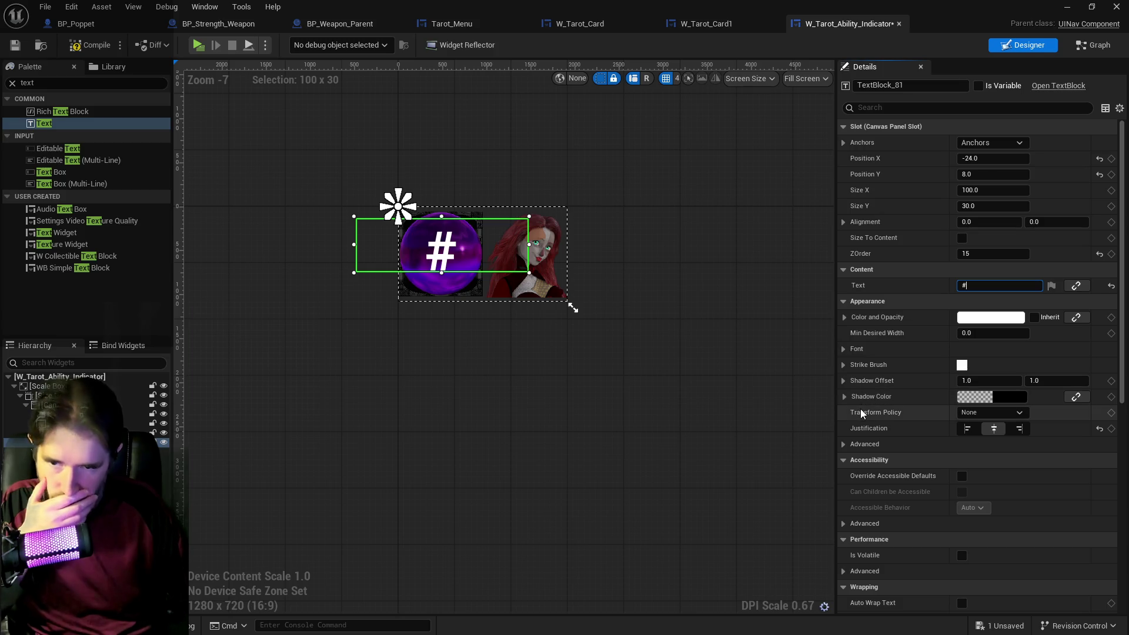
click(847, 318)
Change the # text block's font family to Griffy-Regular_Font.
click(847, 319)
click(843, 349)
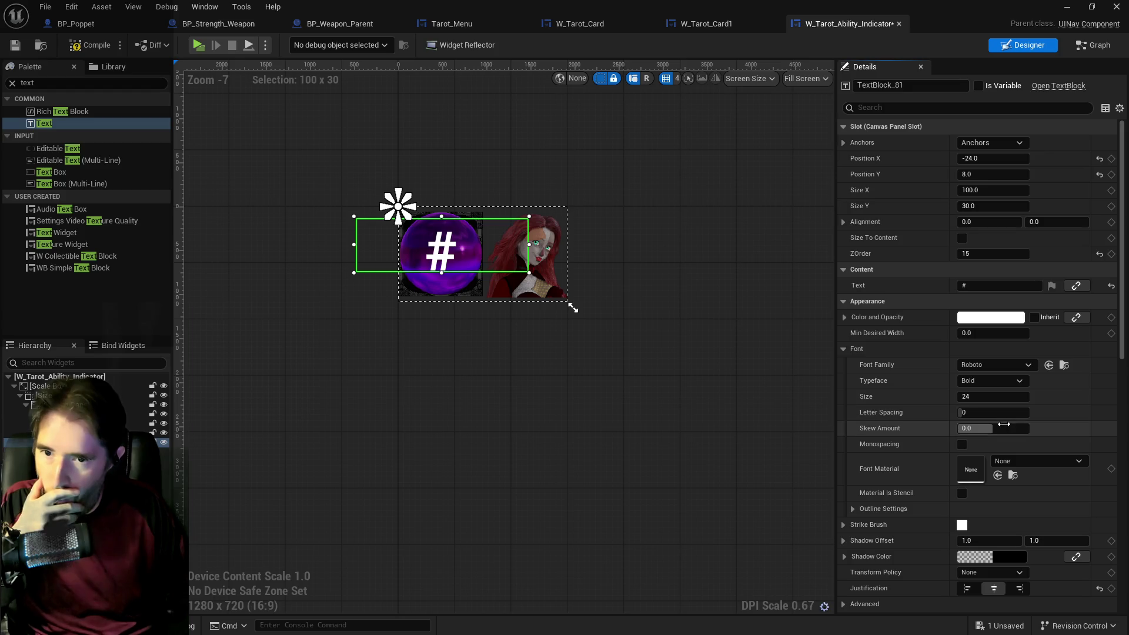
click(993, 365)
text(griff)
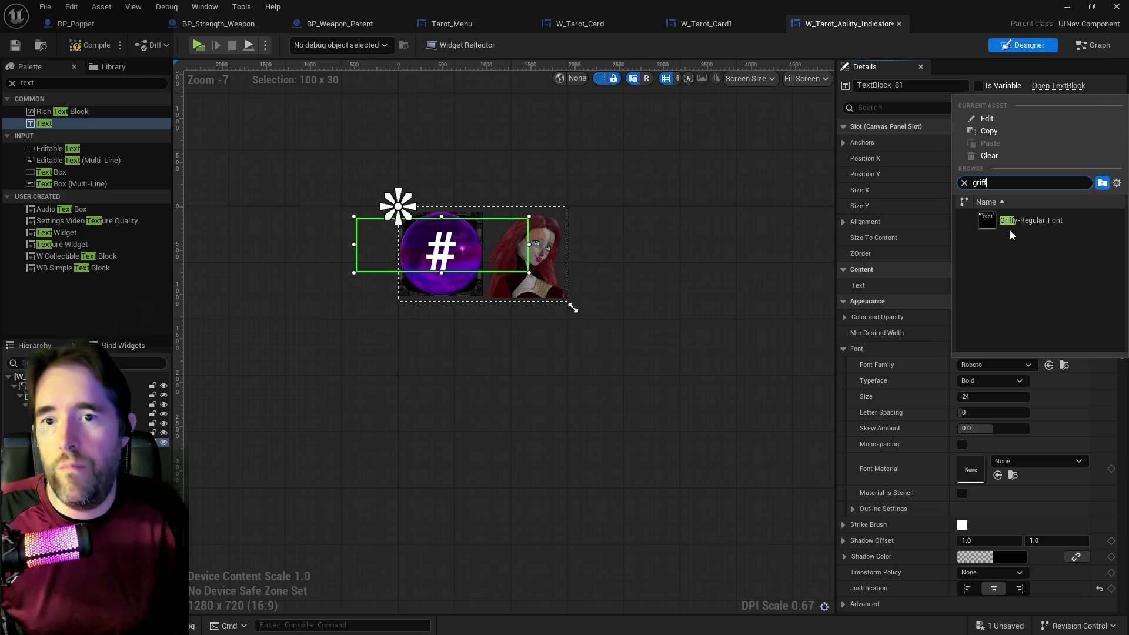
click(1012, 224)
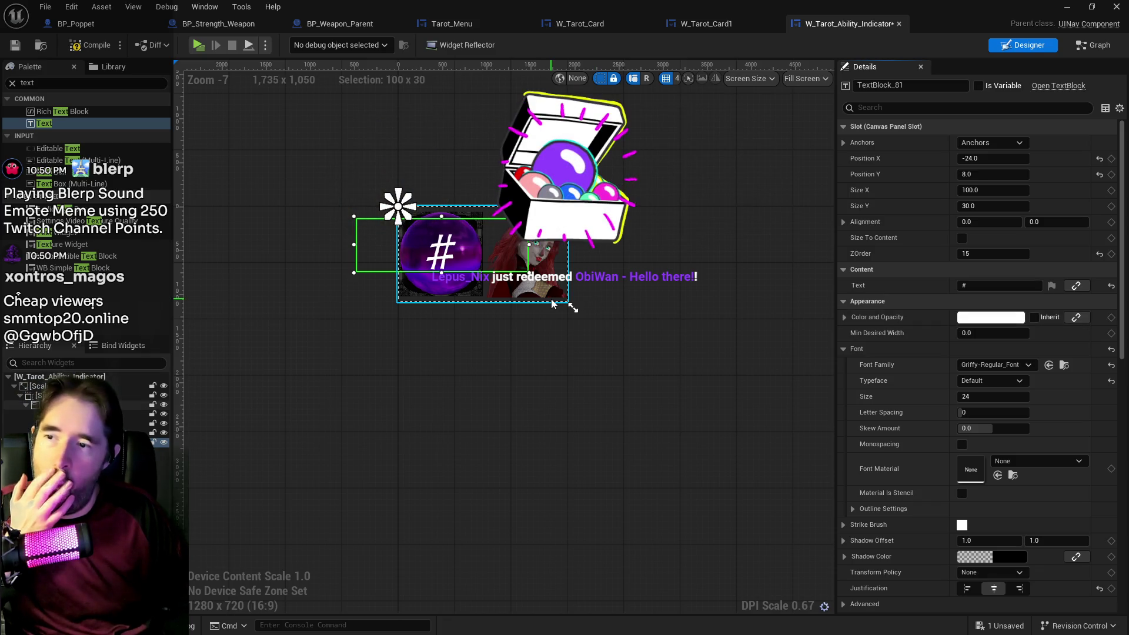
Save the widget and glance at its event graph before returning to the designer.
click(98, 47)
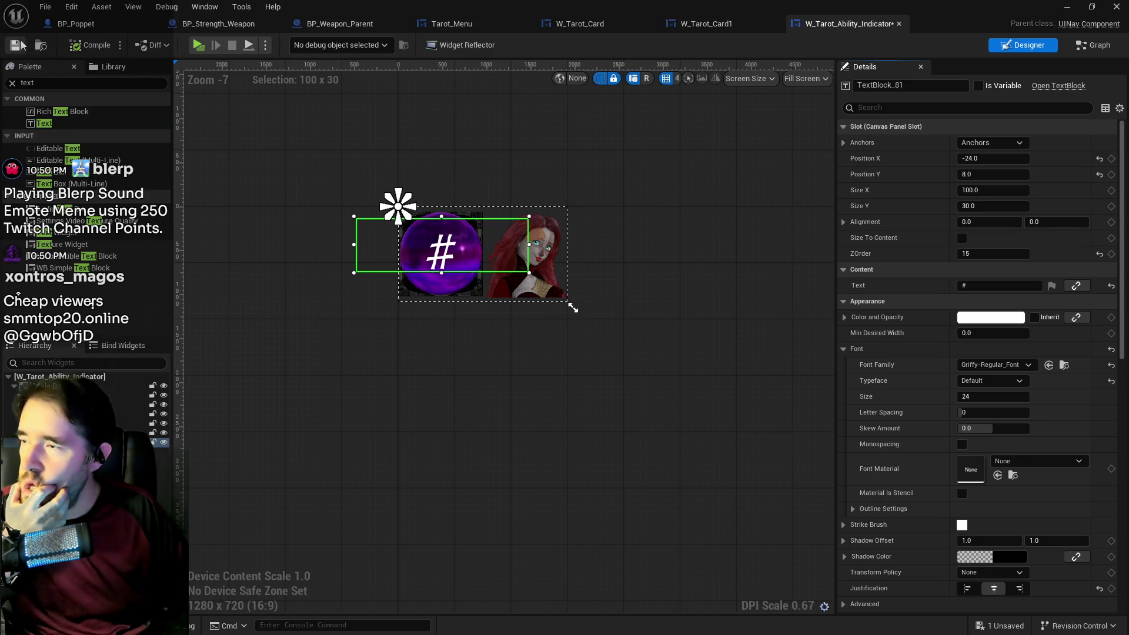
key(ctrl+s)
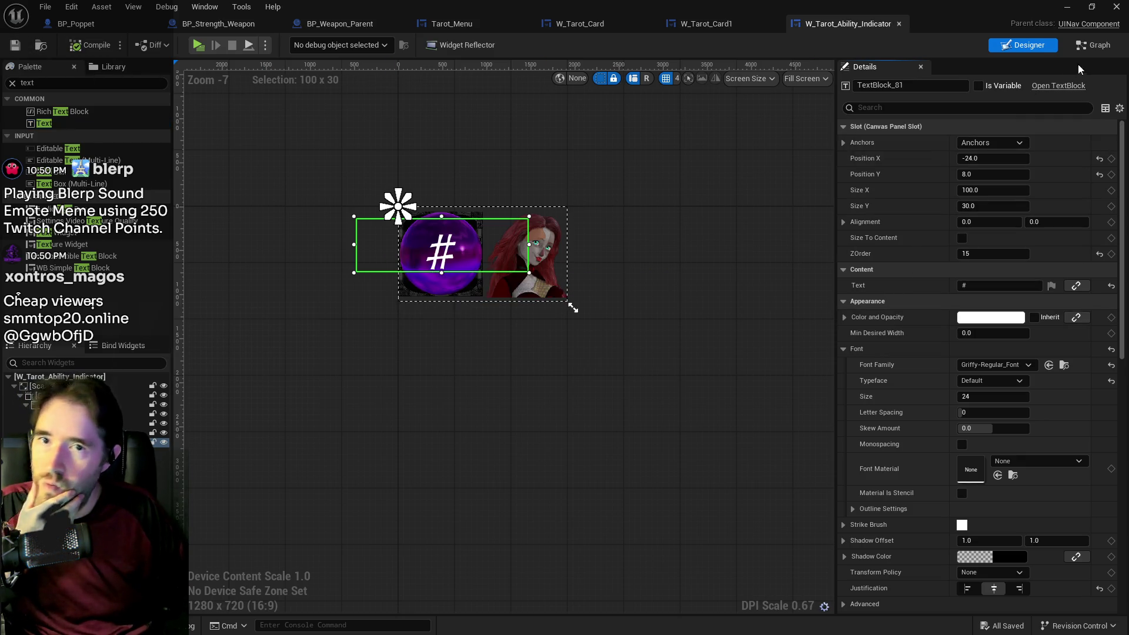
click(1100, 48)
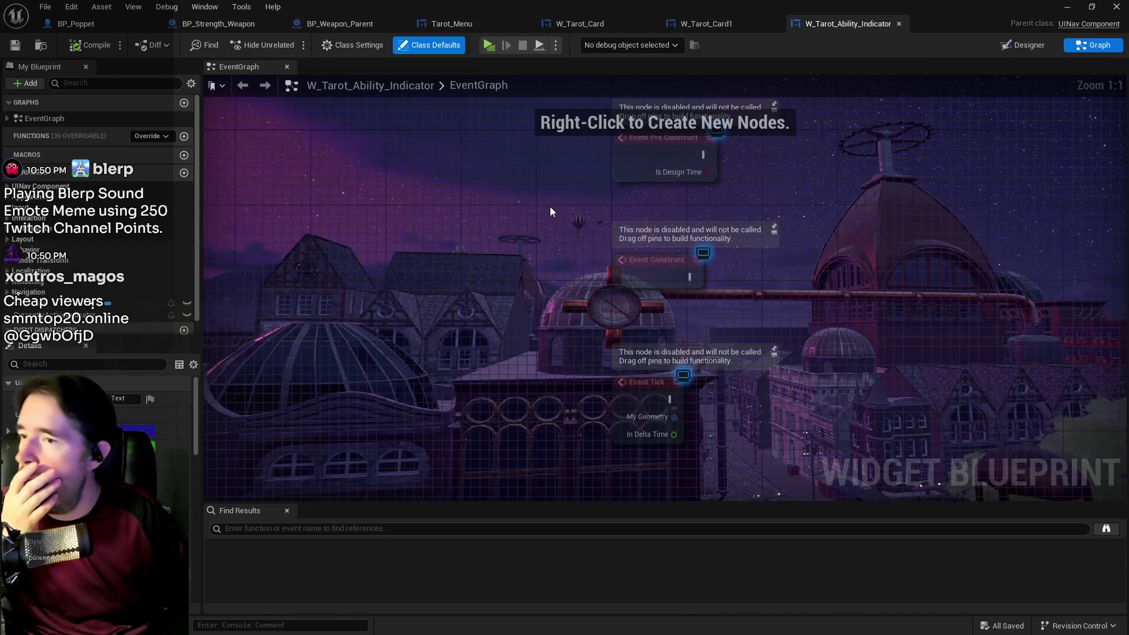
drag(538, 224, 287, 207)
scroll(164, 446, down, 5)
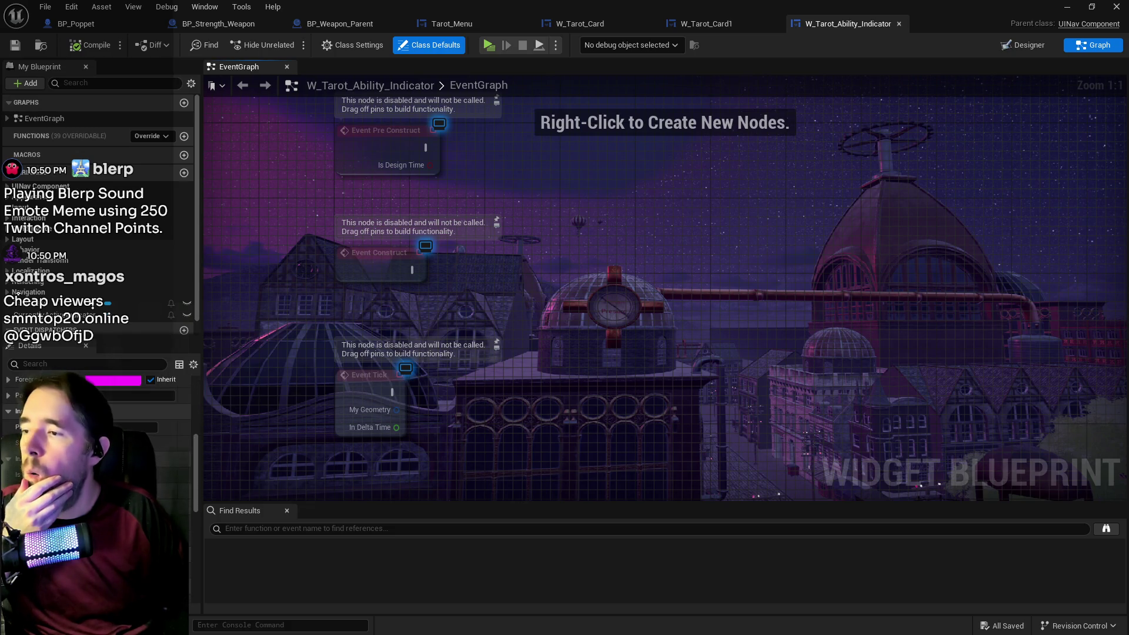
click(1017, 45)
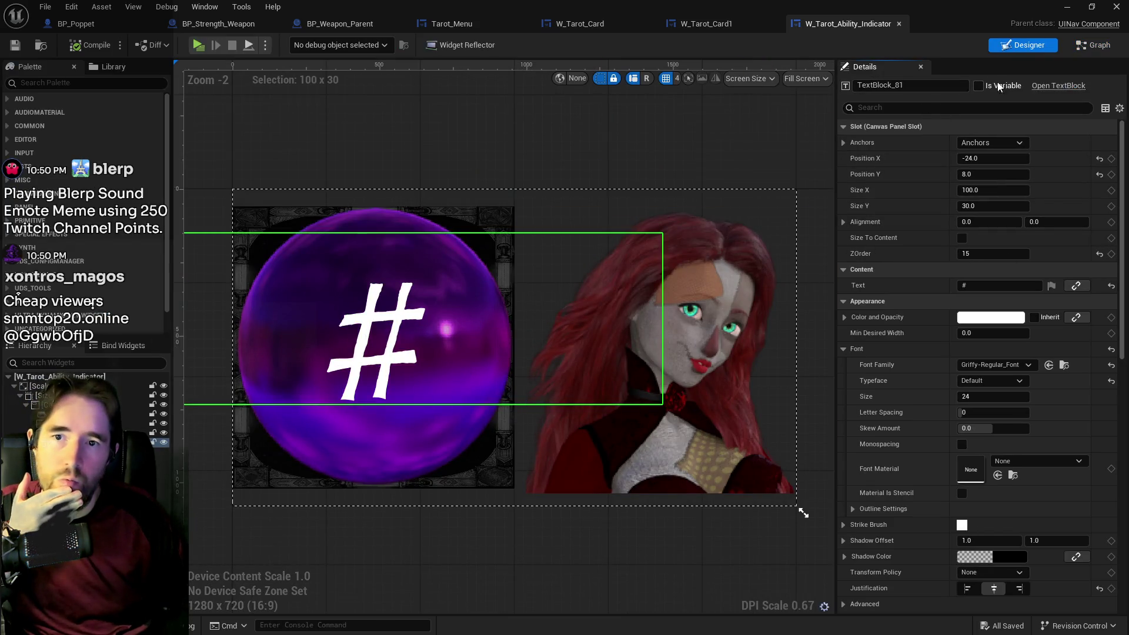
Rename the # text block to 'Level Required' and mark it as a variable.
click(915, 84)
text(Level)
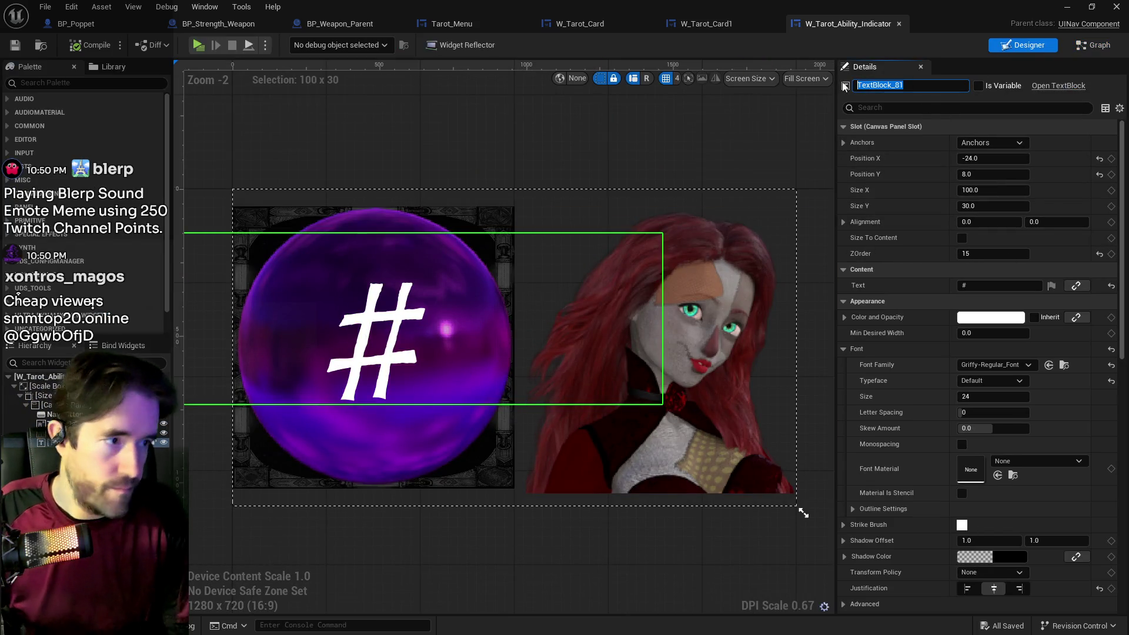
text( Requird)
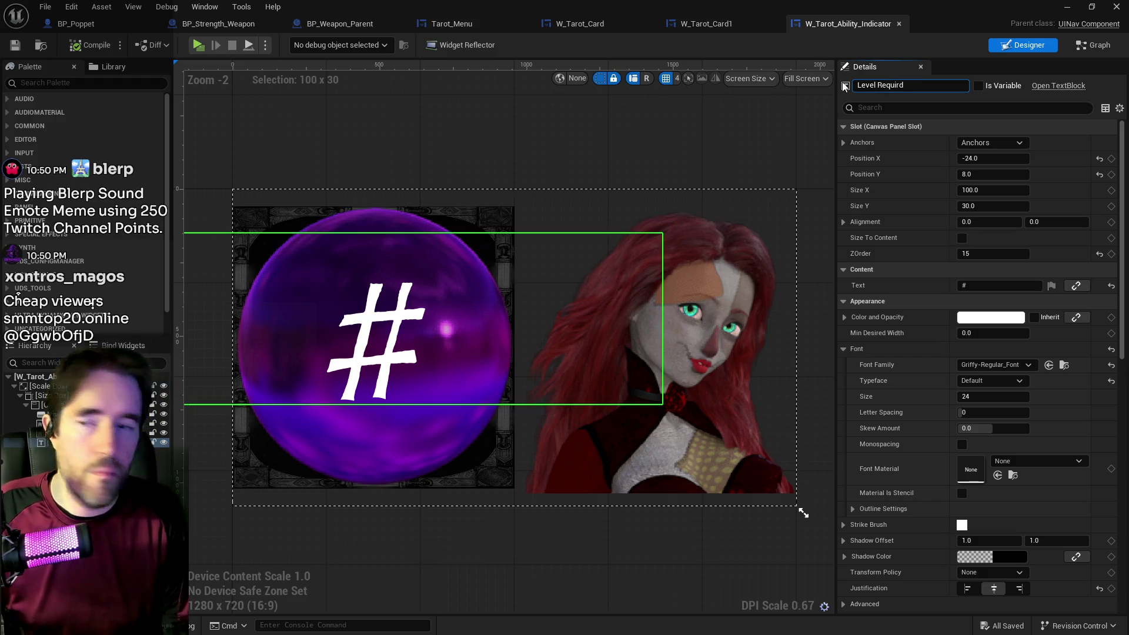
key(BackSpace)
text(ed)
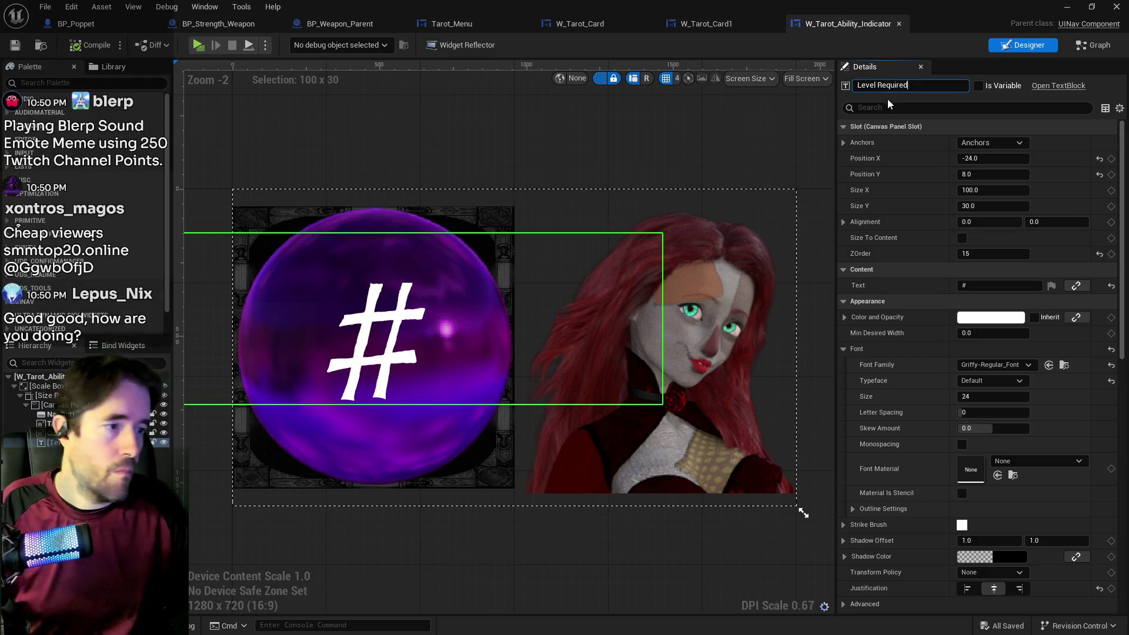
click(980, 85)
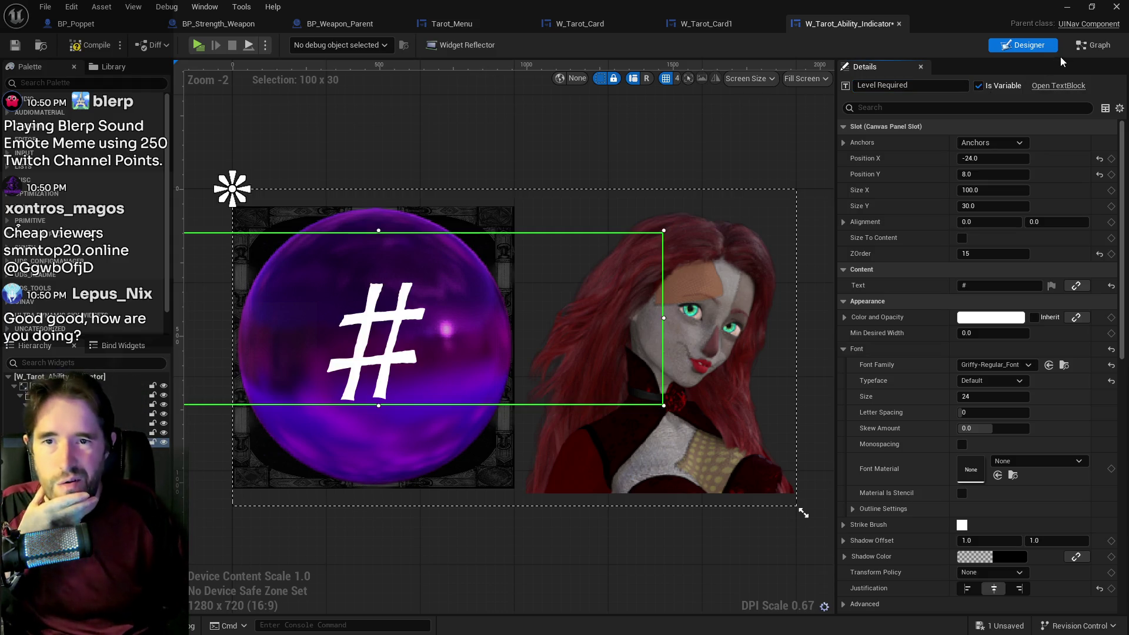
Drop a LevelRequired getter into the event graph near Event Construct.
click(1086, 46)
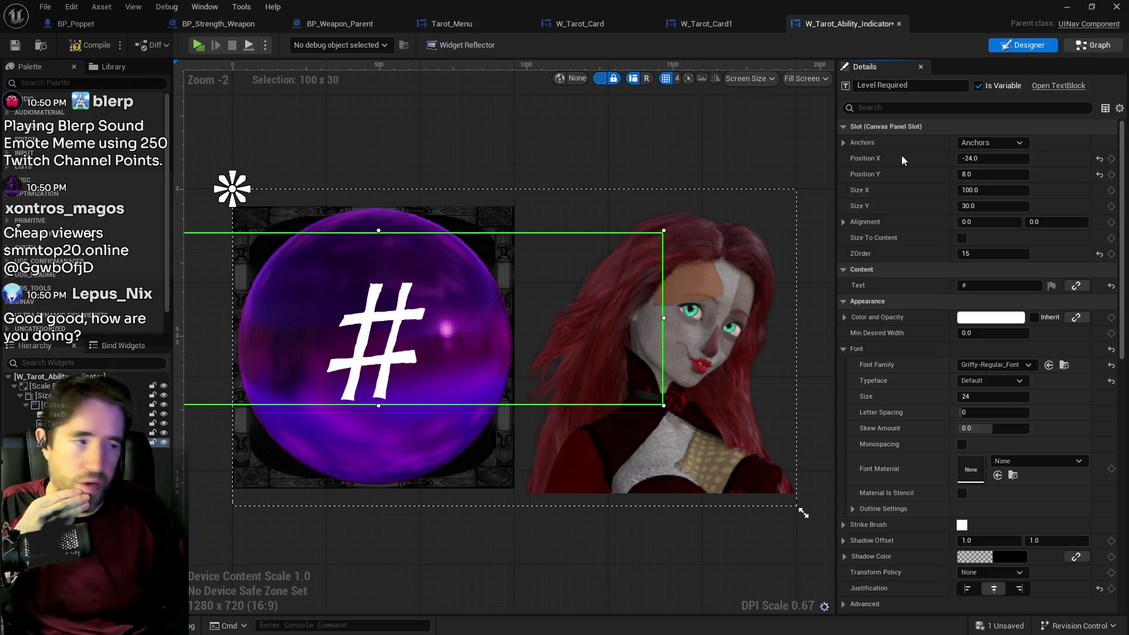
mouse_move(523, 278)
mouse_down()
mouse_move(489, 315)
mouse_move(438, 324)
mouse_up()
mouse_move(135, 315)
mouse_down()
mouse_move(435, 287)
mouse_move(422, 259)
mouse_move(446, 264)
mouse_move(457, 305)
mouse_move(402, 370)
mouse_up()
drag(398, 365, 514, 341)
click(432, 383)
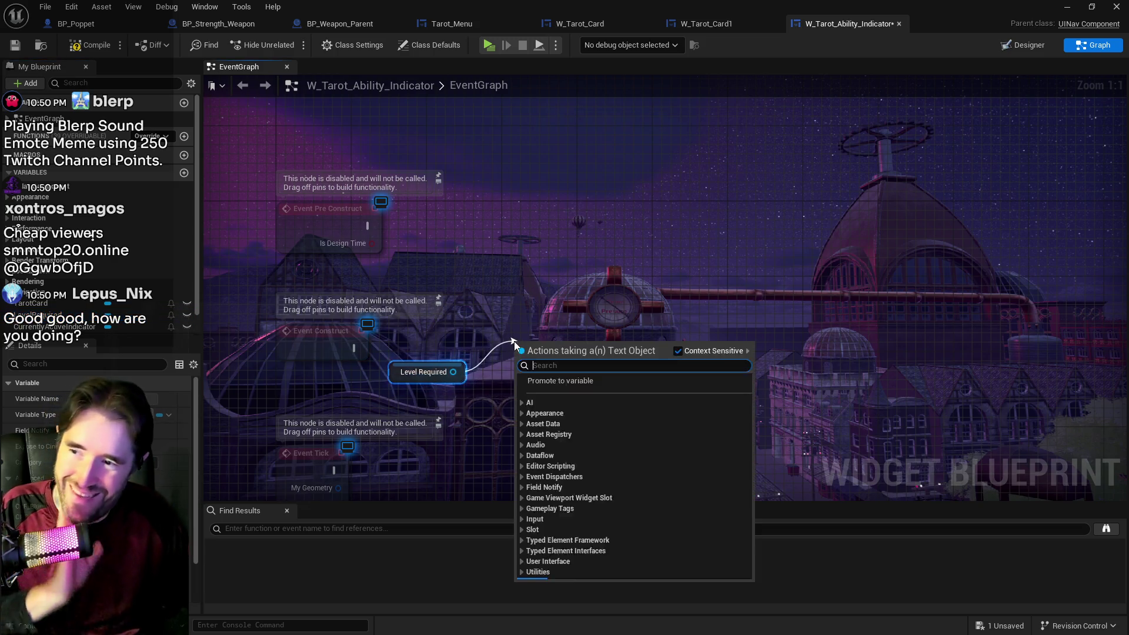
Add a Set Text node for Level Required and run it from Event Construct.
text(set text)
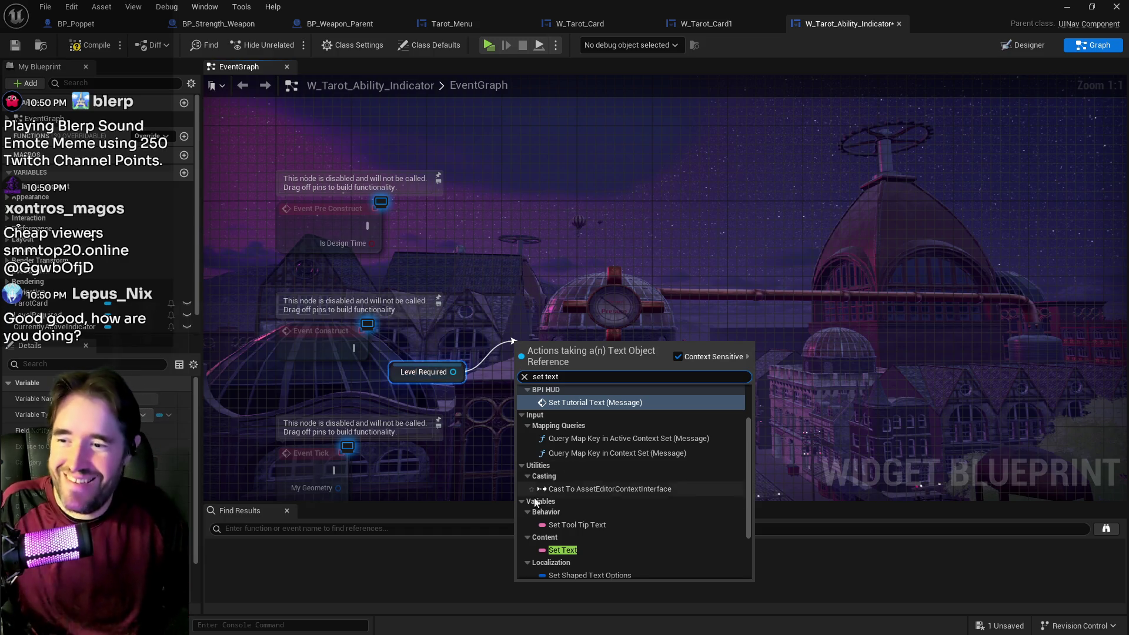
scroll(567, 506, down, 3)
click(566, 466)
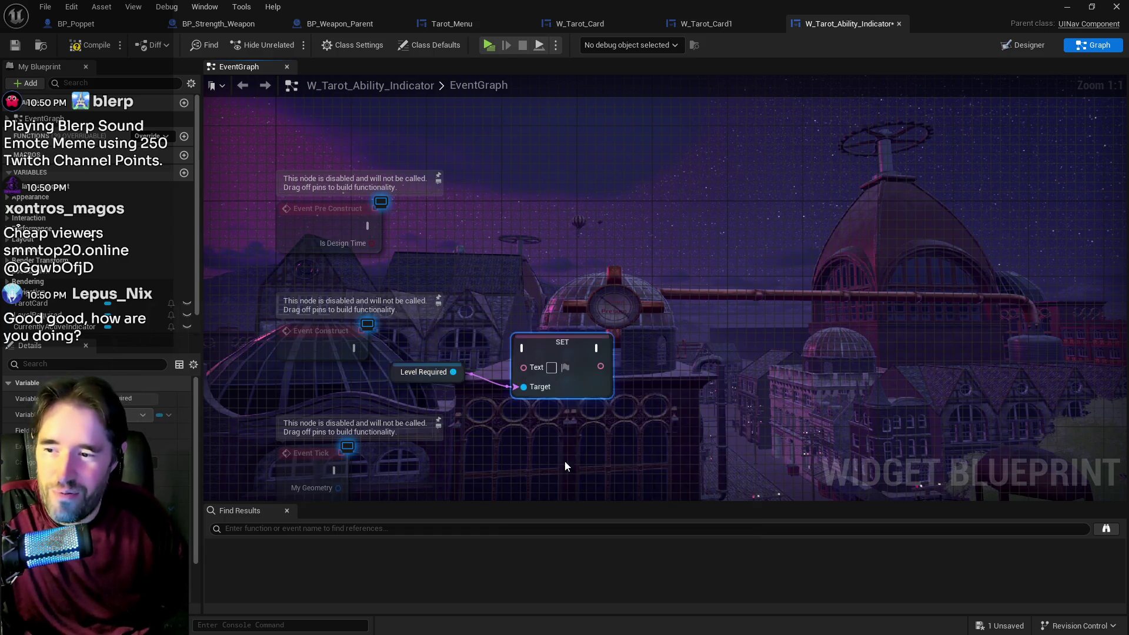
mouse_move(555, 359)
mouse_down()
mouse_move(581, 333)
mouse_move(613, 355)
mouse_up()
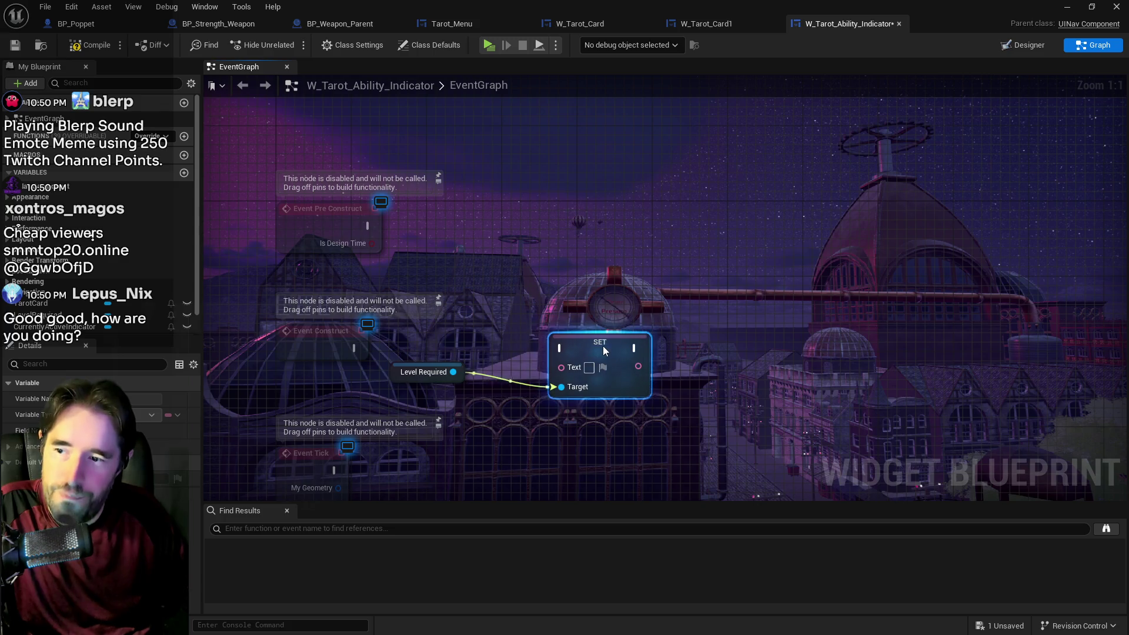
click(340, 343)
mouse_move(353, 348)
mouse_down()
mouse_move(474, 342)
mouse_move(558, 354)
mouse_up()
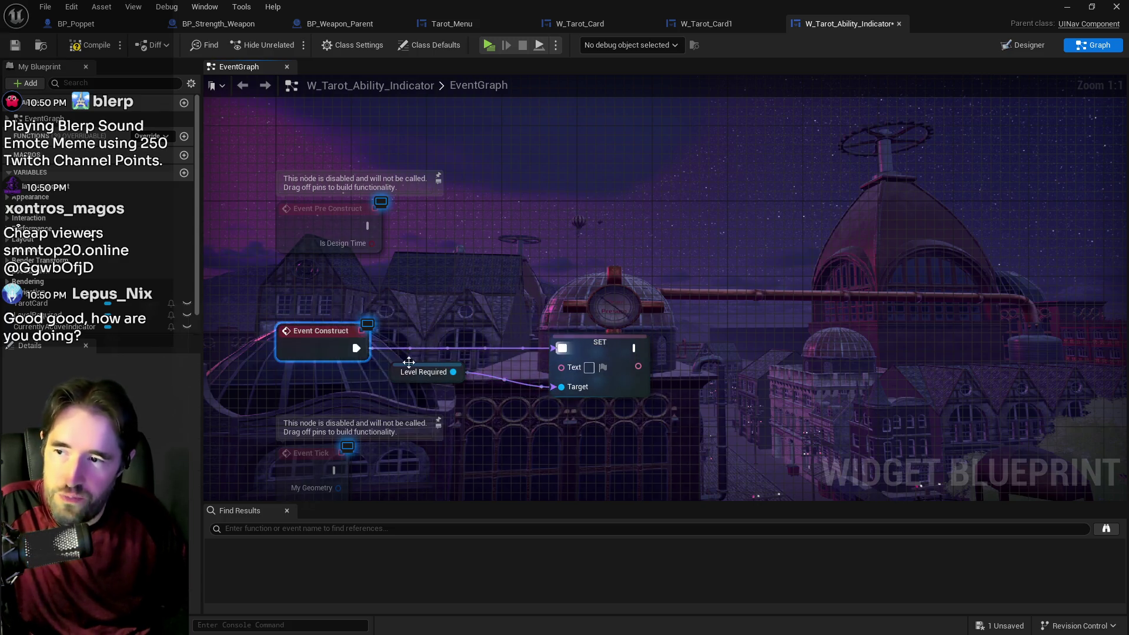
Promote Set Text's Text input to a new variable, then compile and save.
mouse_move(393, 372)
mouse_down()
mouse_move(476, 438)
mouse_move(455, 400)
mouse_up()
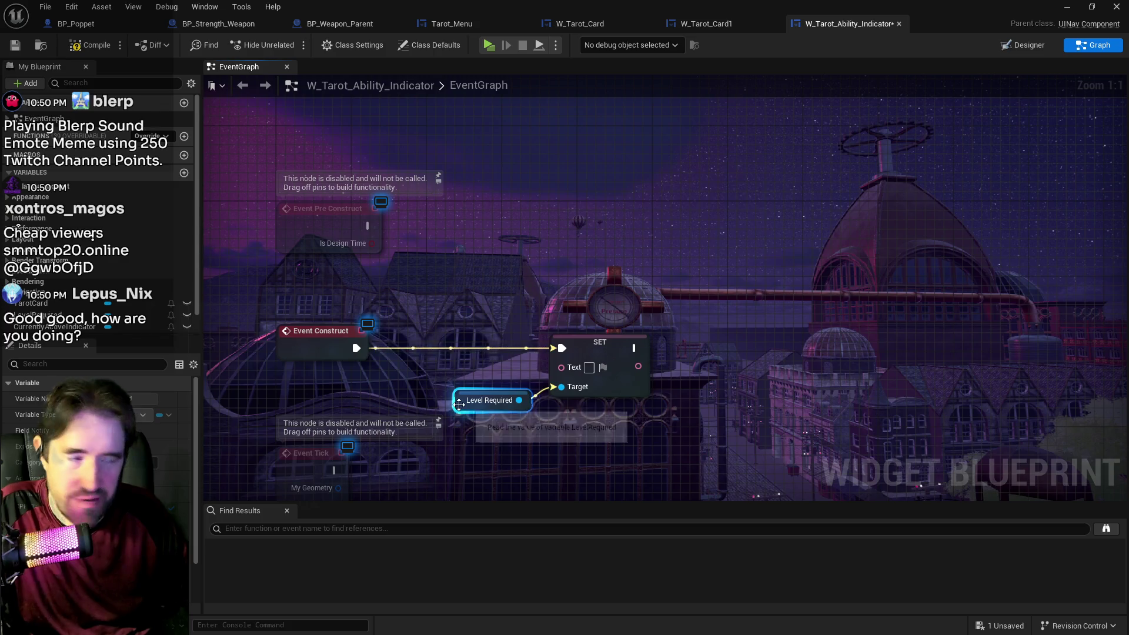
drag(560, 367, 503, 372)
click(555, 408)
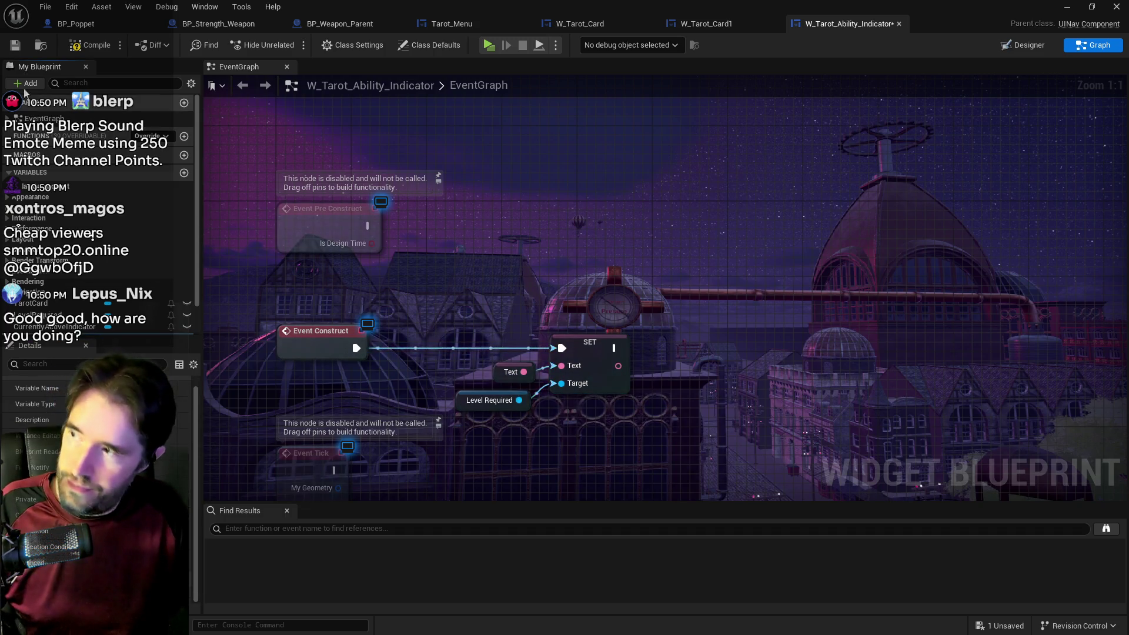
click(82, 46)
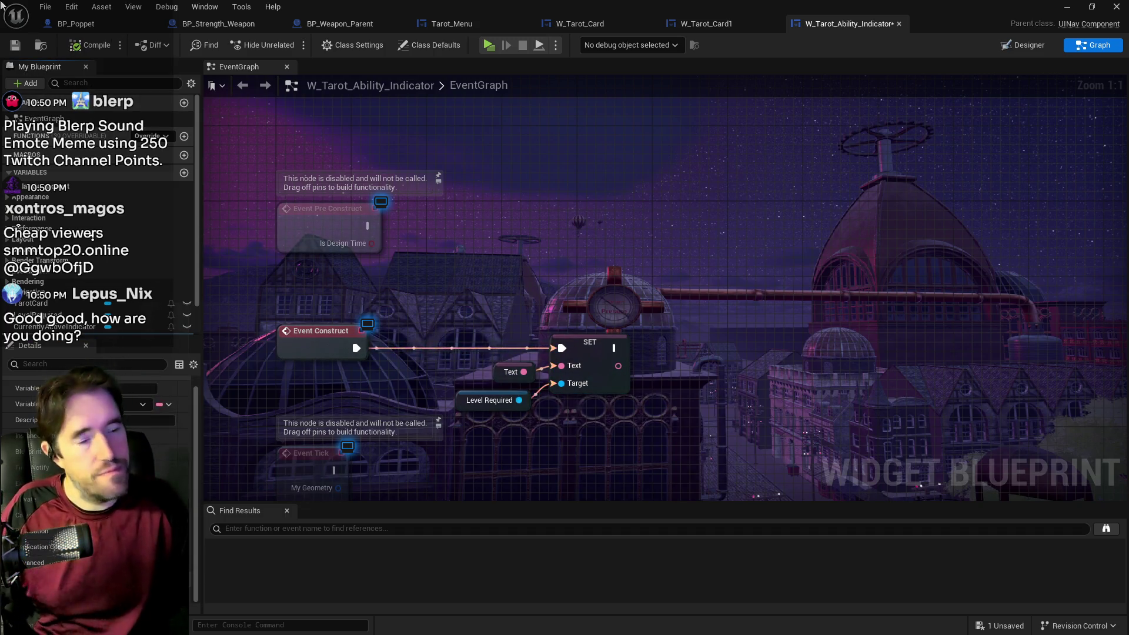
click(14, 45)
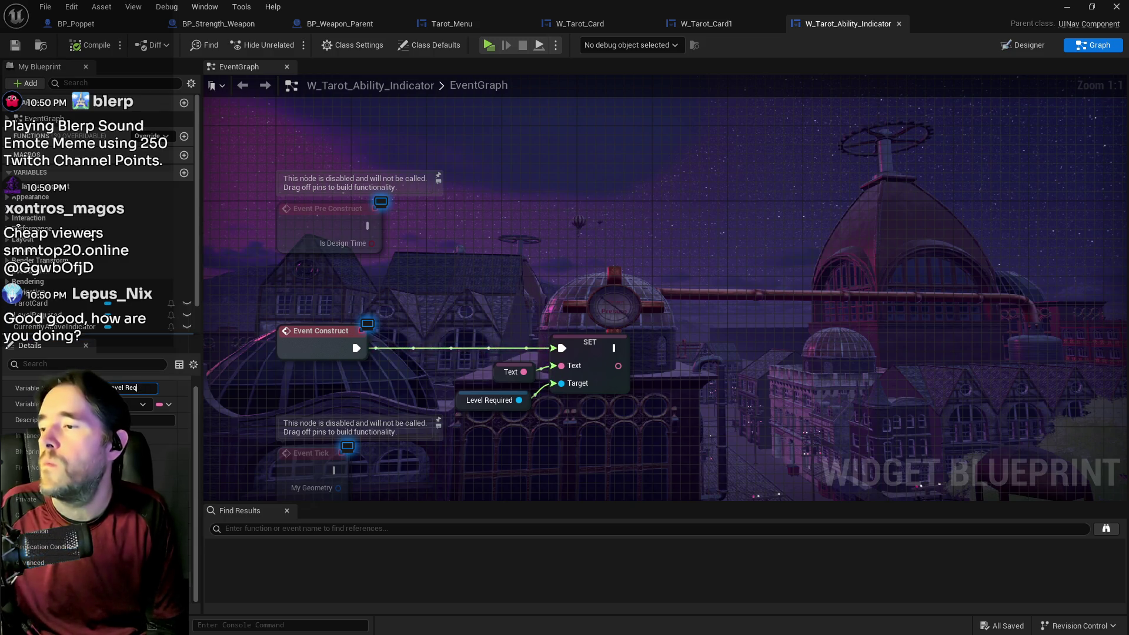
Rename the promoted Text variable to 'Required Tarot Level' and save the widget blueprint.
key(BackSpace)
key(BackSpace)
key(BackSpace)
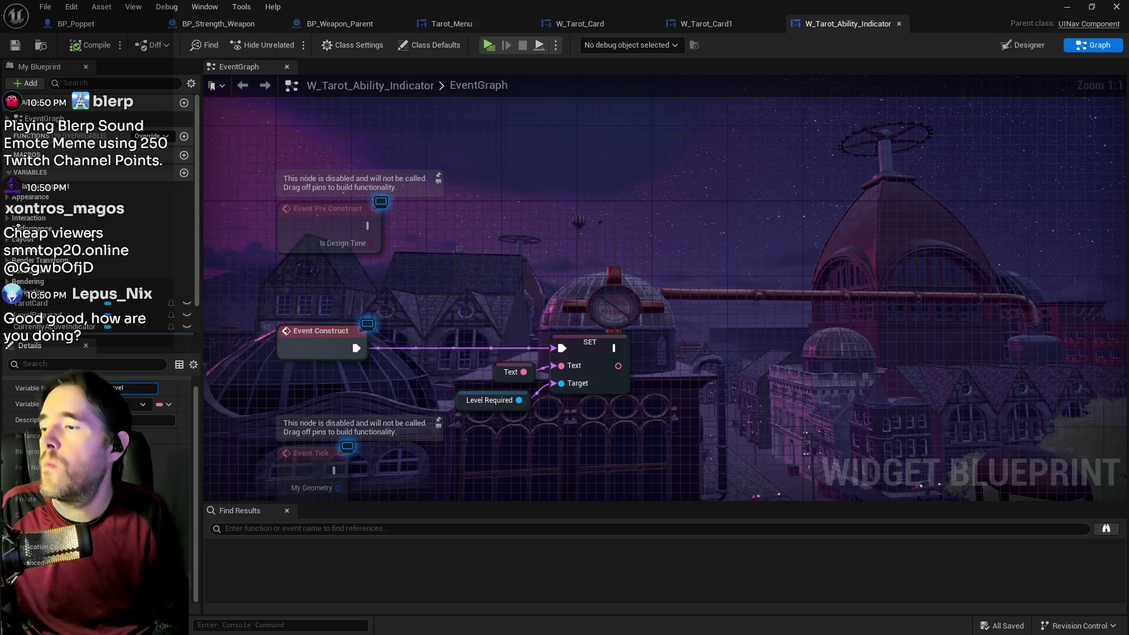
text(Required Tarot Level)
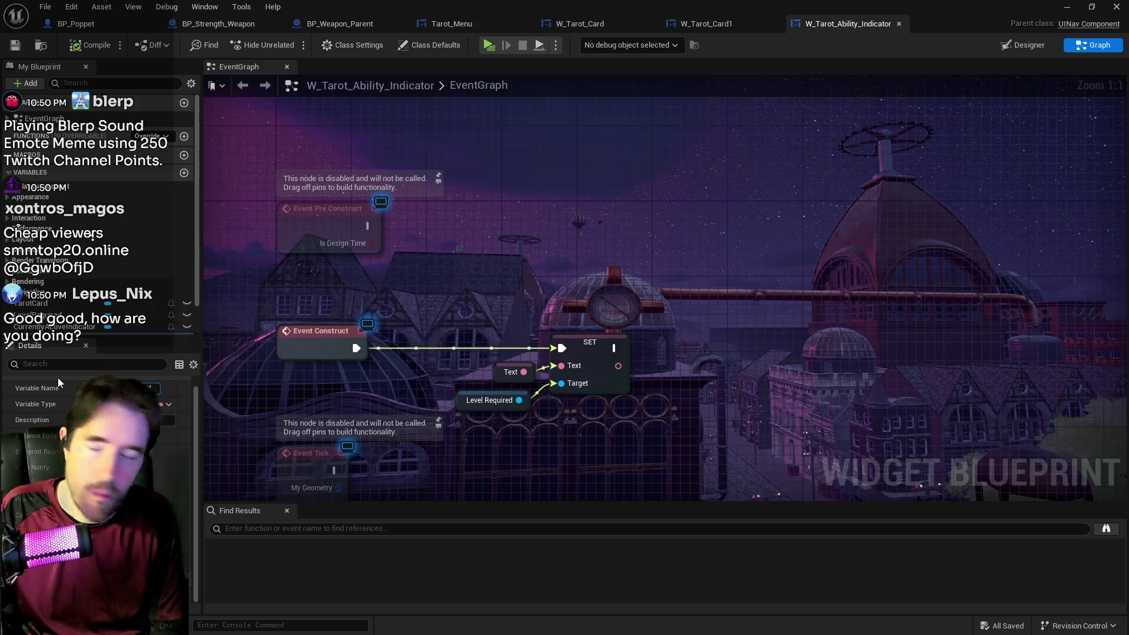
key(Return)
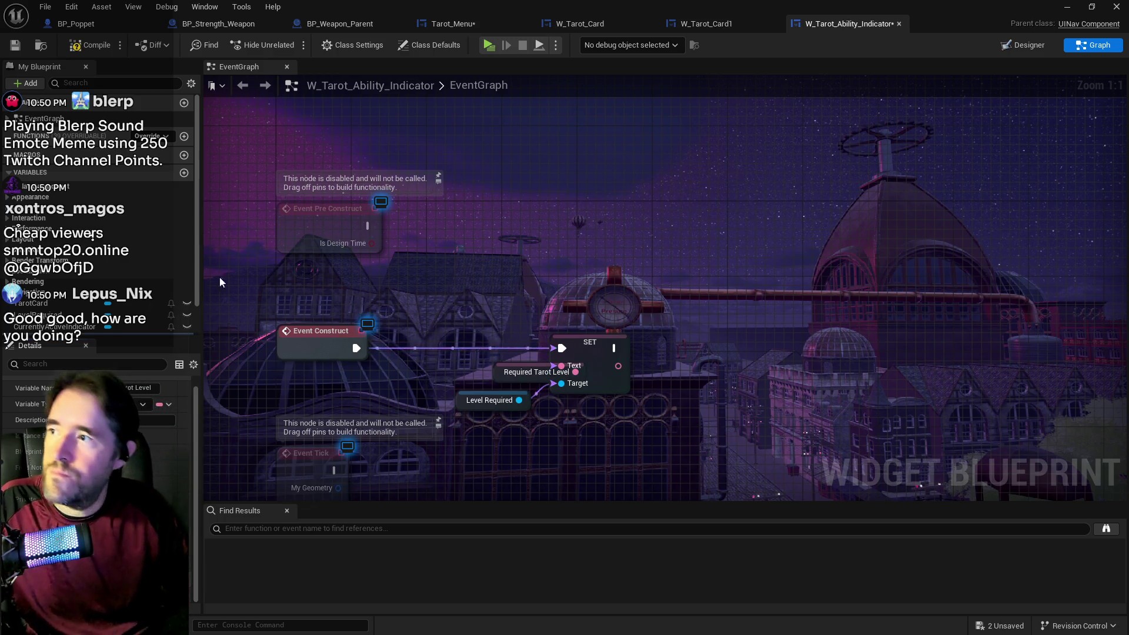
drag(503, 379, 456, 379)
click(17, 47)
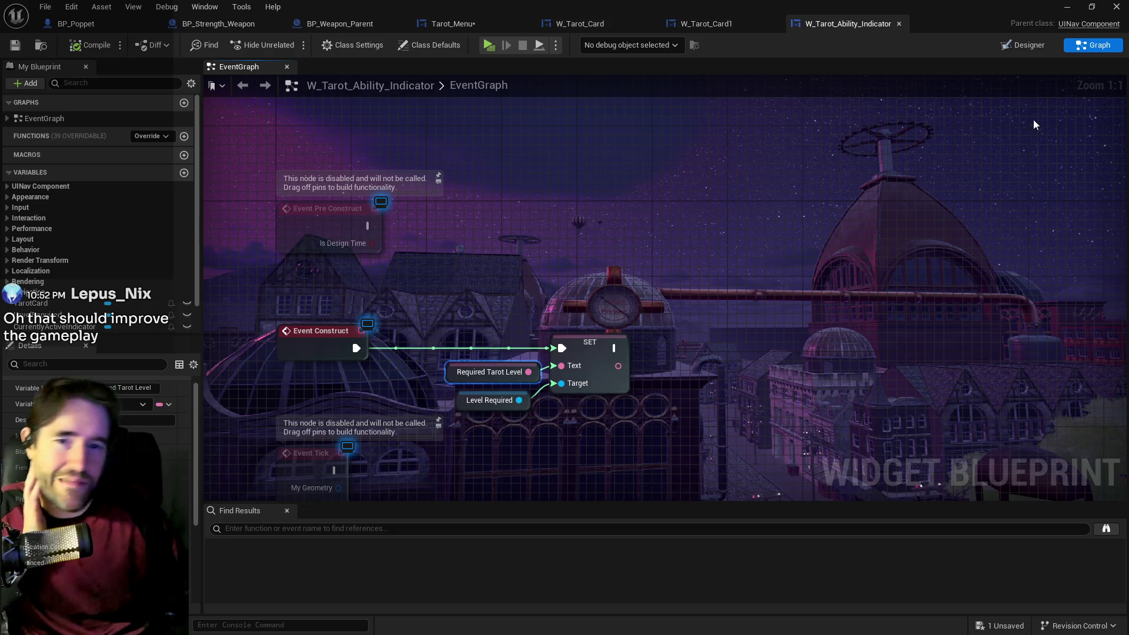
click(1042, 45)
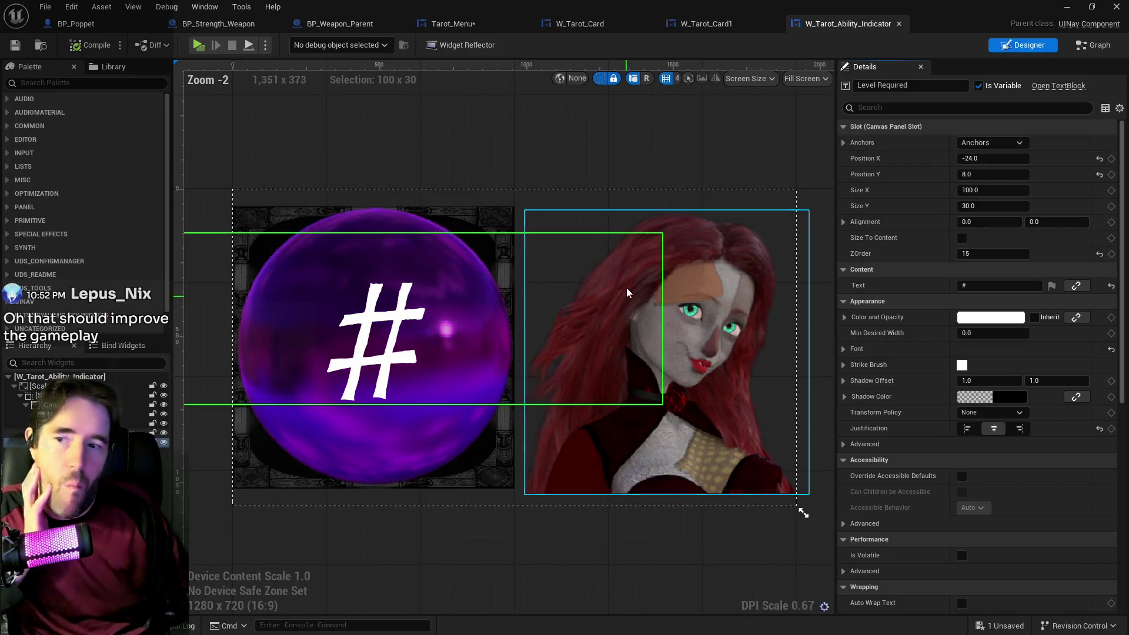
Switch to the Tarot_Menu blueprint, then bring the Houdini store browser window forward.
scroll(988, 449, down, 5)
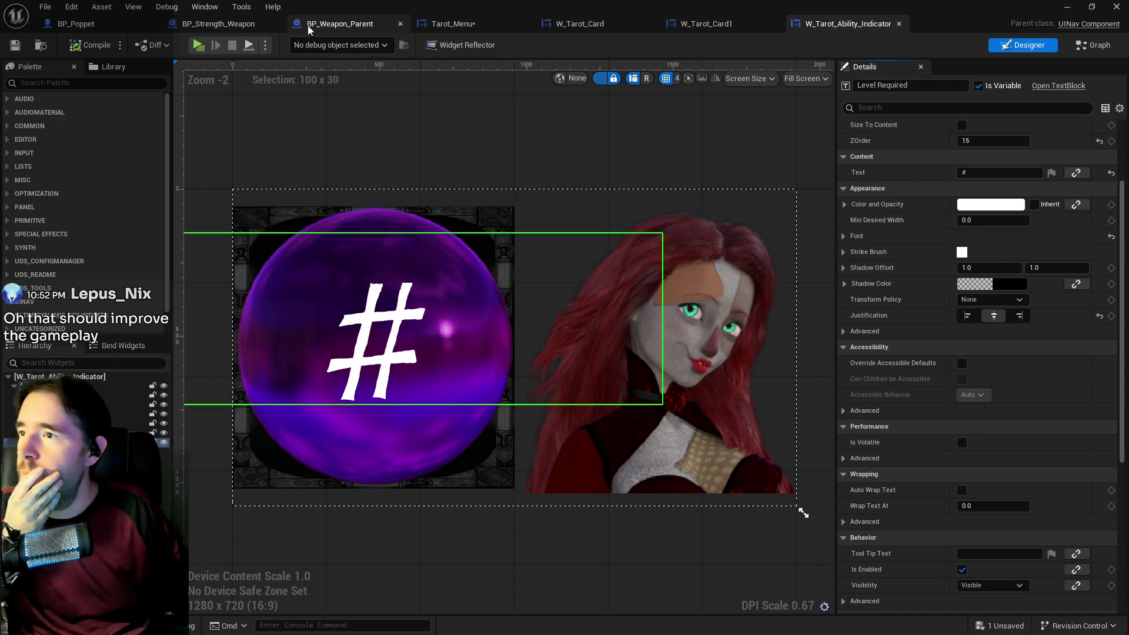
click(479, 23)
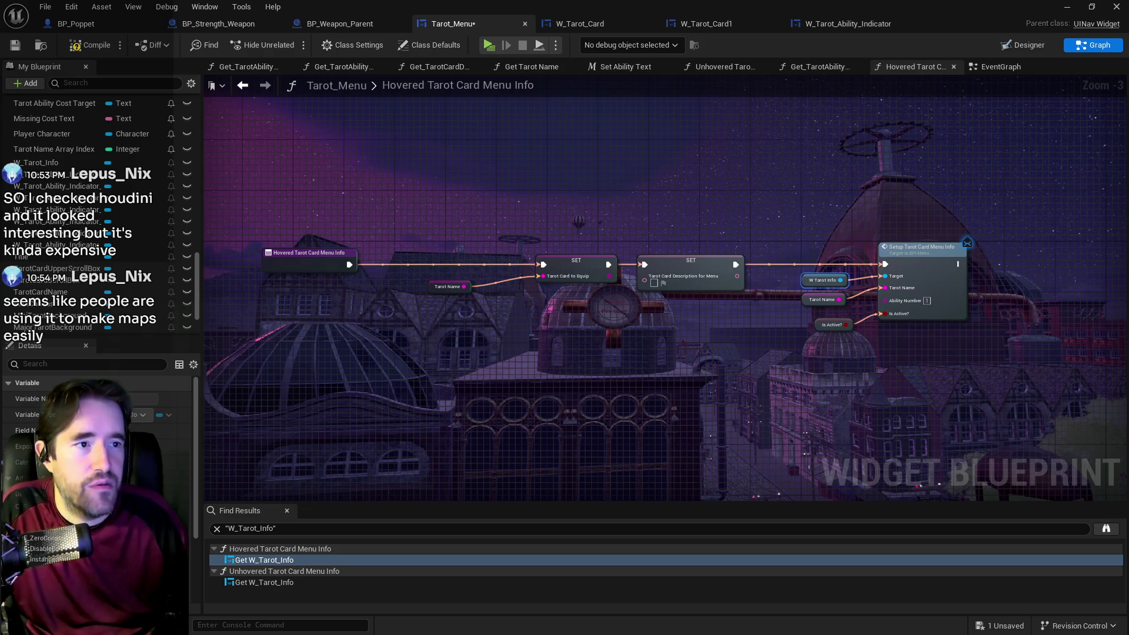
key(alt+Tab)
scroll(479, 464, down, 3)
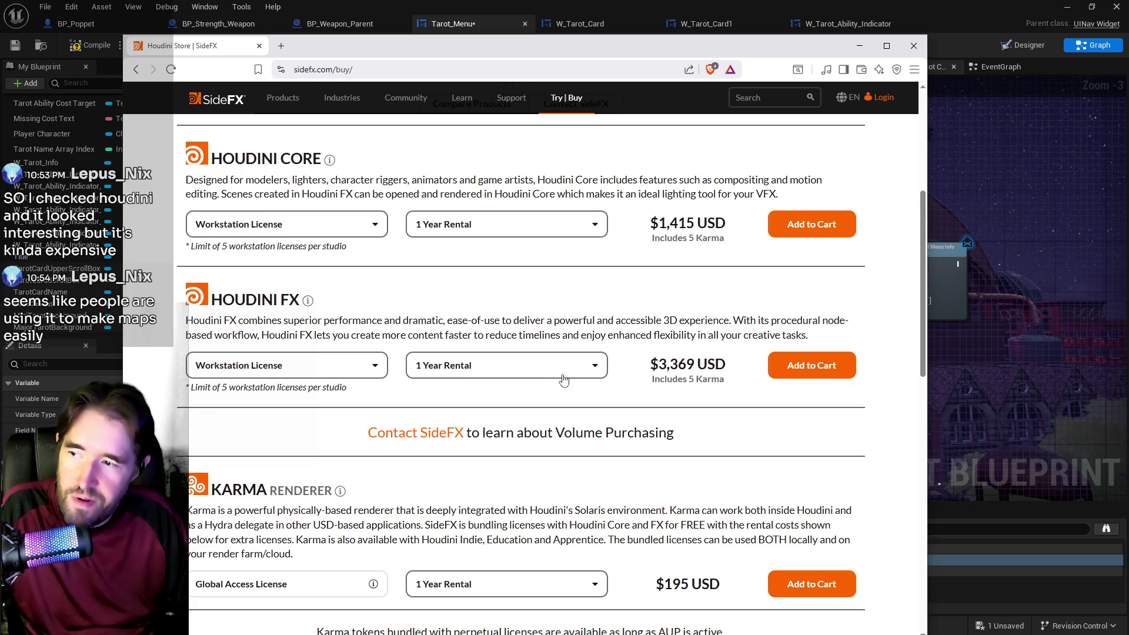
Browse the Houdini Commercial licence prices, then view the Indie licence offers.
scroll(562, 379, up, 1)
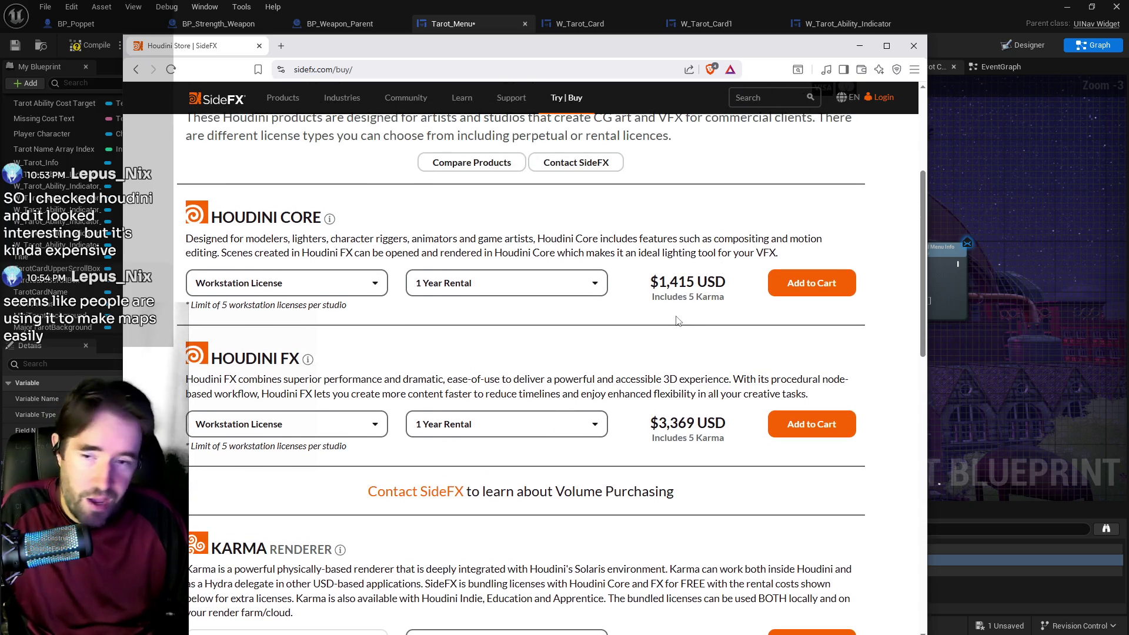
scroll(633, 375, down, 7)
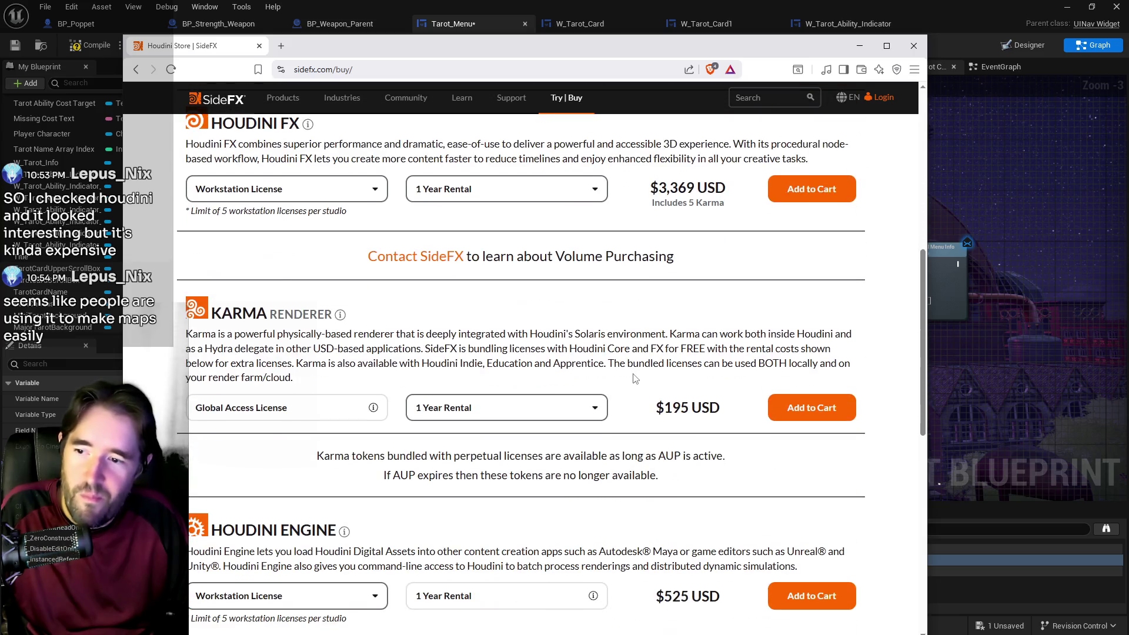
scroll(634, 373, down, 3)
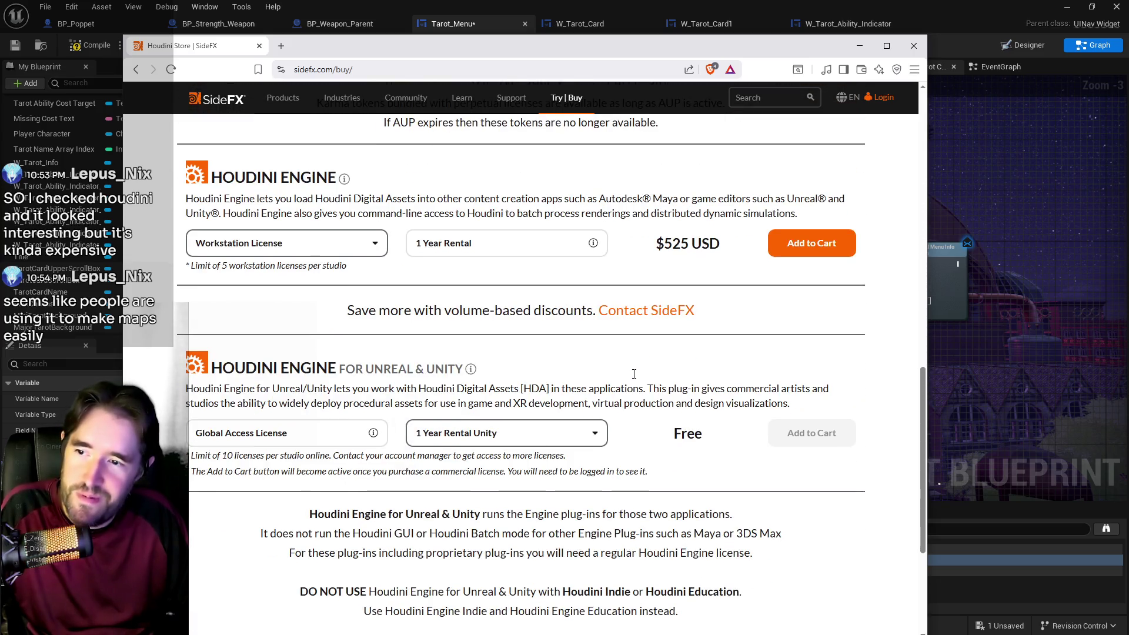
scroll(499, 390, down, 2)
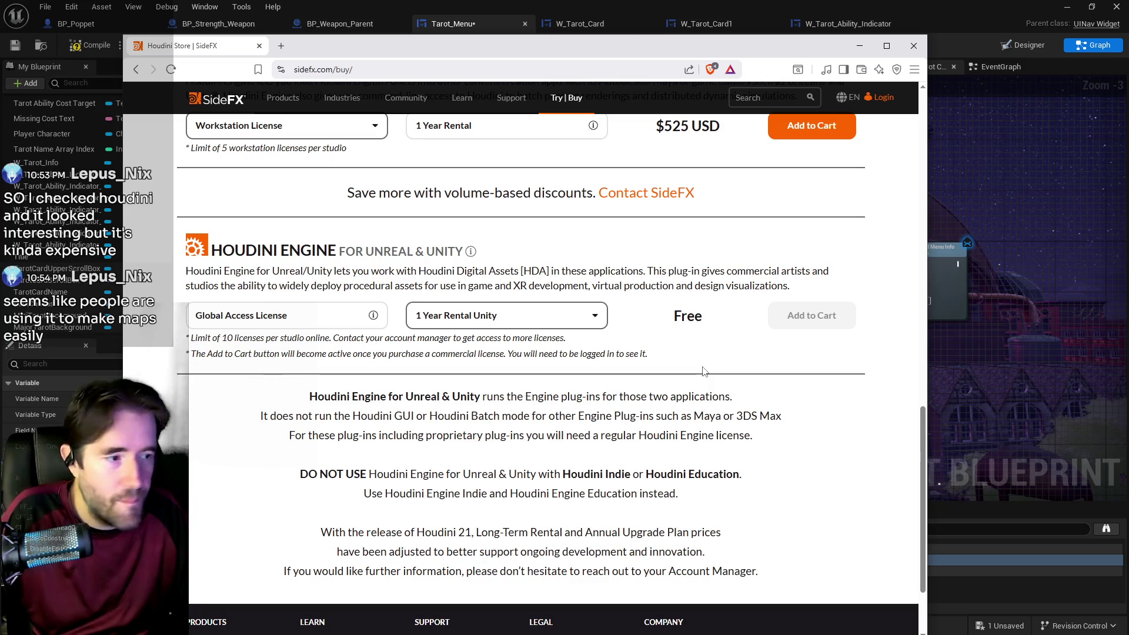
scroll(704, 371, down, 2)
scroll(704, 371, up, 15)
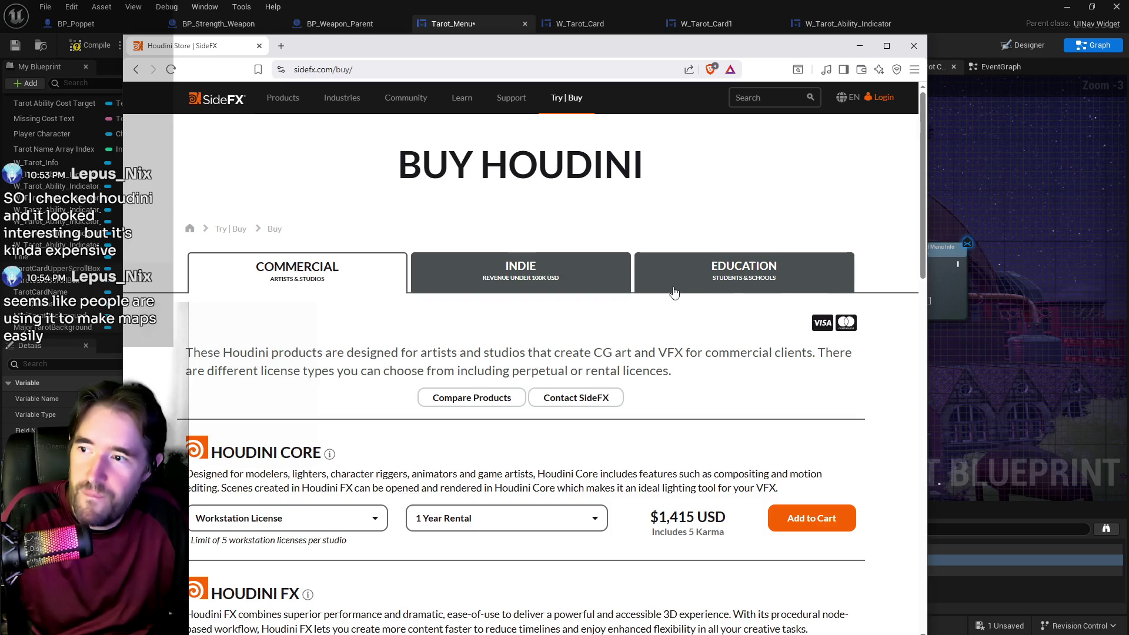
scroll(556, 221, down, 1)
click(555, 221)
scroll(600, 291, down, 3)
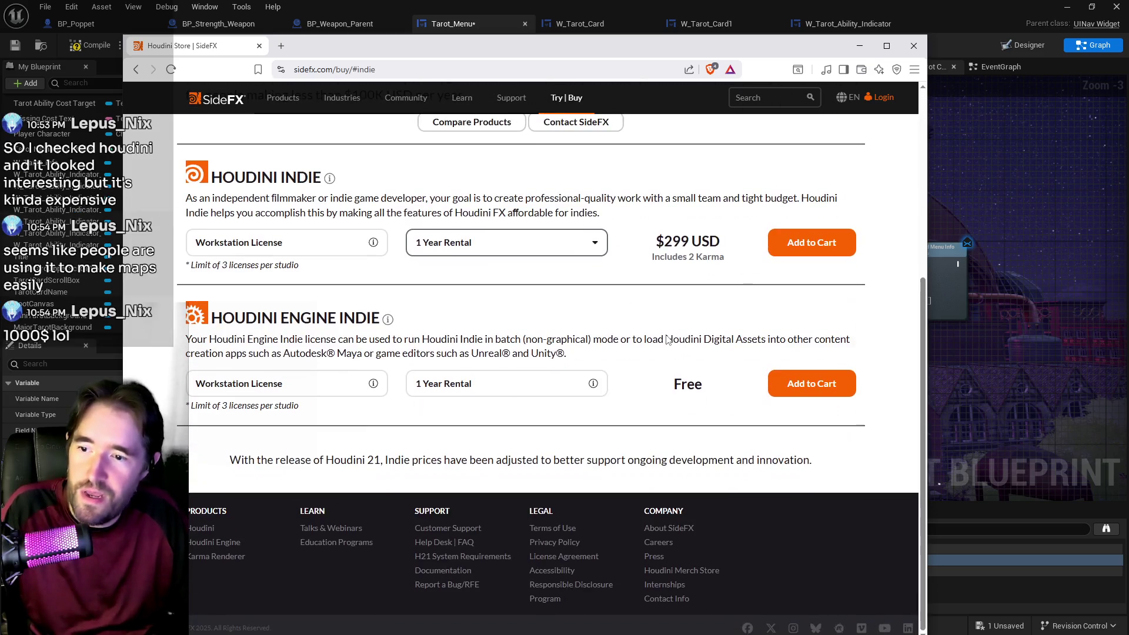
scroll(638, 289, up, 2)
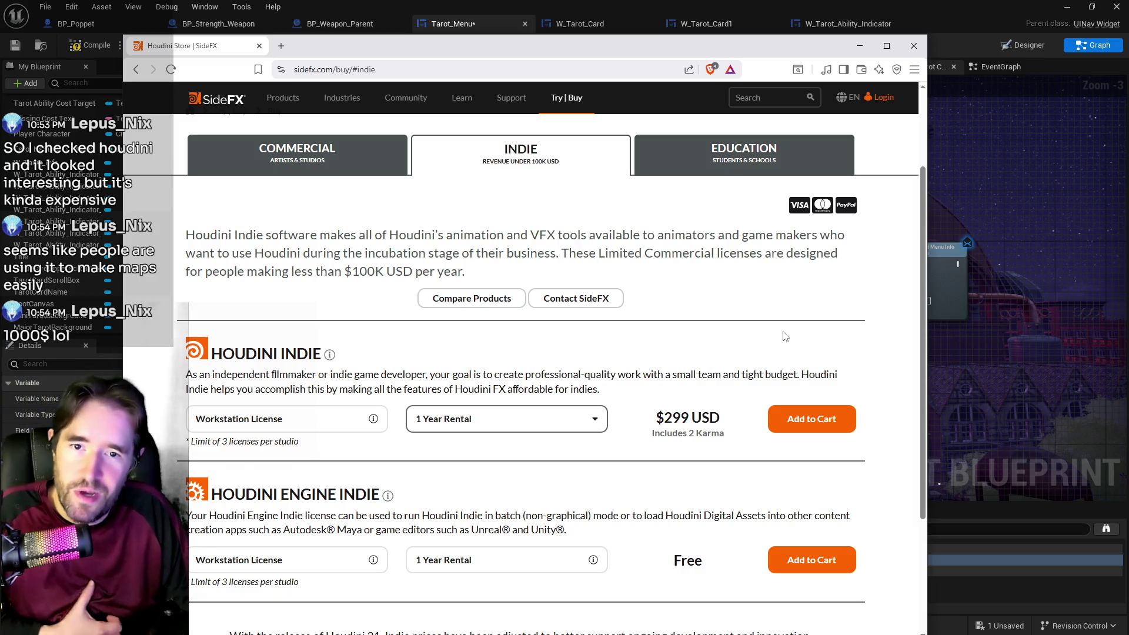
Check the Education offers, return to Indie, and drag the browser aside to reveal Unreal.
click(744, 152)
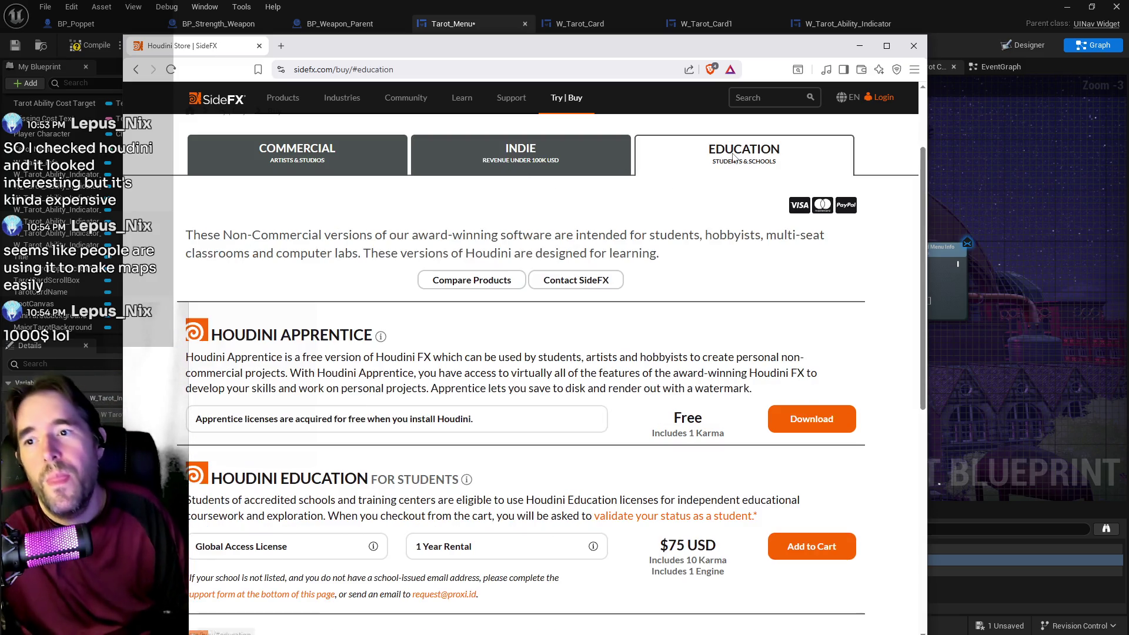
scroll(654, 363, down, 2)
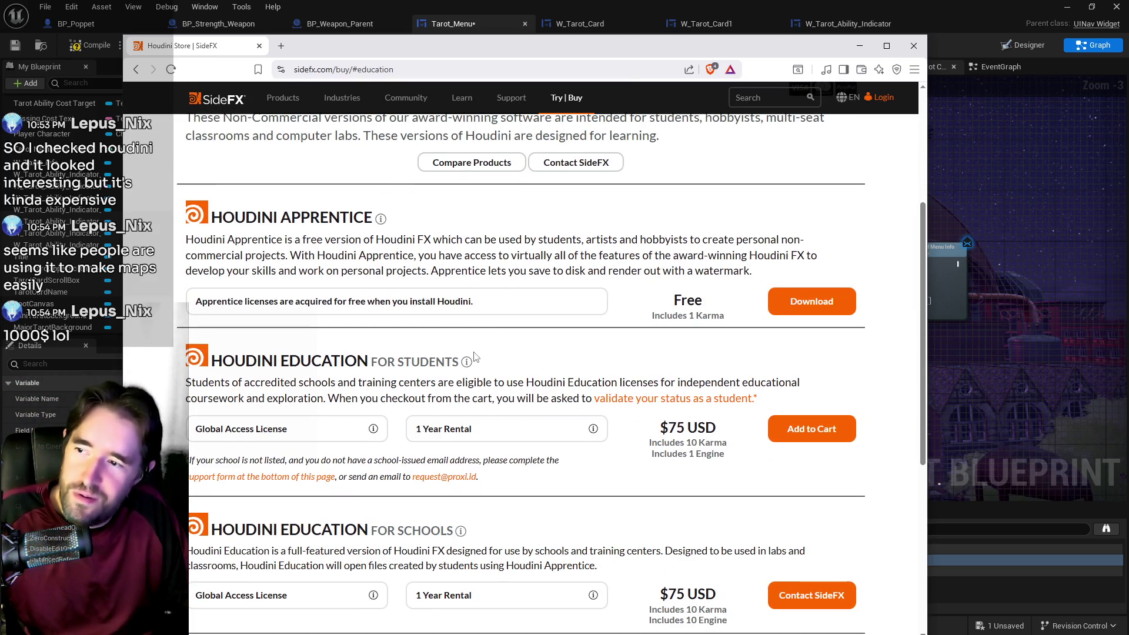
scroll(475, 357, down, 4)
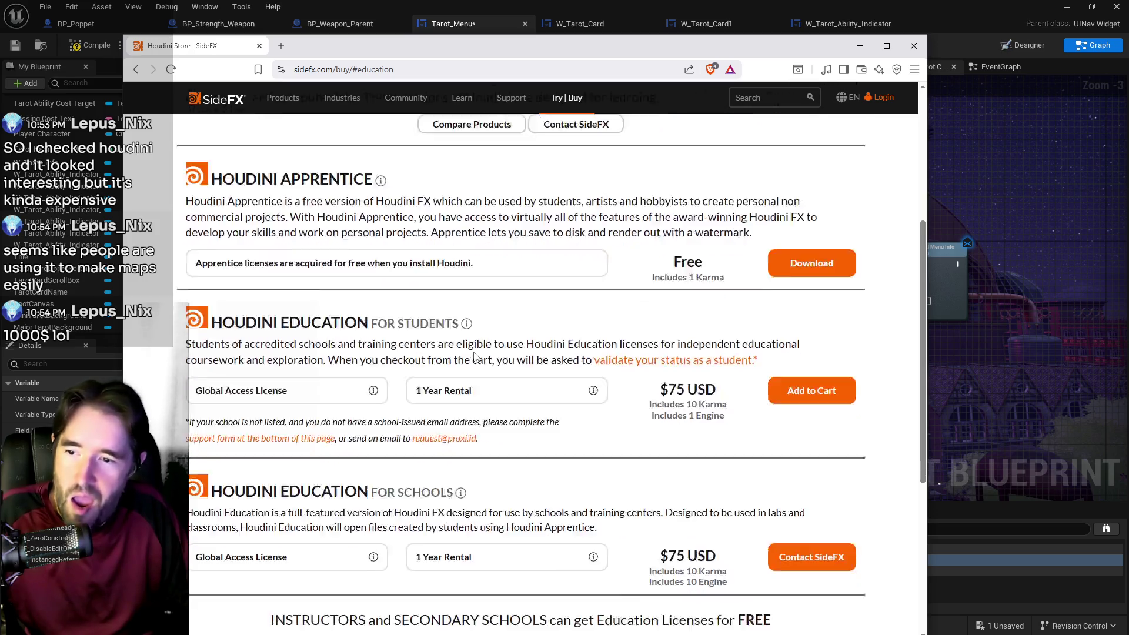
scroll(475, 357, up, 3)
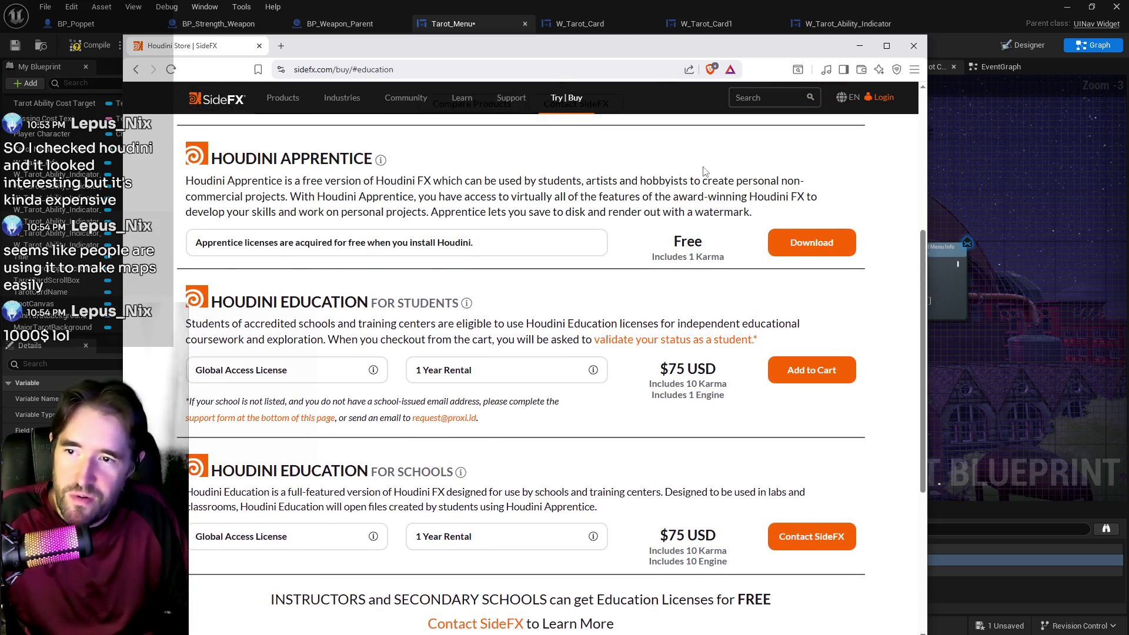
mouse_move(516, 82)
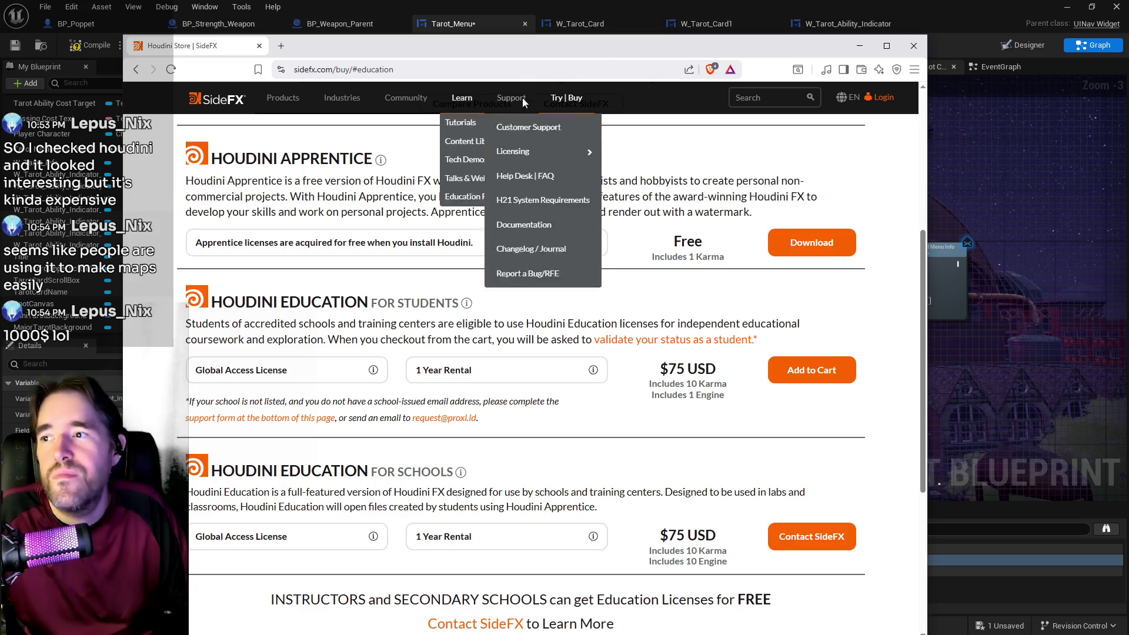
scroll(500, 246, up, 5)
click(490, 286)
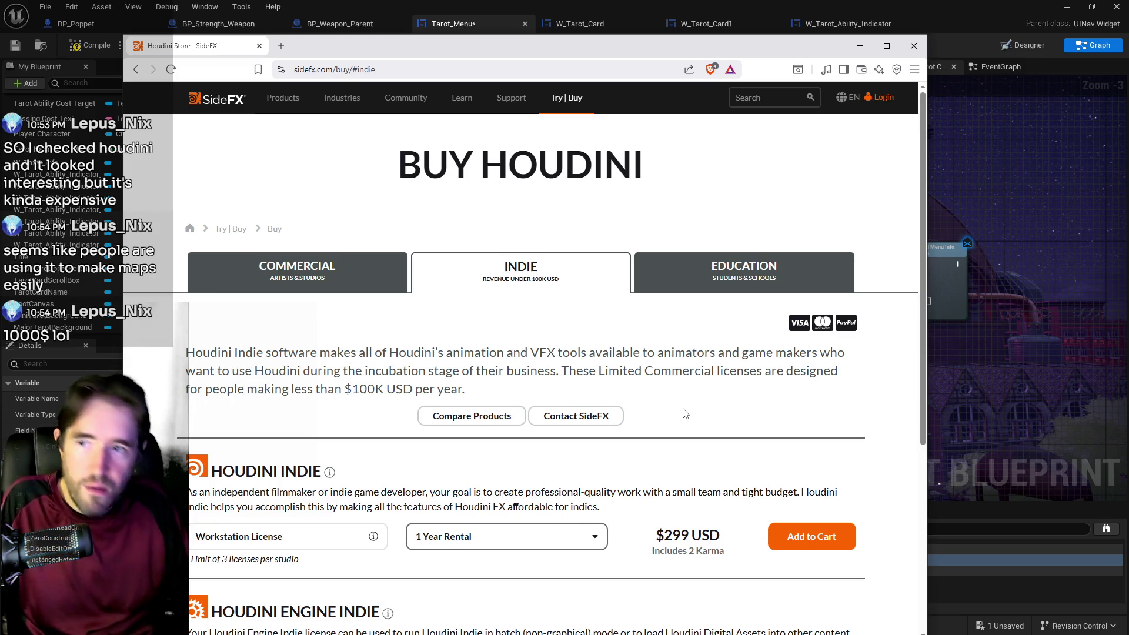
drag(583, 50, 1128, 100)
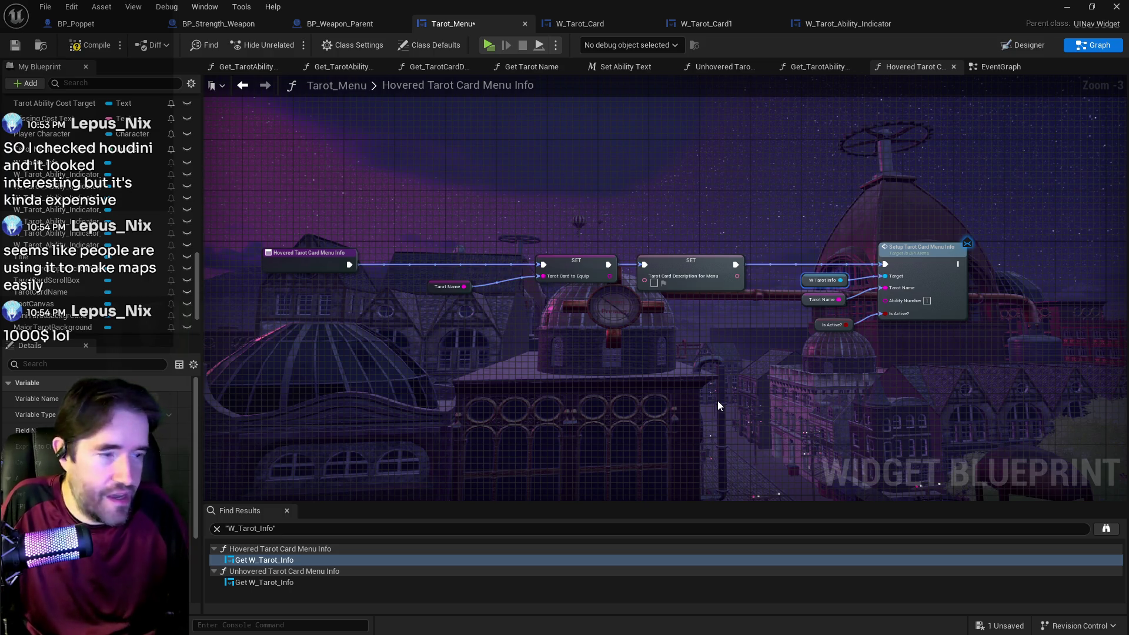
Compile and save the Tarot_Menu blueprint, then switch to the BP_Poppet blueprint.
scroll(806, 309, up, 3)
scroll(670, 317, down, 3)
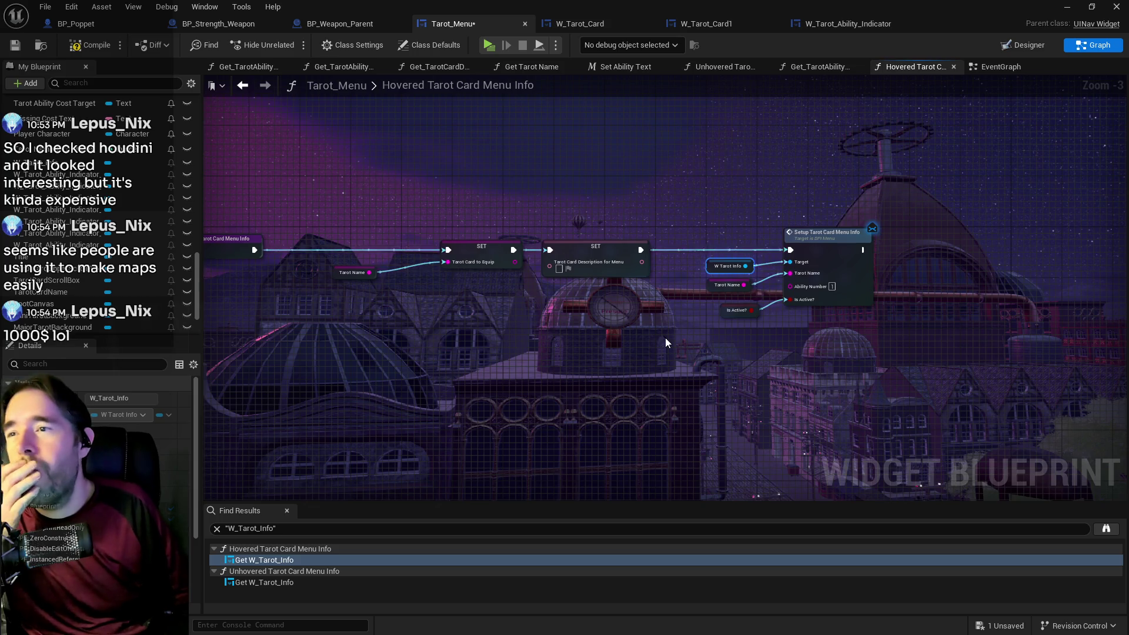
click(90, 46)
click(15, 44)
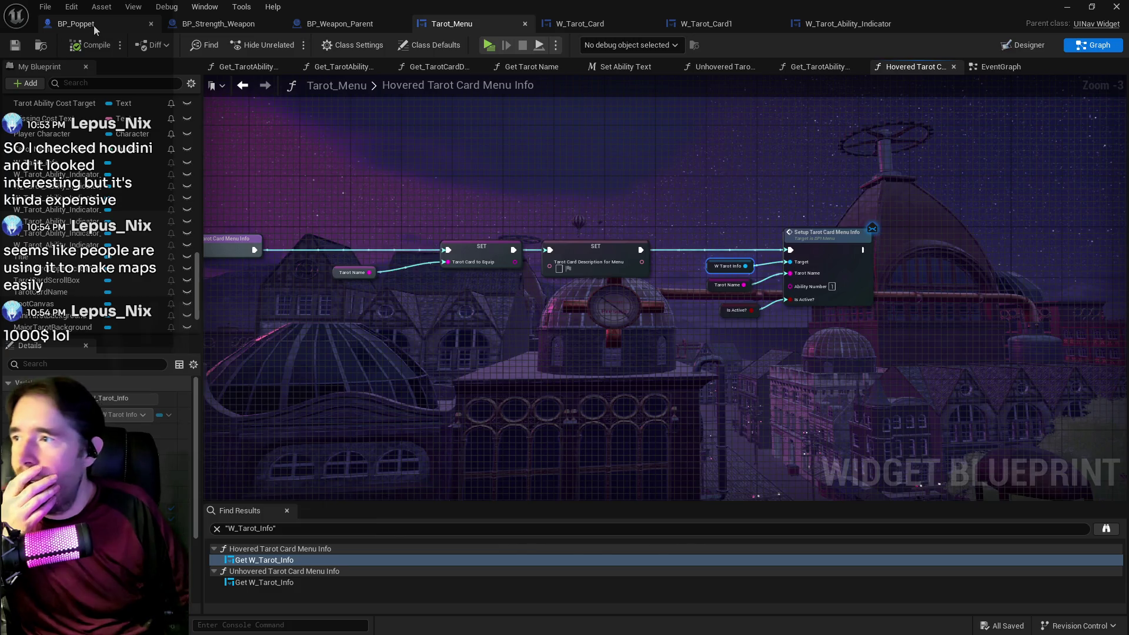
click(93, 26)
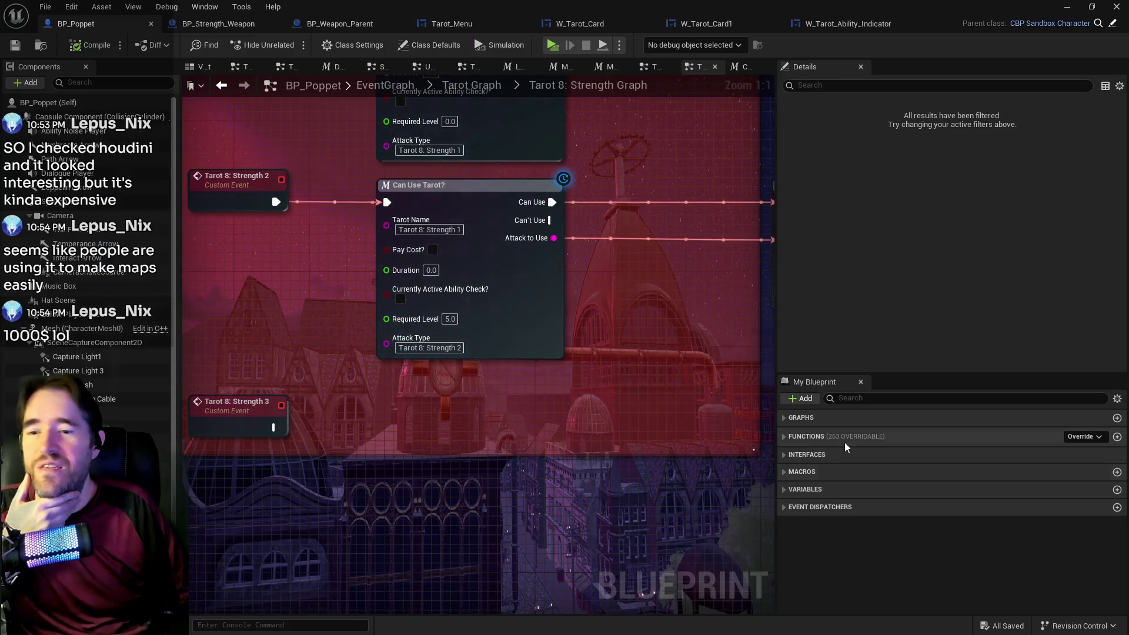
Filter BP_Poppet's variables by 'tarot' and inspect Tarot Cards Info's Tarot 0: The Fool entry.
click(785, 489)
click(882, 398)
text(tarot)
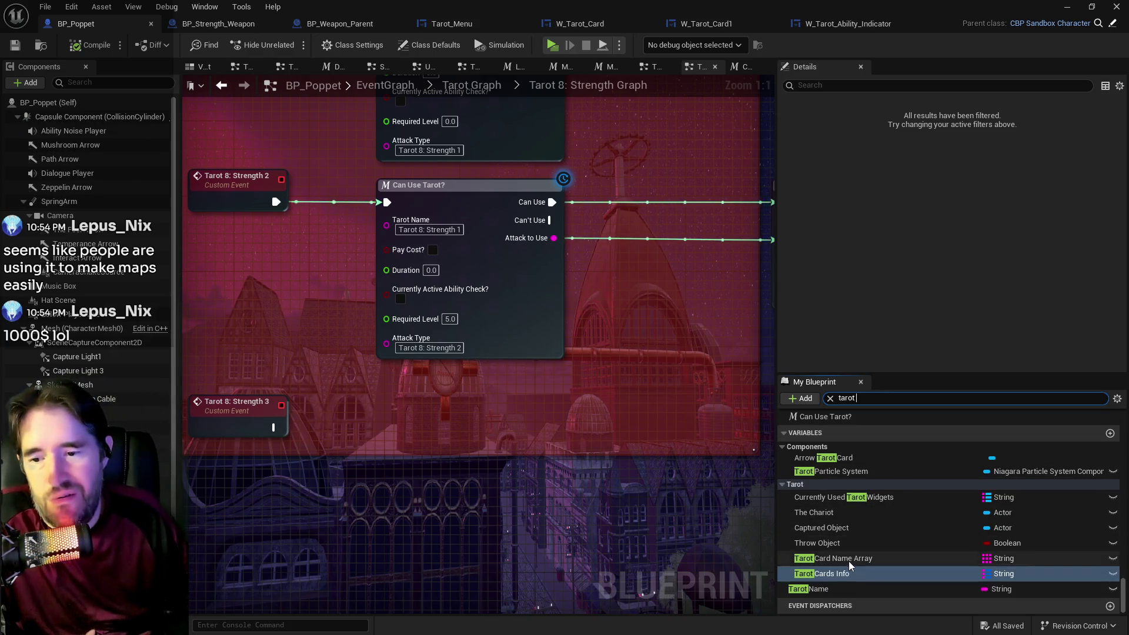
click(848, 574)
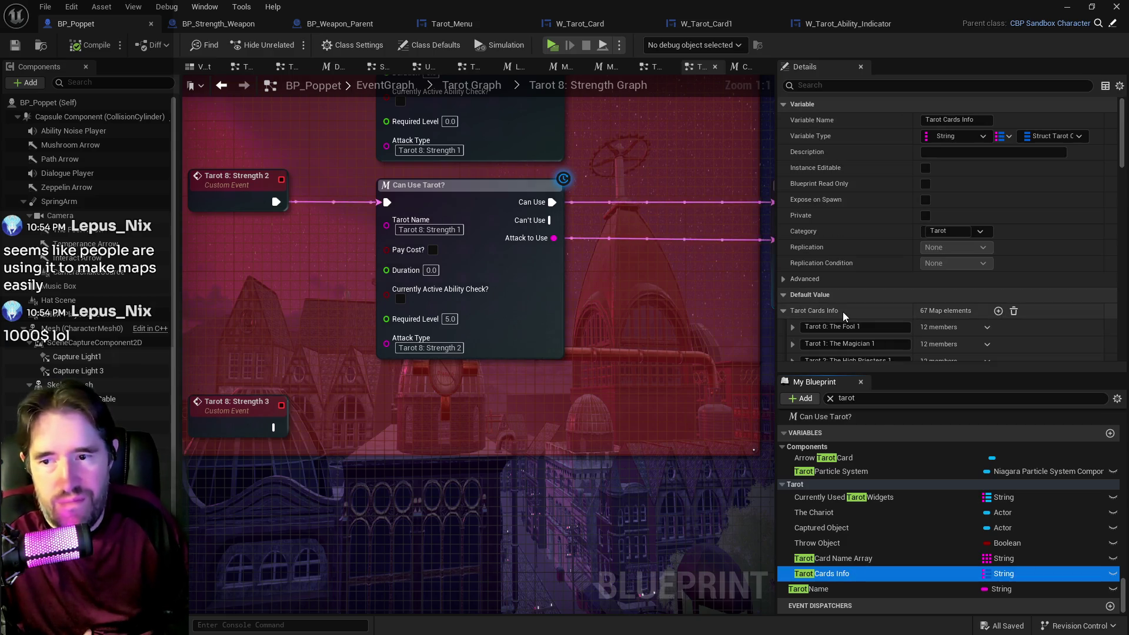
scroll(842, 312, down, 10)
scroll(843, 316, down, 7)
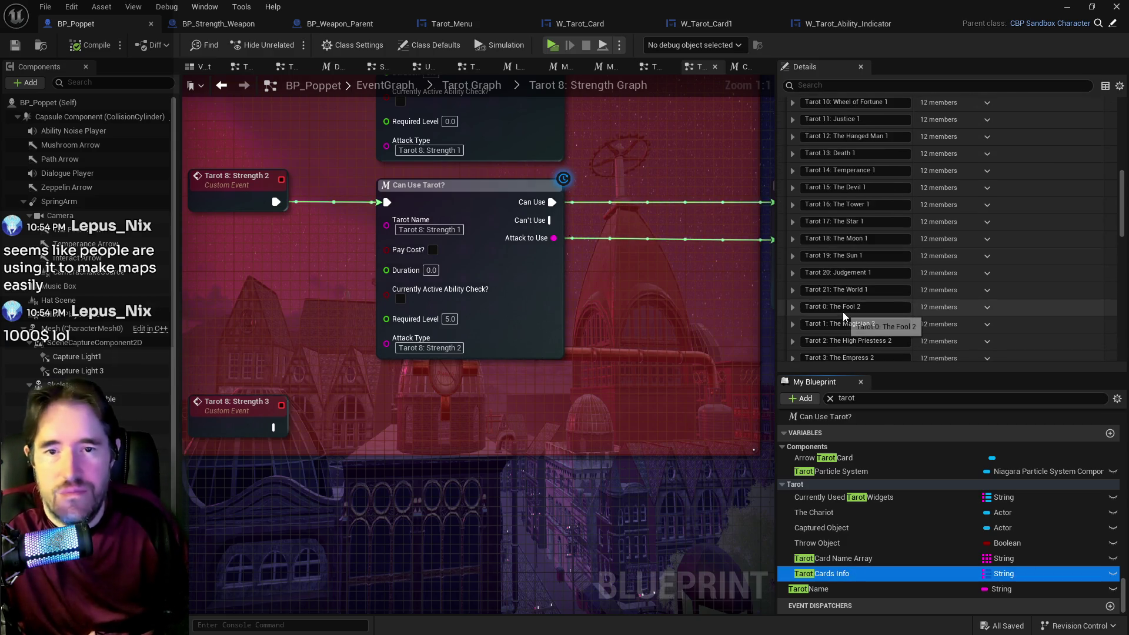
scroll(843, 316, up, 2)
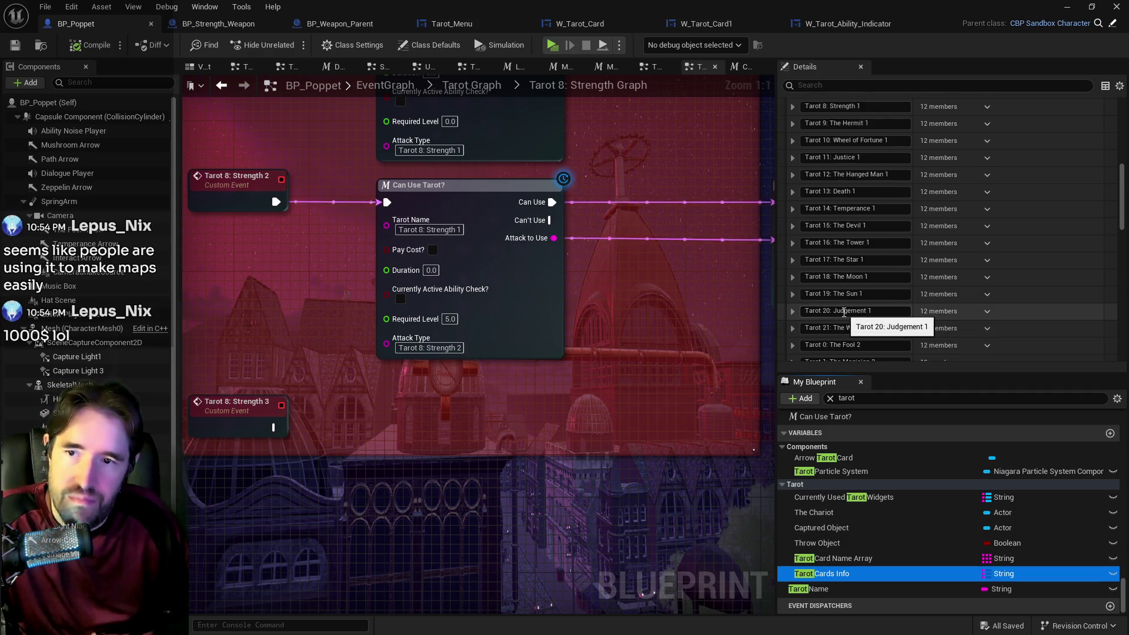
scroll(823, 236, up, 10)
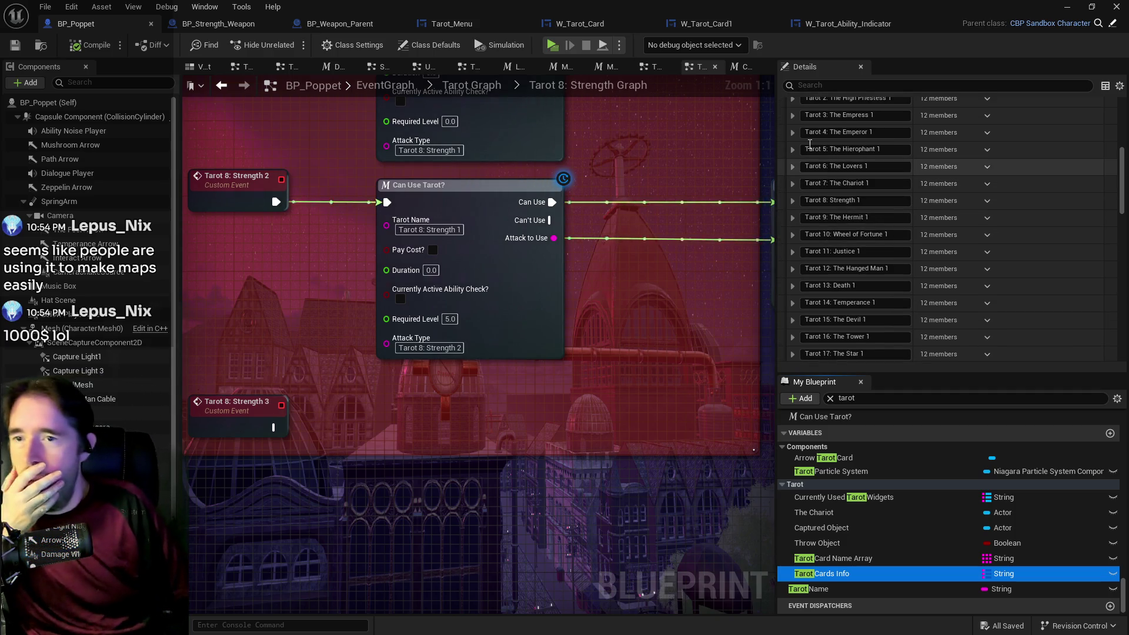
click(791, 121)
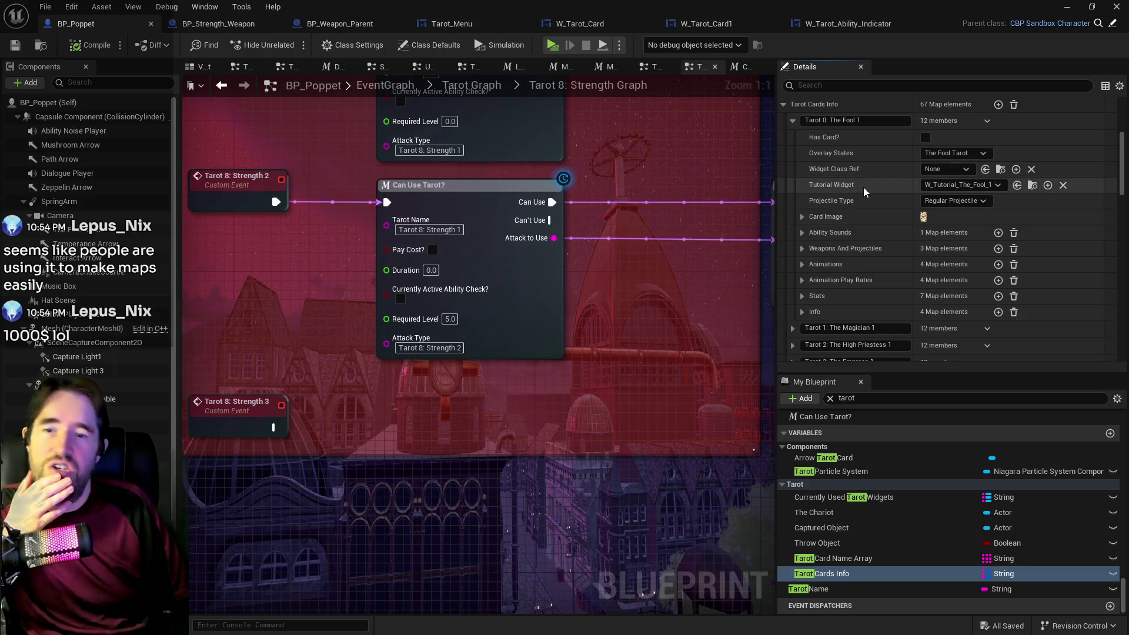